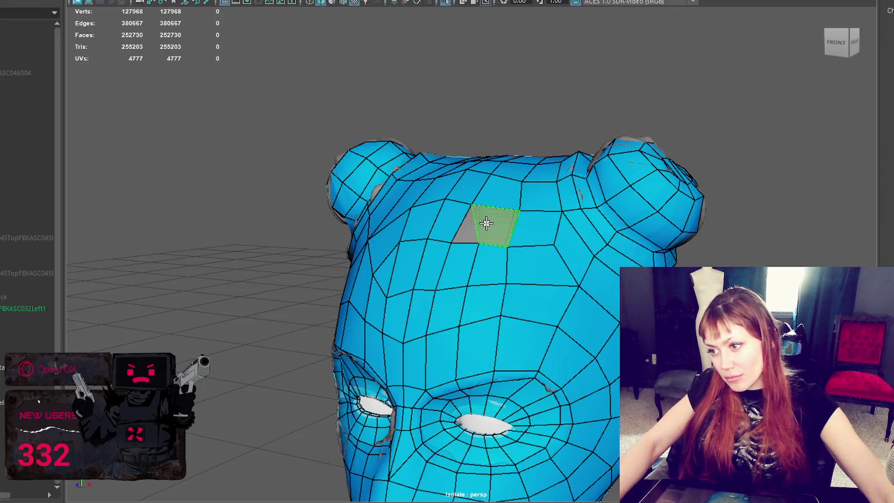
# Delete two forehead faces, restore part of them, and fill the gap with a new quad.
pyautogui.moveTo(533, 266)
pyautogui.keyDown('alt'); pyautogui.mouseDown()
pyautogui.moveTo(572, 275)
pyautogui.moveTo(571, 310)
pyautogui.moveTo(542, 275)
pyautogui.moveTo(568, 290)
pyautogui.moveTo(505, 279)
pyautogui.mouseUp(); pyautogui.keyUp('alt')
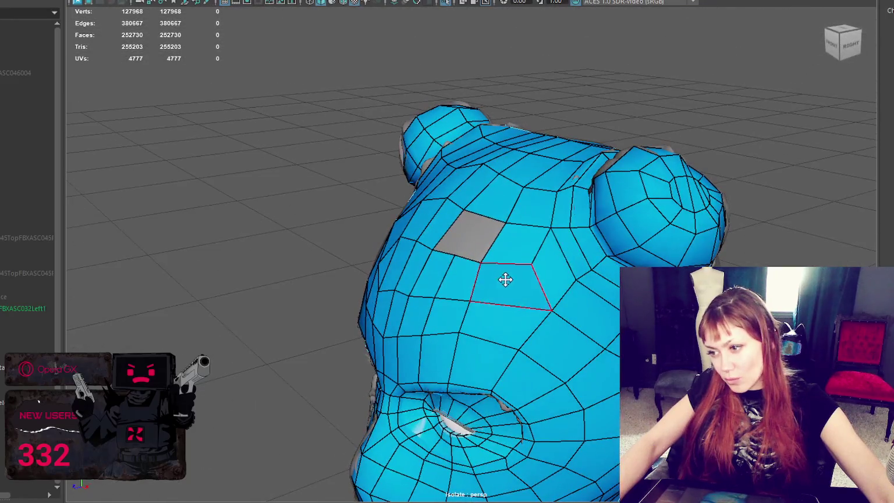
pyautogui.click(552, 271)
pyautogui.press('Delete')
pyautogui.click(520, 248)
pyautogui.press('Delete')
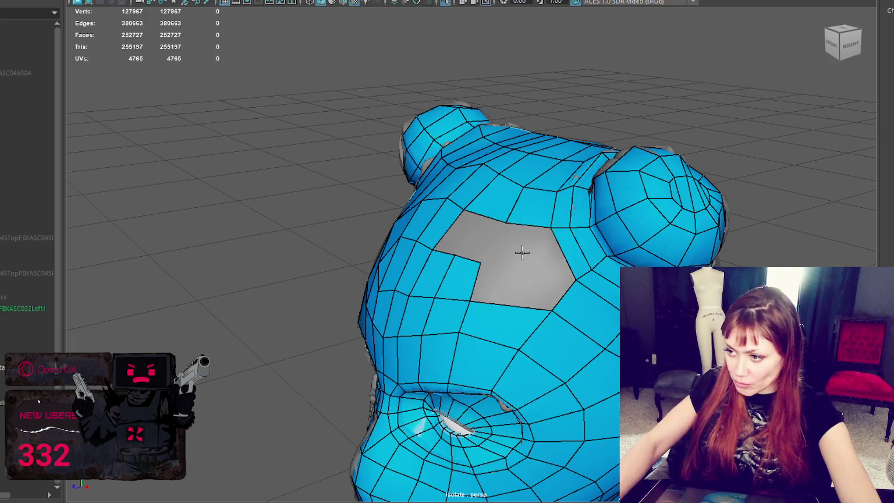
pyautogui.hotkey('ctrl', 'z')
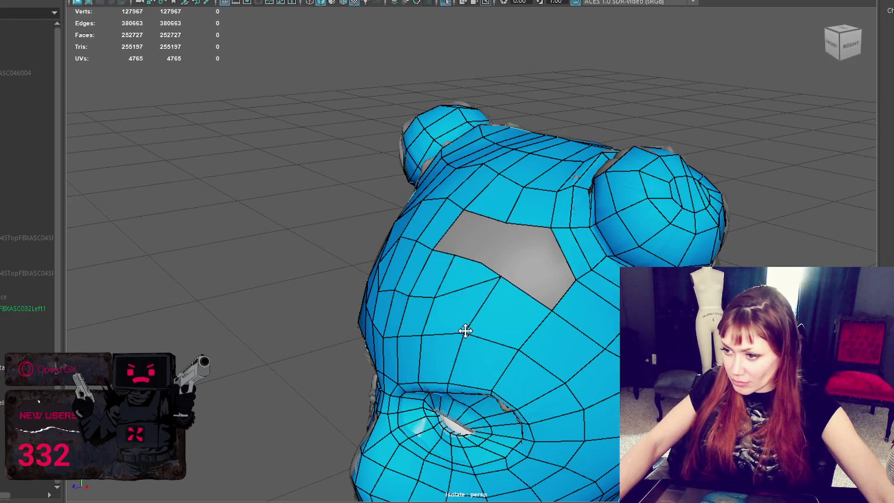
pyautogui.keyDown('shift'); pyautogui.click(568, 268); pyautogui.keyUp('shift')
# Delete the two faces below the forehead hole.
pyautogui.keyDown('alt'); pyautogui.moveTo(548, 265); pyautogui.dragTo(500, 274); pyautogui.keyUp('alt')
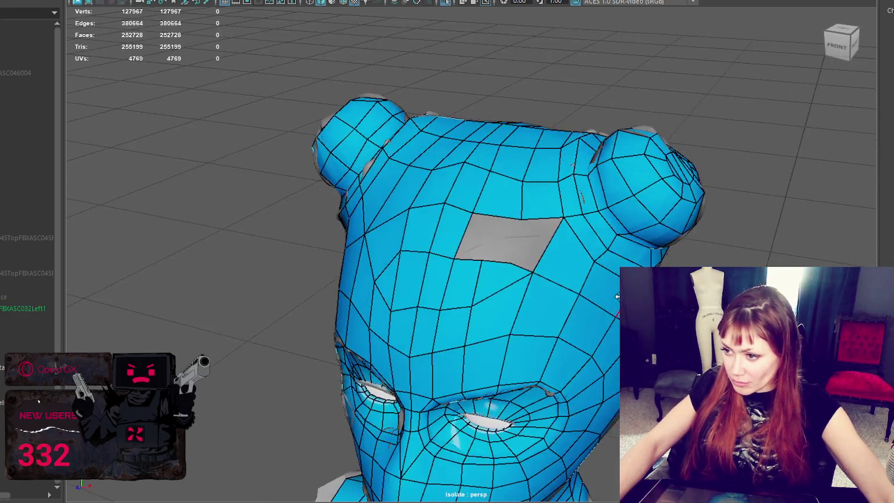
pyautogui.click(499, 277)
pyautogui.press('Delete')
pyautogui.click(495, 305)
pyautogui.press('Delete')
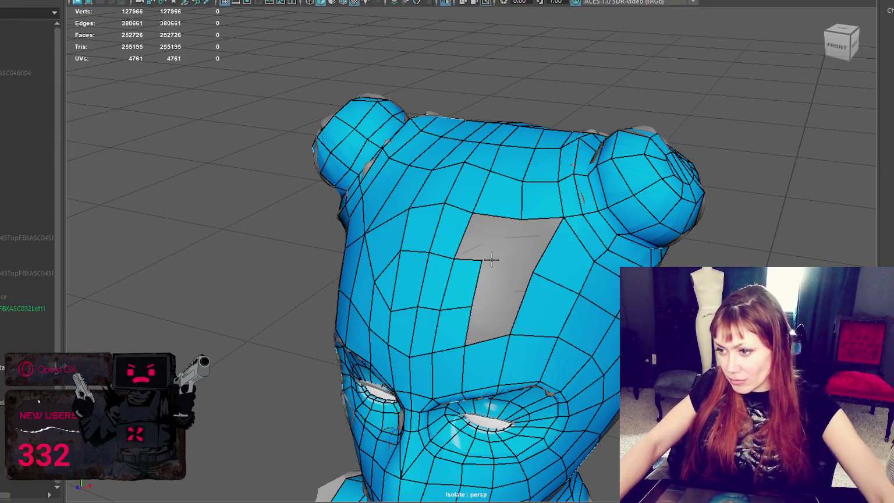
# Fill the upper part of the hole with new quads and remove a face beside it.
pyautogui.keyDown('alt'); pyautogui.moveTo(512, 254); pyautogui.dragTo(520, 221); pyautogui.keyUp('alt')
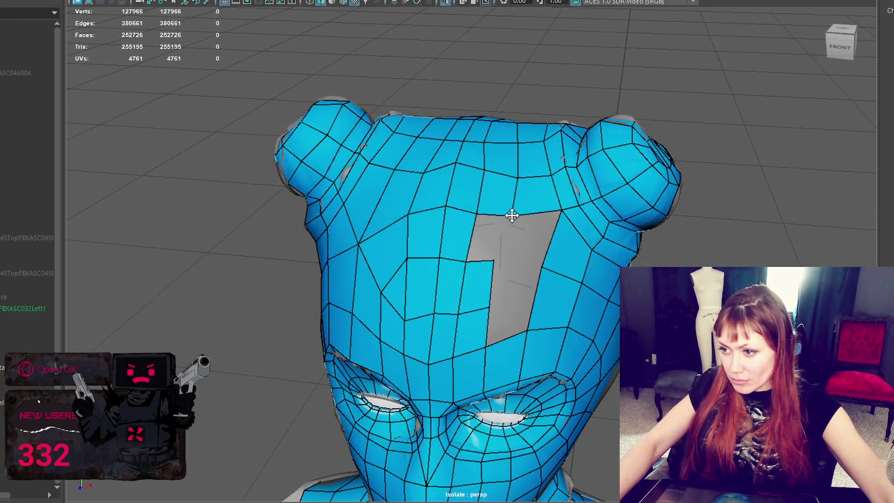
pyautogui.keyDown('shift'); pyautogui.click(525, 238); pyautogui.keyUp('shift')
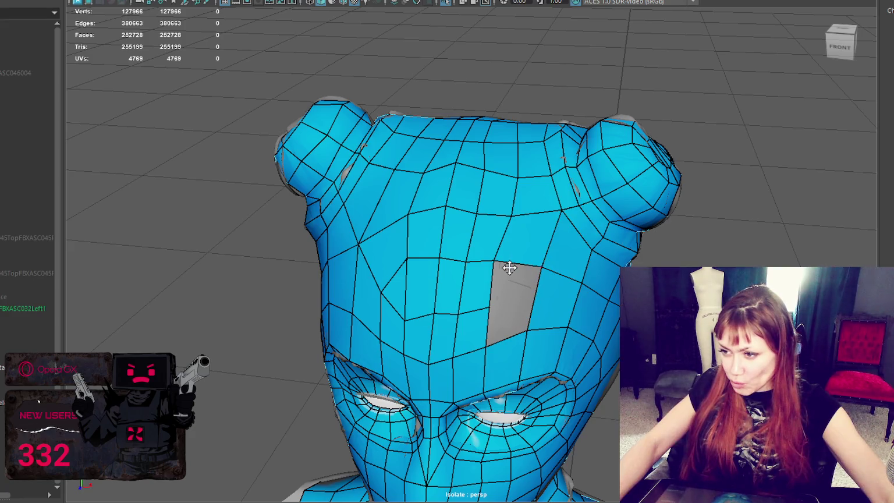
pyautogui.keyDown('ctrl'); pyautogui.keyDown('shift'); pyautogui.click(533, 238); pyautogui.keyUp('shift'); pyautogui.keyUp('ctrl')
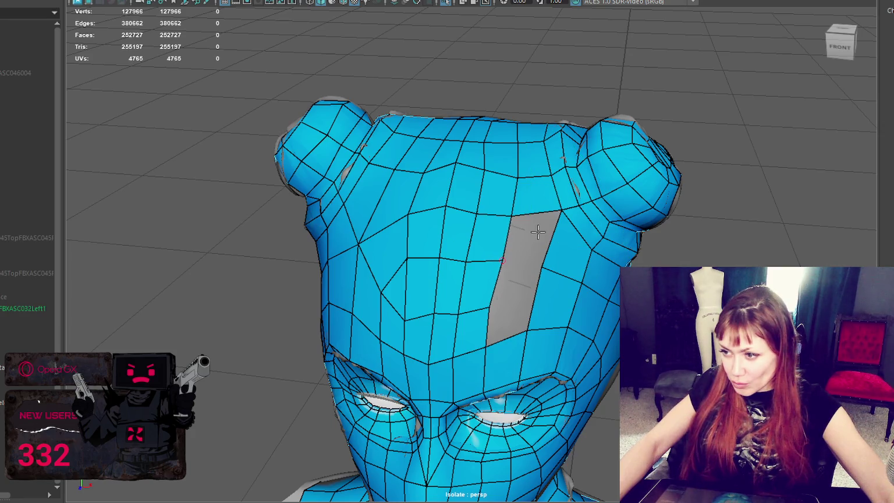
pyautogui.keyDown('shift'); pyautogui.click(526, 242); pyautogui.keyUp('shift')
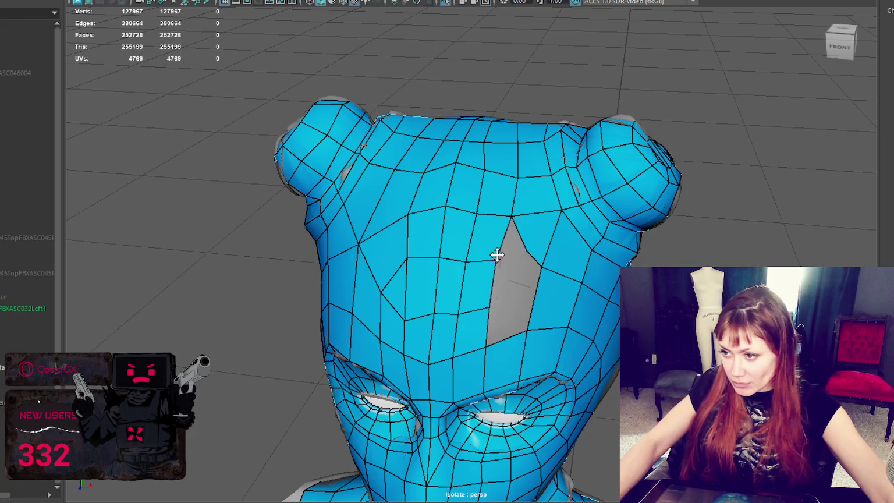
pyautogui.keyDown('shift'); pyautogui.click(514, 237); pyautogui.keyUp('shift')
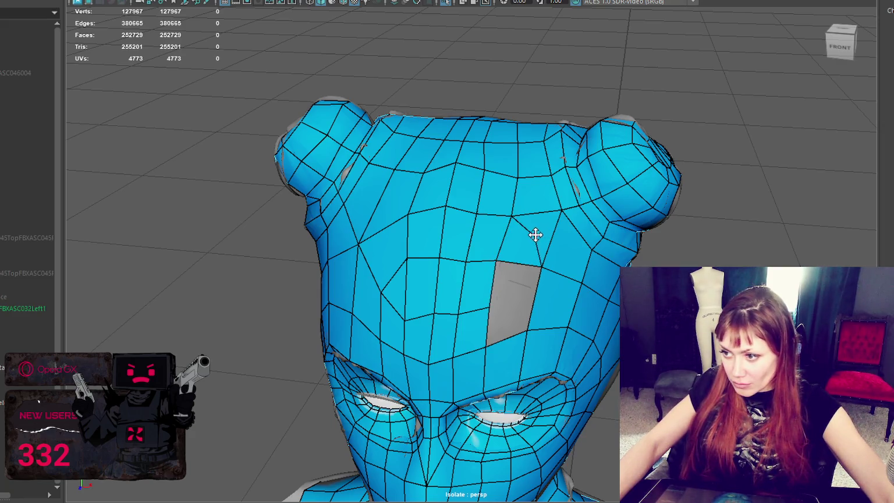
pyautogui.keyDown('ctrl'); pyautogui.keyDown('shift'); pyautogui.click(544, 269); pyautogui.keyUp('shift'); pyautogui.keyUp('ctrl')
# From a front view, delete two stray forehead edges.
pyautogui.keyDown('alt'); pyautogui.moveTo(547, 268); pyautogui.dragTo(584, 245); pyautogui.keyUp('alt')
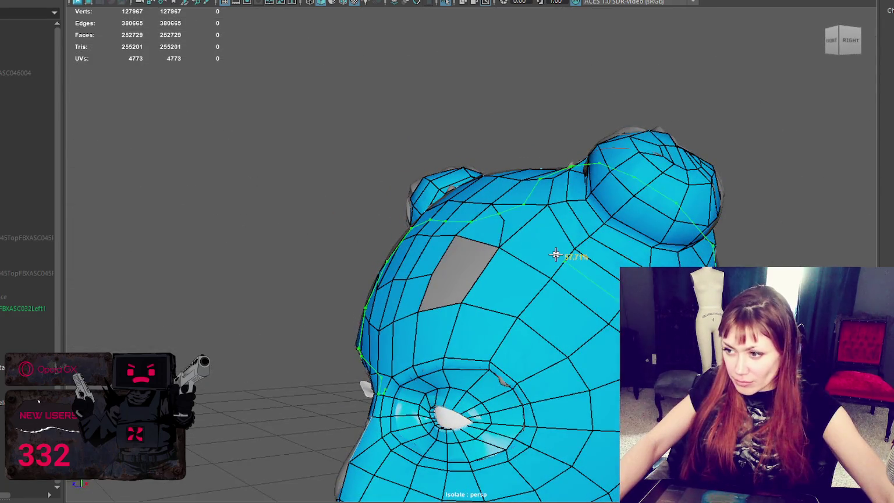
pyautogui.keyDown('alt'); pyautogui.moveTo(479, 266); pyautogui.dragTo(538, 289); pyautogui.keyUp('alt')
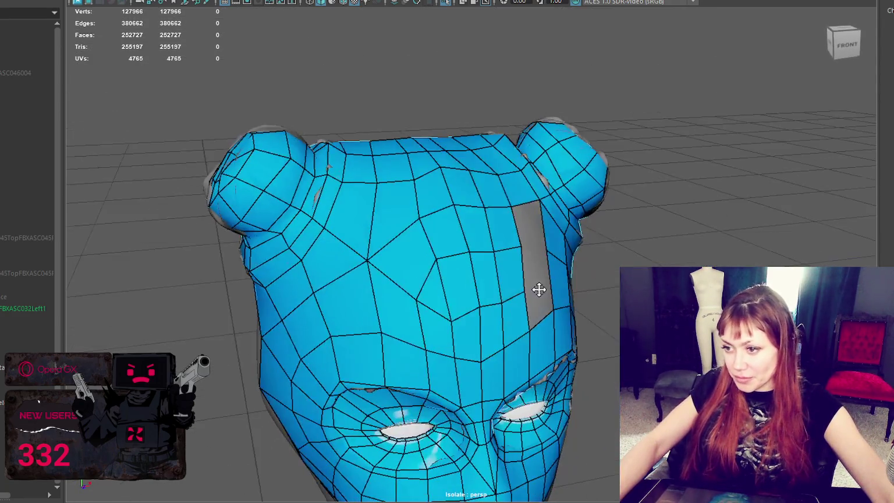
pyautogui.moveTo(451, 295)
pyautogui.keyDown('alt'); pyautogui.mouseDown()
pyautogui.moveTo(421, 299)
pyautogui.moveTo(436, 253)
pyautogui.mouseUp(); pyautogui.keyUp('alt')
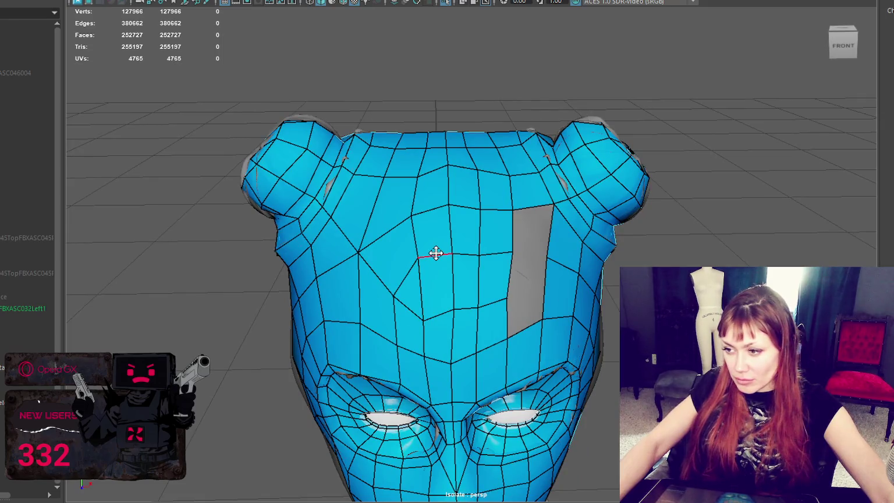
pyautogui.keyDown('ctrl'); pyautogui.keyDown('shift'); pyautogui.click(436, 253); pyautogui.keyUp('shift'); pyautogui.keyUp('ctrl')
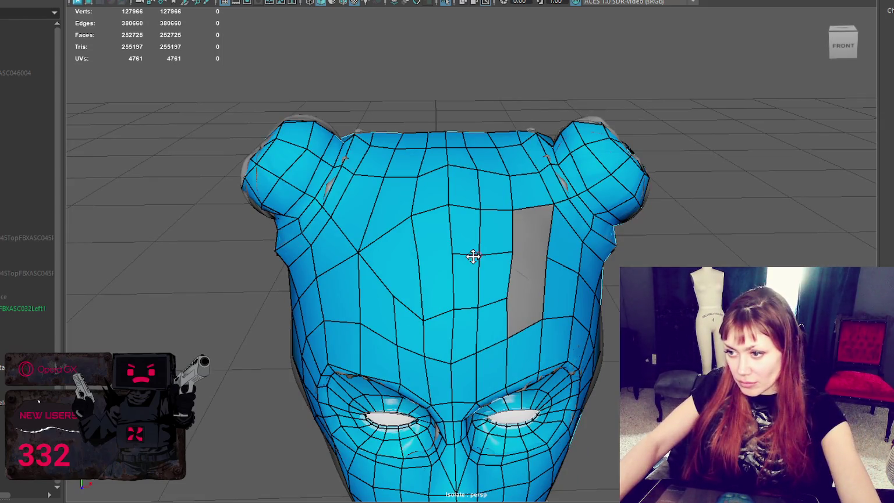
pyautogui.keyDown('ctrl'); pyautogui.keyDown('shift'); pyautogui.click(499, 252); pyautogui.keyUp('shift'); pyautogui.keyUp('ctrl')
# Switch to vertices and marquee-select a few vertices on the crown.
pyautogui.moveTo(798, 169); pyautogui.dragTo(735, 159, button='right')
pyautogui.keyDown('alt'); pyautogui.moveTo(735, 159); pyautogui.dragTo(860, 147); pyautogui.keyUp('alt')
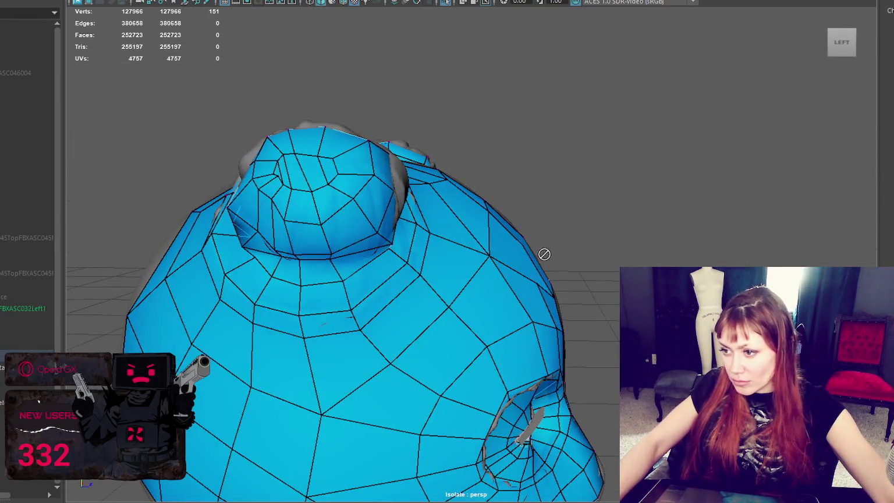
pyautogui.moveTo(573, 219); pyautogui.dragTo(544, 229)
pyautogui.keyDown('alt'); pyautogui.moveTo(654, 243); pyautogui.dragTo(727, 174); pyautogui.keyUp('alt')
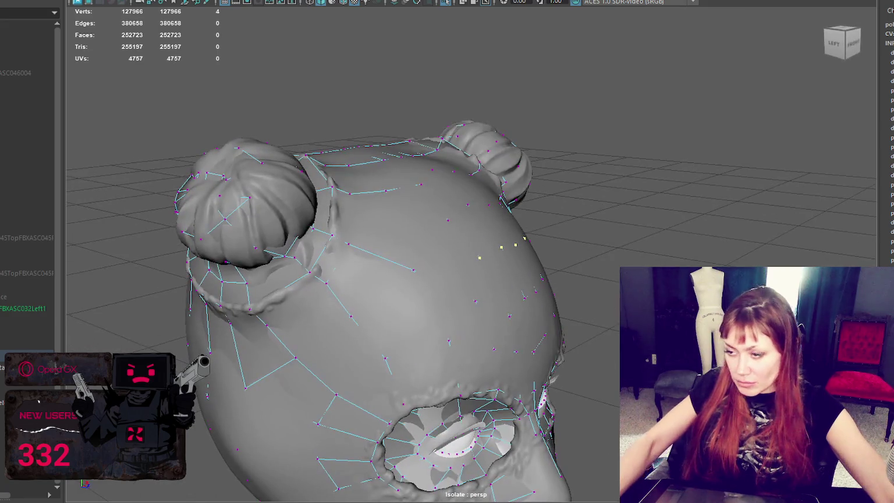
# In textured display, cut and unfold the head's UVs, then reduce the selection to one cap face.
pyautogui.press('6')
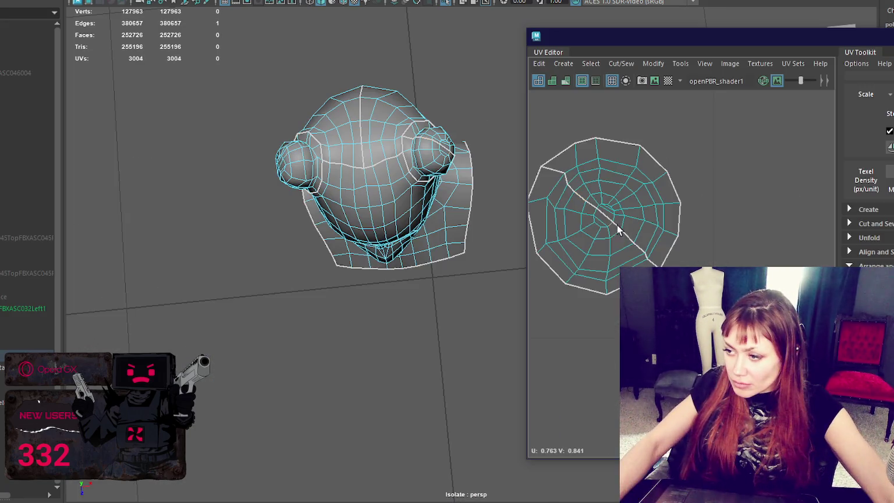
pyautogui.moveTo(407, 192)
pyautogui.keyDown('alt'); pyautogui.mouseDown()
pyautogui.moveTo(445, 181)
pyautogui.moveTo(317, 169)
pyautogui.mouseUp(); pyautogui.keyUp('alt')
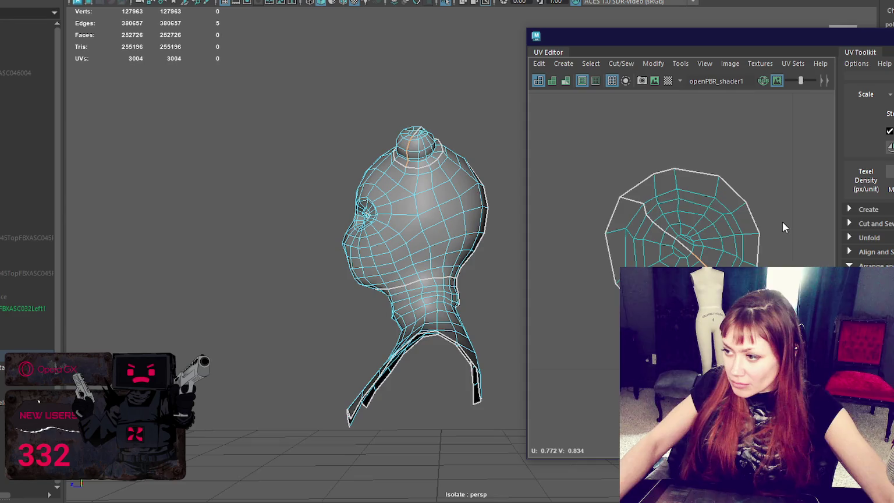
pyautogui.keyDown('shift'); pyautogui.moveTo(780, 174); pyautogui.dragTo(600, 161, button='right'); pyautogui.keyUp('shift')
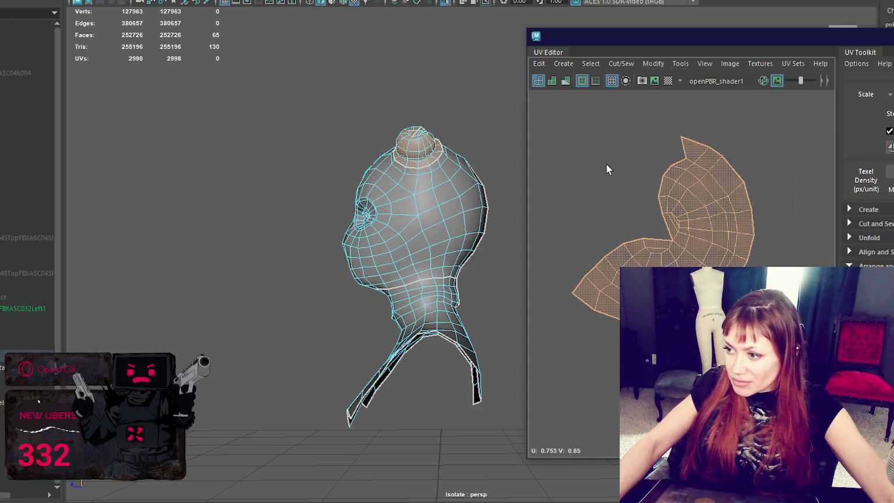
pyautogui.moveTo(409, 195)
pyautogui.keyDown('alt'); pyautogui.mouseDown()
pyautogui.moveTo(399, 224)
pyautogui.moveTo(438, 403)
pyautogui.mouseUp(); pyautogui.keyUp('alt')
pyautogui.click(433, 423)
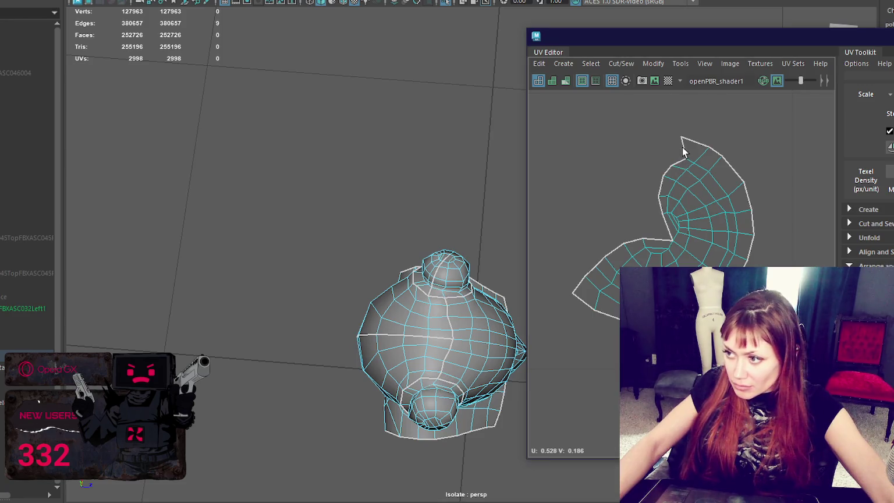
# Sew the two cap shells together and unfold the merged shell flat.
pyautogui.keyDown('shift'); pyautogui.moveTo(698, 214); pyautogui.dragTo(724, 198, button='right'); pyautogui.keyUp('shift')
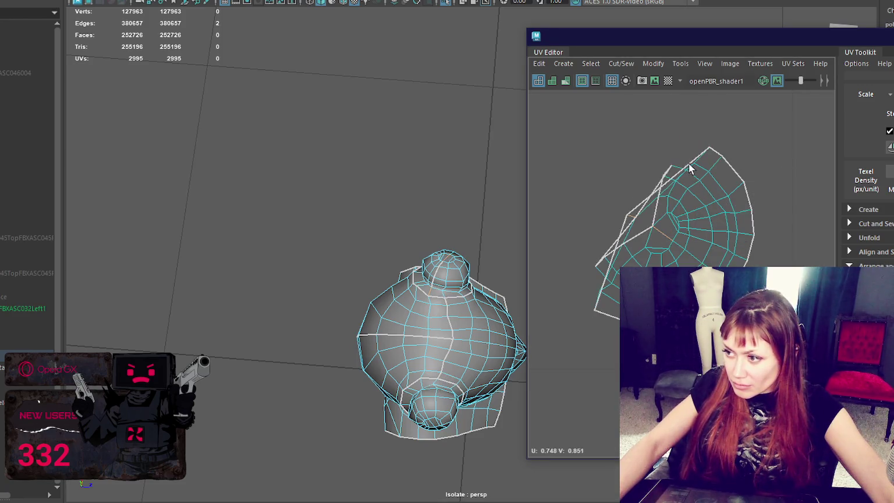
pyautogui.hotkey('ctrl', 'z')
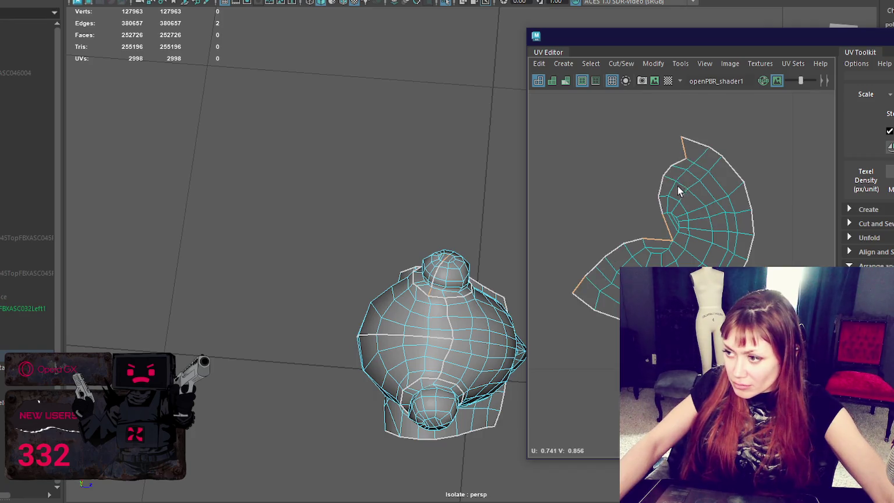
pyautogui.keyDown('shift'); pyautogui.rightClick(743, 178); pyautogui.keyUp('shift')
pyautogui.click(793, 200)
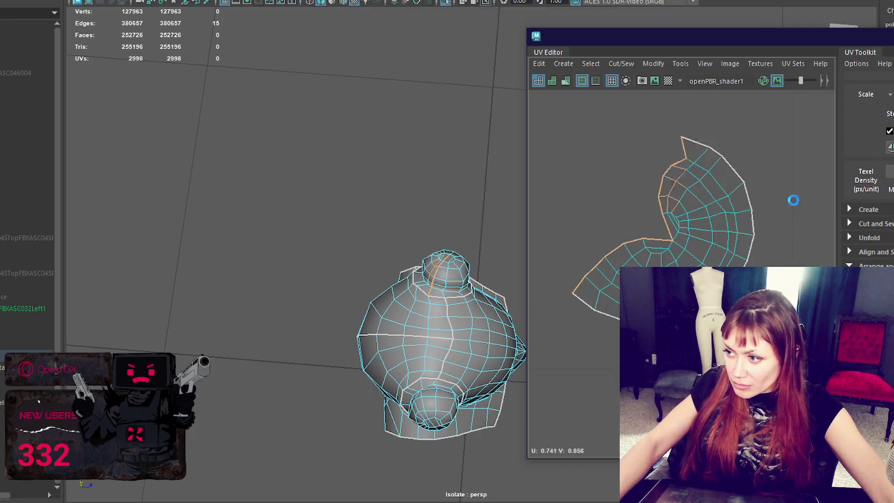
pyautogui.keyDown('ctrl'); pyautogui.moveTo(688, 210); pyautogui.dragTo(694, 224, button='right'); pyautogui.keyUp('ctrl')
pyautogui.keyDown('shift'); pyautogui.moveTo(663, 188); pyautogui.dragTo(599, 174, button='right'); pyautogui.keyUp('shift')
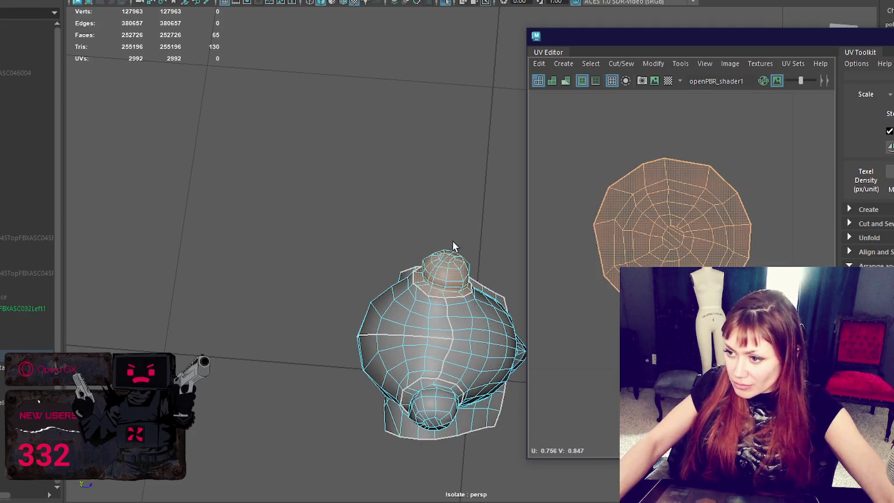
# Cut the cap shell along the chosen edges and select the whole shell.
pyautogui.click(488, 188)
pyautogui.keyDown('alt'); pyautogui.moveTo(485, 168); pyautogui.dragTo(449, 265); pyautogui.keyUp('alt')
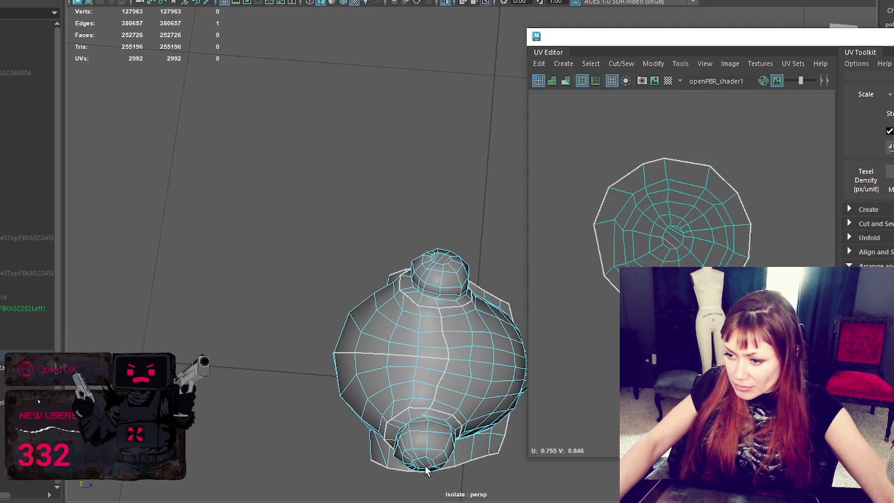
pyautogui.keyDown('shift'); pyautogui.moveTo(741, 175); pyautogui.dragTo(714, 174, button='right'); pyautogui.keyUp('shift')
pyautogui.scroll(-2, 582, 235)
pyautogui.click(639, 204)
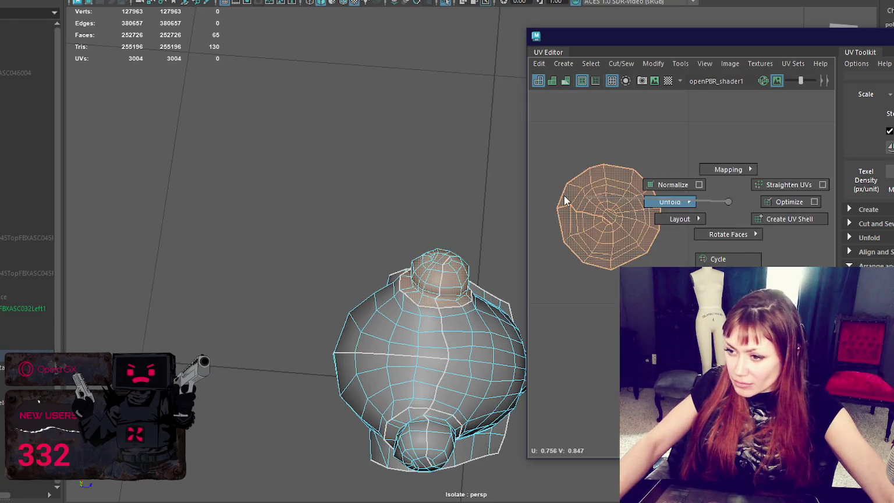
# Unfold the cap shell, pick a small UV shell, and box-select the bottom faces.
pyautogui.keyDown('shift'); pyautogui.moveTo(639, 203); pyautogui.dragTo(574, 196, button='right'); pyautogui.keyUp('shift')
pyautogui.click(439, 270)
pyautogui.scroll(-5, 658, 209)
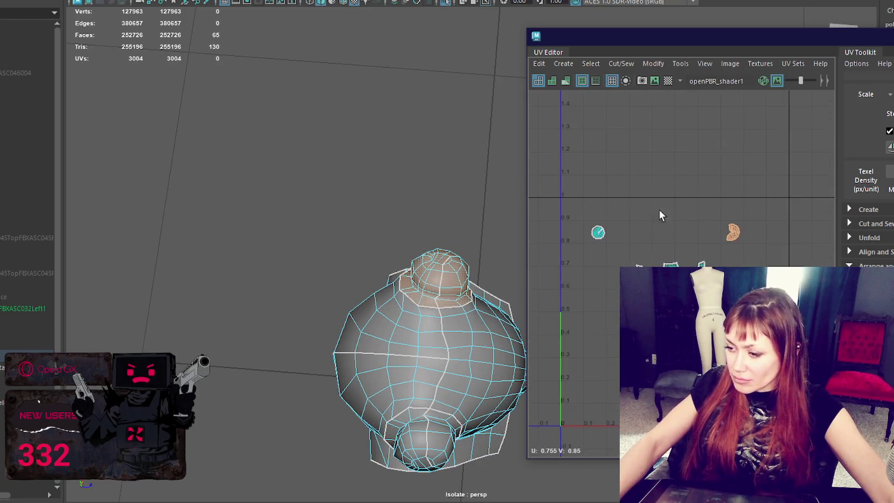
pyautogui.click(597, 230)
pyautogui.click(596, 233)
pyautogui.keyDown('shift'); pyautogui.moveTo(582, 206); pyautogui.dragTo(567, 198, button='right'); pyautogui.keyUp('shift')
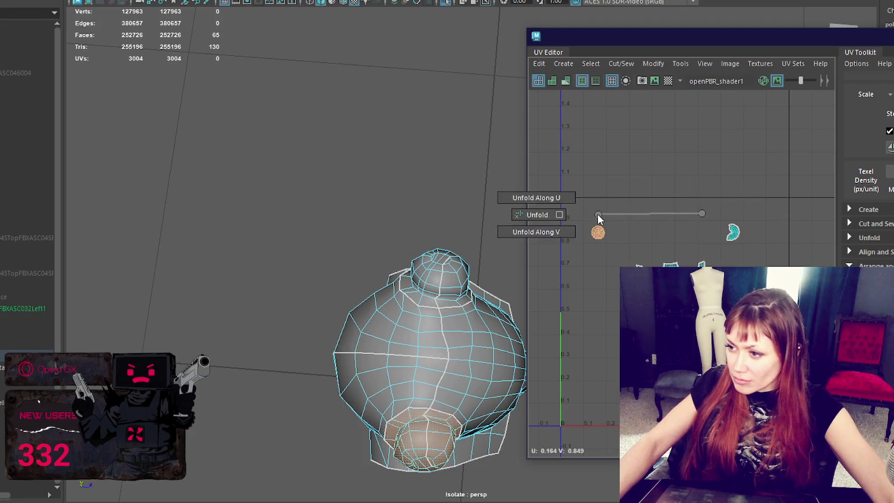
pyautogui.moveTo(571, 173); pyautogui.dragTo(832, 441)
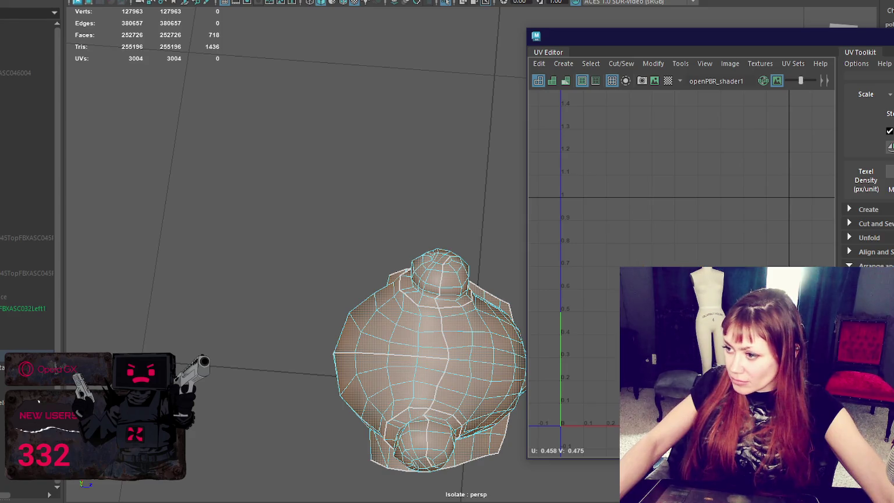
# Nudge the UV shell slightly upward and switch the selection between bottom and top cap faces.
pyautogui.press('w')
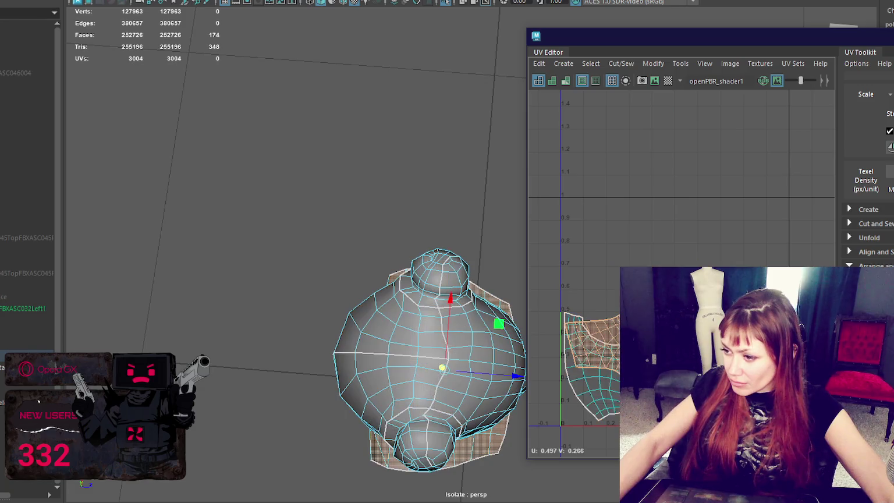
pyautogui.moveTo(673, 210); pyautogui.dragTo(673, 206)
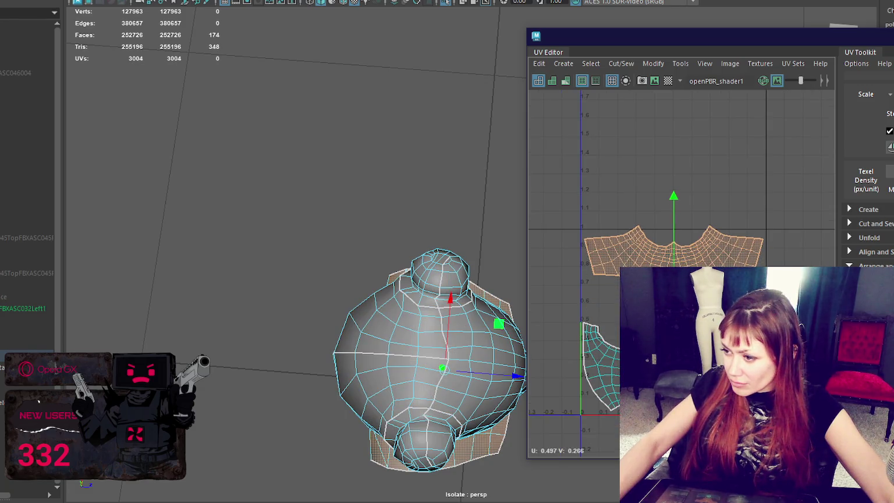
pyautogui.hotkey('ctrl', 'z')
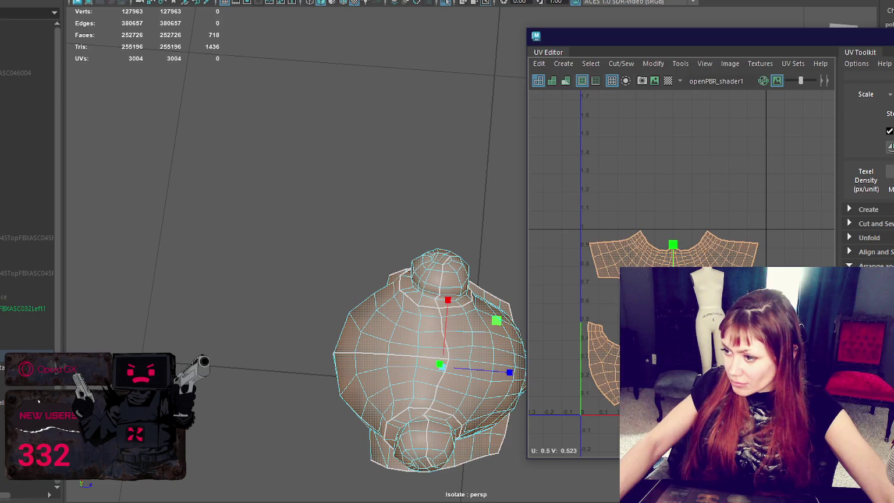
pyautogui.hotkey('ctrl', 'z')
pyautogui.press('w')
pyautogui.hotkey('ctrl', 'z')
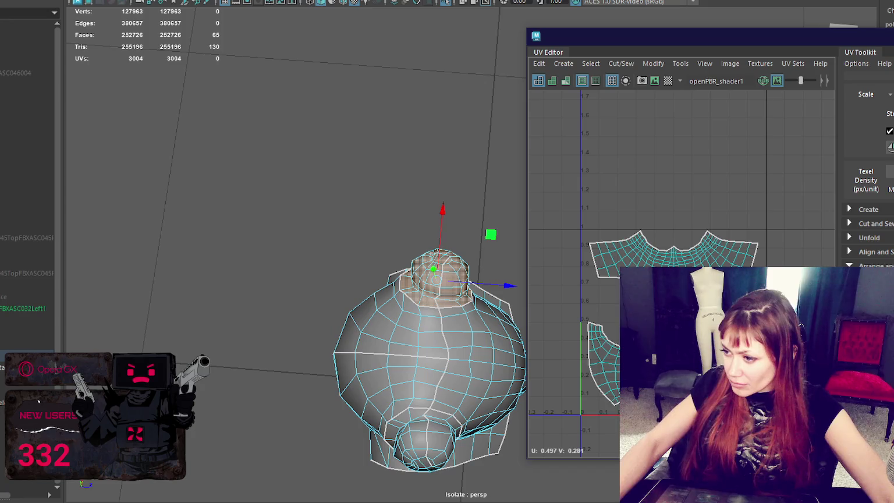
pyautogui.click(652, 361)
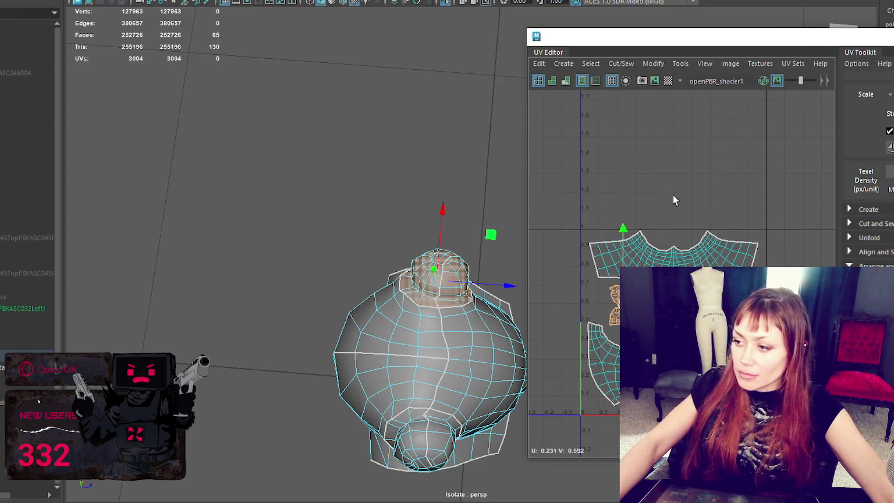
# Clear the face selection and return to Object Mode with a front view of the bust.
pyautogui.press('F9')
pyautogui.scroll(5, 719, 209)
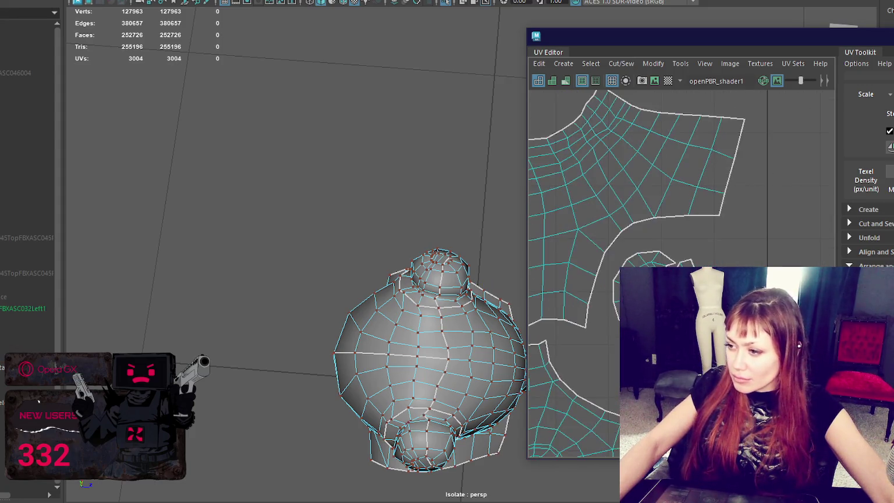
pyautogui.press('F11')
pyautogui.rightClick(495, 239)
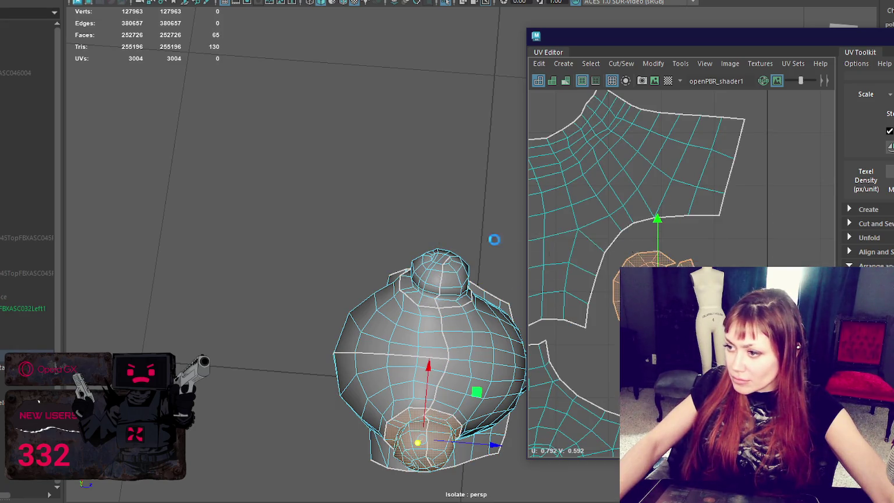
pyautogui.scroll(-5, 681, 262)
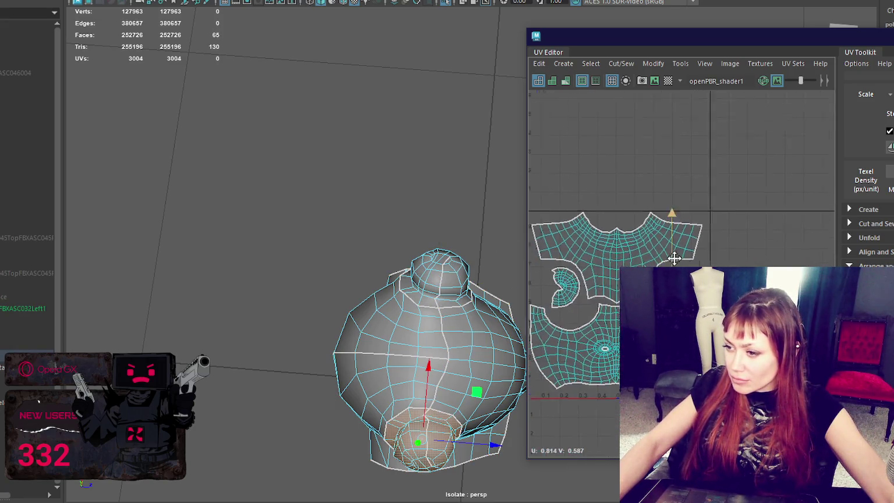
pyautogui.rightClick(287, 164)
pyautogui.moveTo(287, 166); pyautogui.dragTo(325, 138, button='right')
pyautogui.keyDown('alt'); pyautogui.moveTo(325, 136); pyautogui.dragTo(351, 99); pyautogui.keyUp('alt')
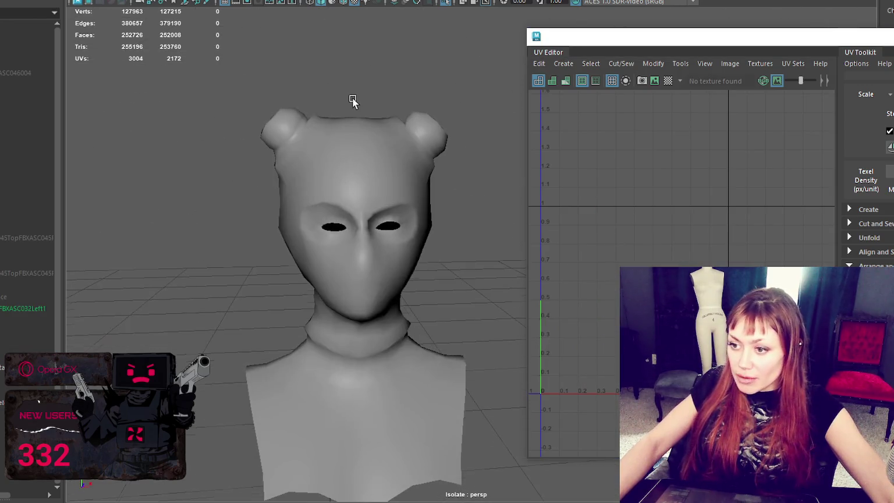
# Orbit and zoom around the bust to inspect it from the front, sides and back.
pyautogui.scroll(-3, 553, 231)
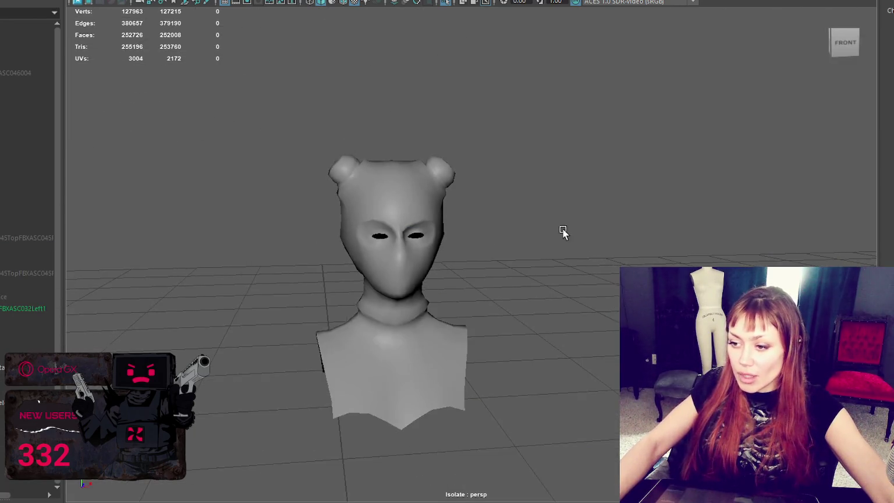
pyautogui.keyDown('alt'); pyautogui.moveTo(552, 232); pyautogui.dragTo(488, 265); pyautogui.keyUp('alt')
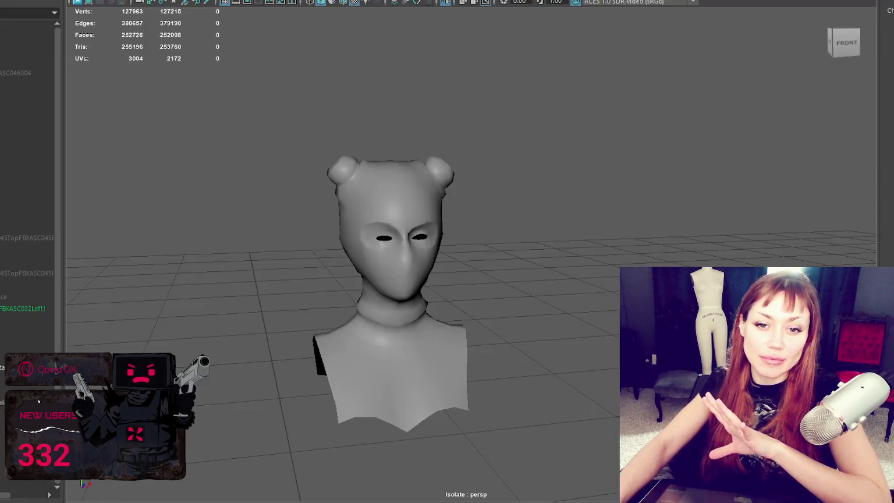
pyautogui.scroll(3, 389, 195)
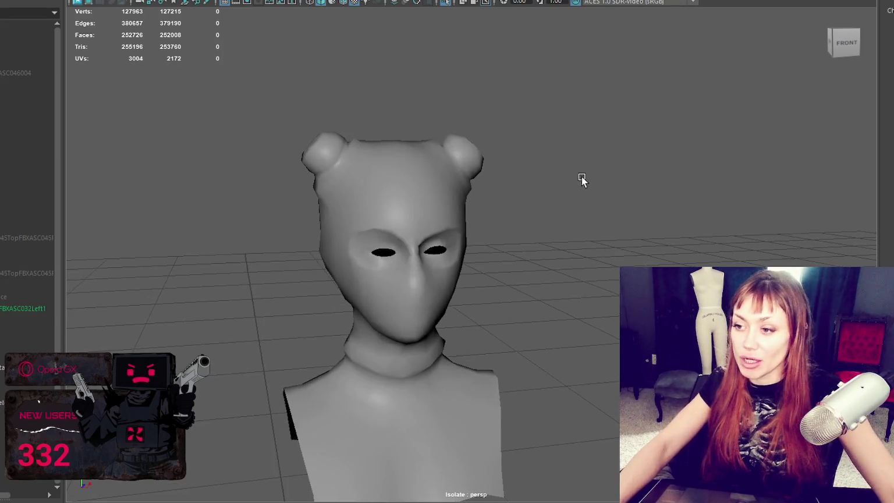
pyautogui.keyDown('alt'); pyautogui.moveTo(582, 176); pyautogui.dragTo(618, 164); pyautogui.keyUp('alt')
pyautogui.scroll(5, 463, 145)
pyautogui.scroll(3, 547, 193)
pyautogui.click(547, 194)
pyautogui.moveTo(547, 193)
pyautogui.keyDown('alt'); pyautogui.mouseDown()
pyautogui.moveTo(533, 209)
pyautogui.moveTo(344, 202)
pyautogui.moveTo(181, 215)
pyautogui.moveTo(523, 212)
pyautogui.moveTo(517, 190)
pyautogui.moveTo(528, 179)
pyautogui.mouseUp(); pyautogui.keyUp('alt')
pyautogui.click(673, 212)
pyautogui.moveTo(673, 213)
pyautogui.keyDown('alt'); pyautogui.mouseDown()
pyautogui.moveTo(439, 241)
pyautogui.moveTo(566, 224)
pyautogui.moveTo(615, 196)
pyautogui.moveTo(650, 231)
pyautogui.moveTo(491, 264)
pyautogui.mouseUp(); pyautogui.keyUp('alt')
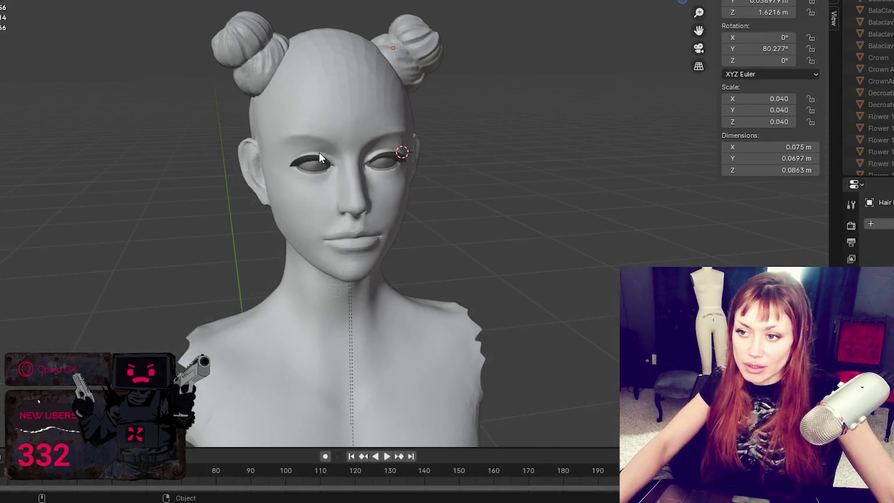
# Select the eyeballs and eyelash objects together.
pyautogui.click(319, 157)
pyautogui.click(341, 163)
pyautogui.click(316, 163)
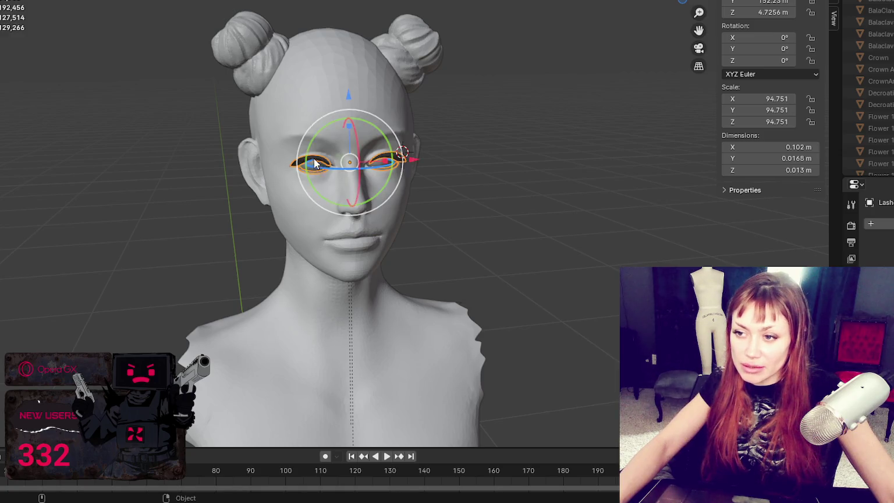
pyautogui.keyDown('shift'); pyautogui.rightClick(461, 138); pyautogui.keyUp('shift')
pyautogui.scroll(2, 510, 166)
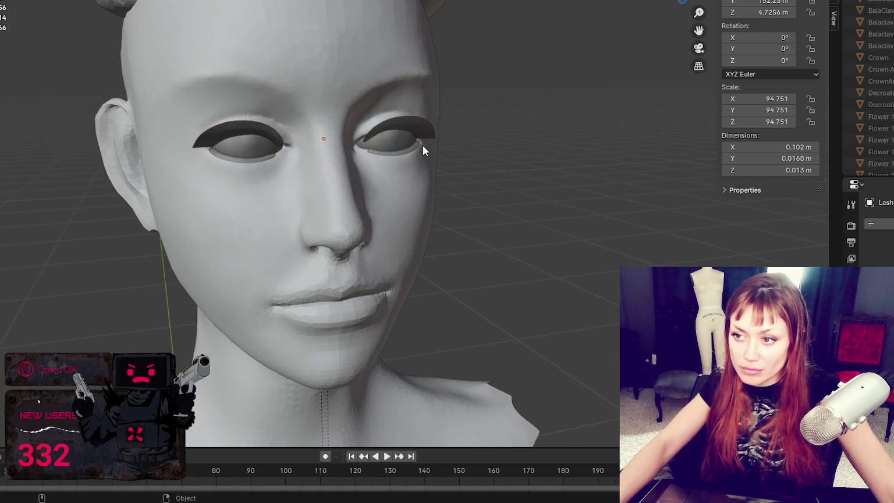
pyautogui.scroll(2, 395, 145)
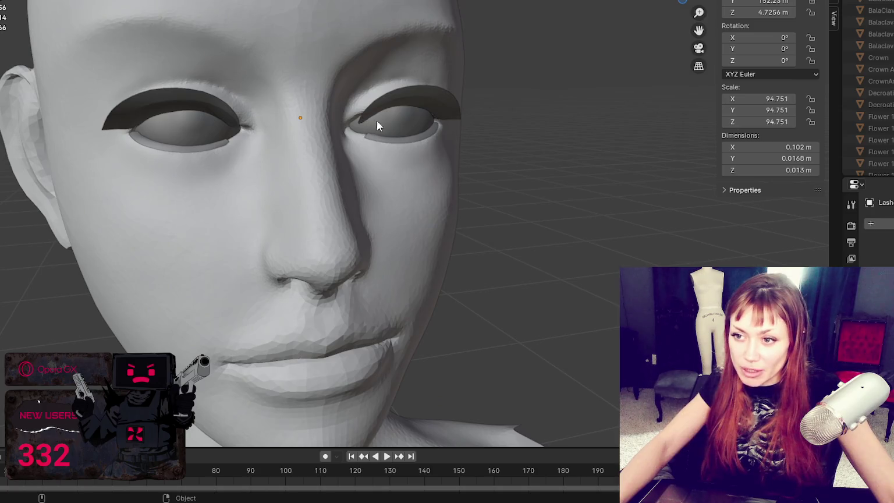
pyautogui.click(399, 105)
pyautogui.click(397, 116)
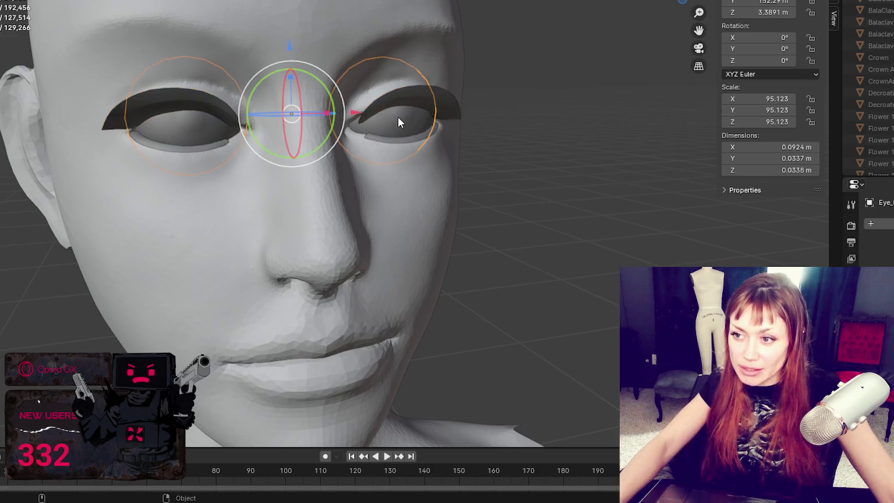
pyautogui.click(444, 105)
pyautogui.moveTo(21, 91)
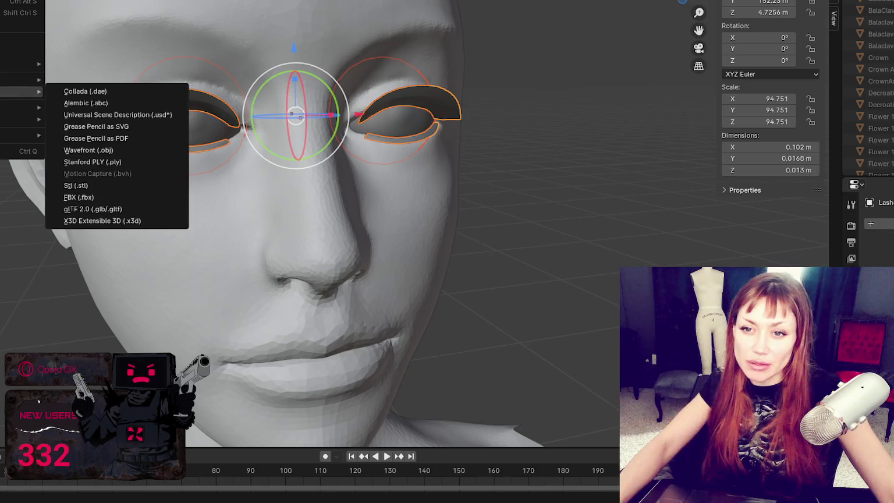
# Export the selection as eyes.fbx with selected-objects-only include settings.
pyautogui.click(120, 192)
pyautogui.click(355, 411)
pyautogui.write('eyes.fbx')
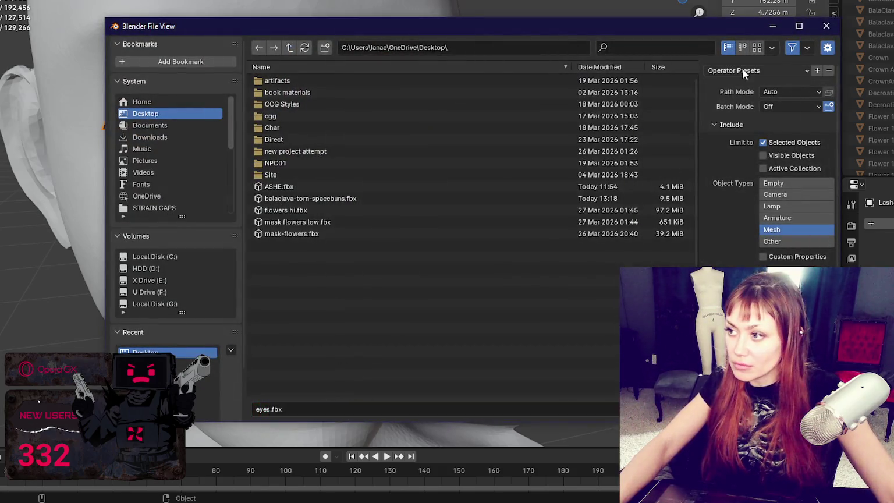
pyautogui.click(739, 70)
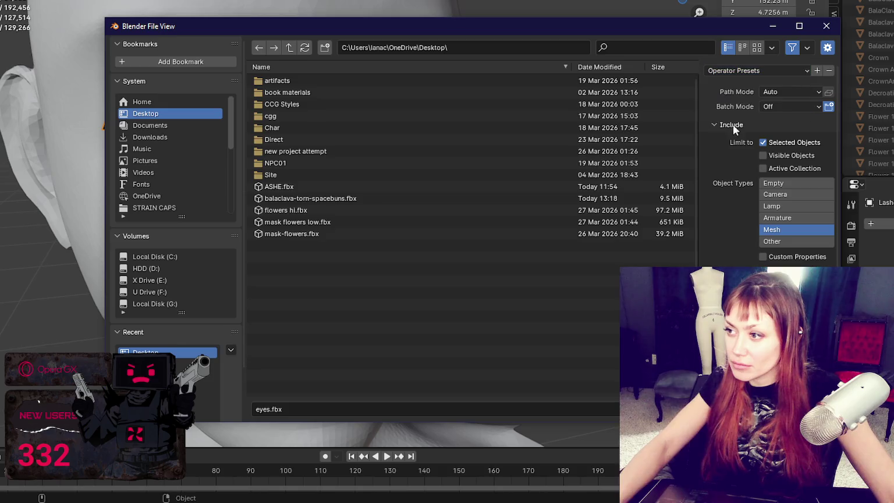
pyautogui.click(657, 409)
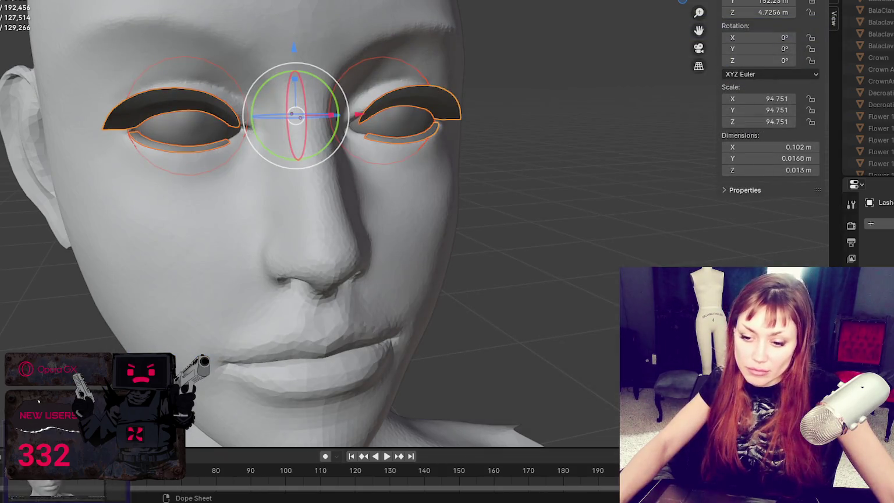
pyautogui.hotkey('alt', 'Tab')
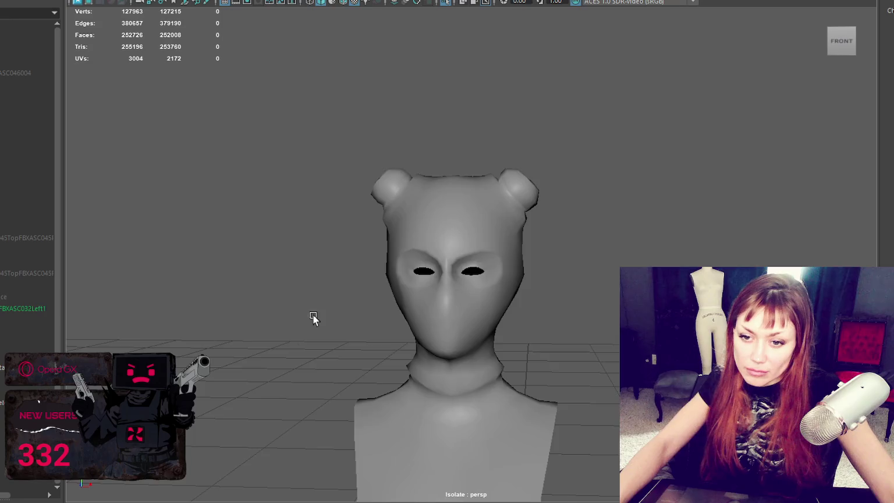
# Import eyes.fbx into the Maya scene and frame the new eyes.
pyautogui.keyDown('alt'); pyautogui.moveTo(313, 321); pyautogui.dragTo(314, 146, button='right'); pyautogui.keyUp('alt')
pyautogui.keyDown('alt'); pyautogui.moveTo(314, 146); pyautogui.dragTo(324, 174); pyautogui.keyUp('alt')
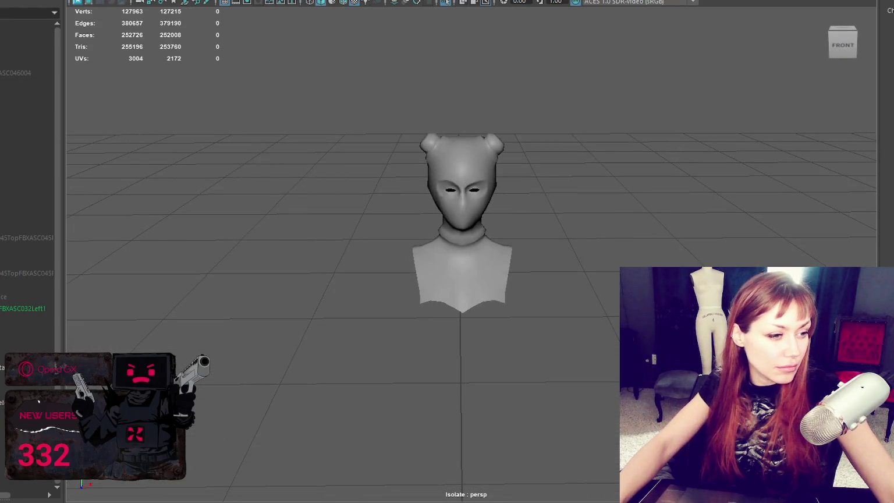
pyautogui.moveTo(0, 291); pyautogui.dragTo(161, 304)
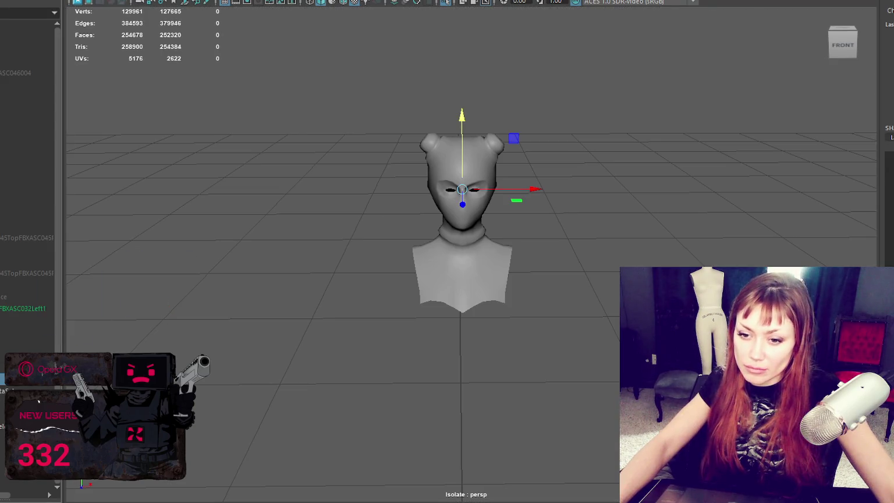
pyautogui.press('f')
# Show all objects alongside the bust and return to textured shaded display.
pyautogui.press('4')
pyautogui.press('[')
pyautogui.hotkey('ctrl', '1')
pyautogui.press('5')
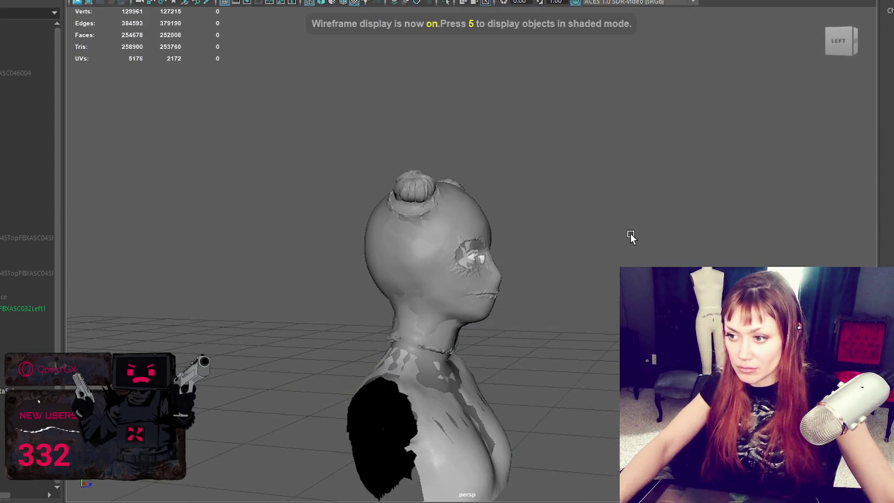
pyautogui.press('6')
pyautogui.scroll(5, 628, 237)
# Select and frame the imported eyelashes, then enable Object X symmetry.
pyautogui.keyDown('alt'); pyautogui.moveTo(650, 240); pyautogui.dragTo(534, 248); pyautogui.keyUp('alt')
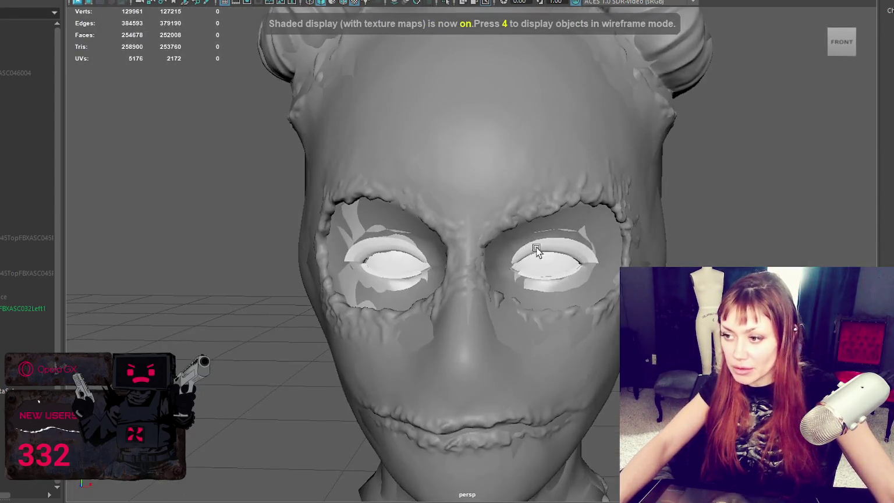
pyautogui.click(534, 248)
pyautogui.press('f')
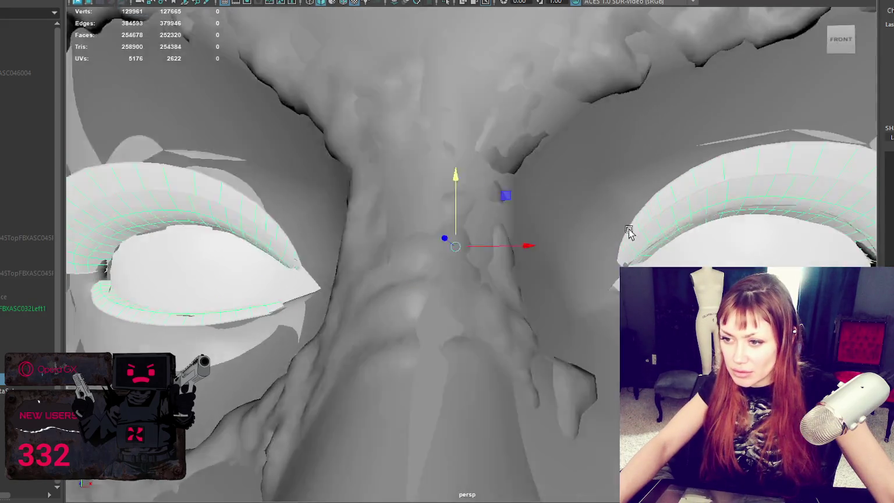
pyautogui.scroll(-3, 631, 231)
pyautogui.scroll(-3, 640, 233)
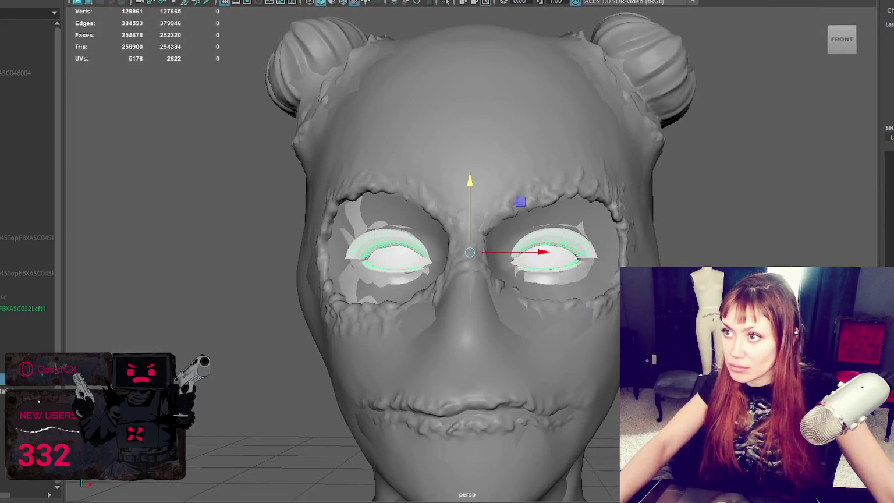
pyautogui.press('w')
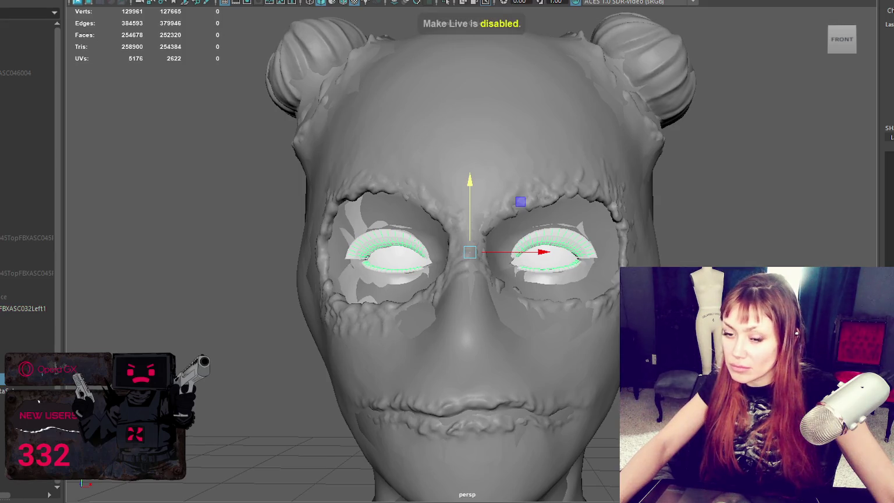
pyautogui.scroll(2, 678, 176)
pyautogui.press('F9')
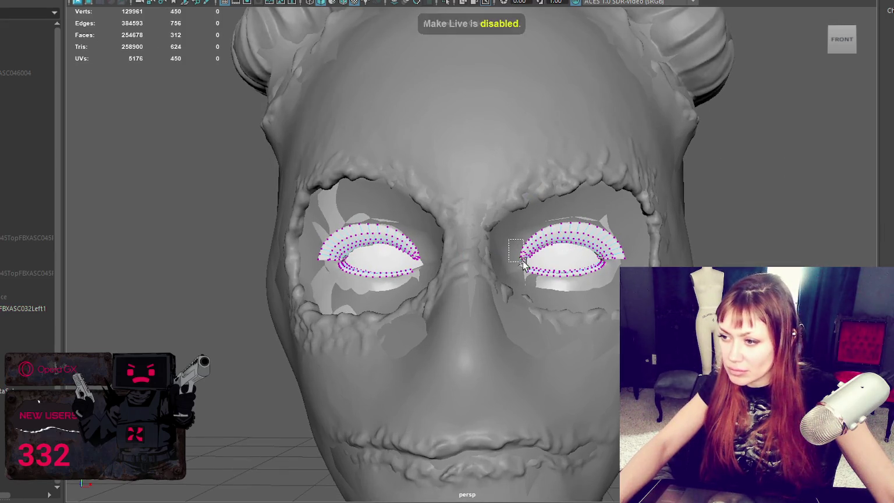
pyautogui.moveTo(522, 262); pyautogui.dragTo(522, 263)
pyautogui.moveTo(535, 293); pyautogui.dragTo(210, 315)
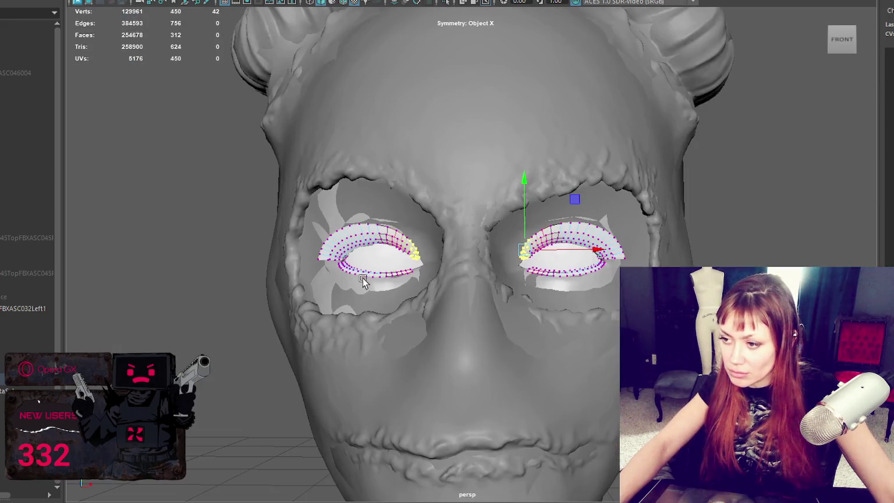
pyautogui.scroll(3, 569, 261)
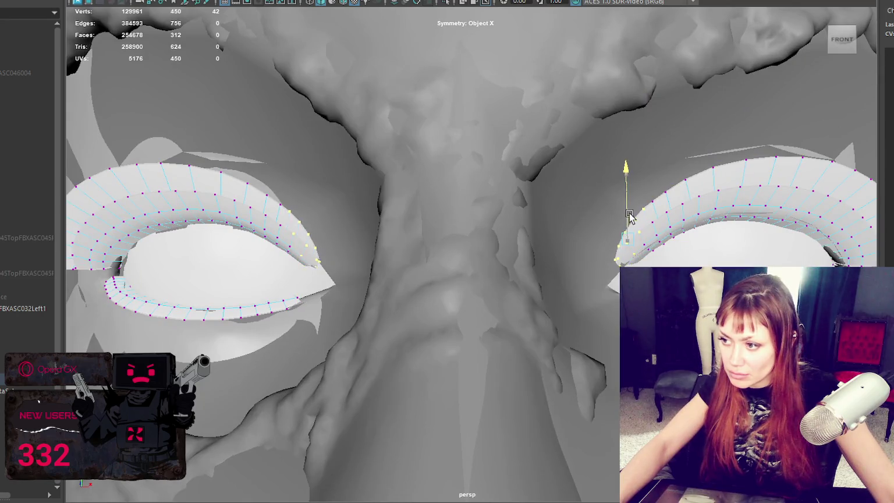
pyautogui.moveTo(726, 168)
pyautogui.mouseDown(button='right')
pyautogui.moveTo(783, 167)
pyautogui.moveTo(784, 151)
pyautogui.mouseUp(button='right')
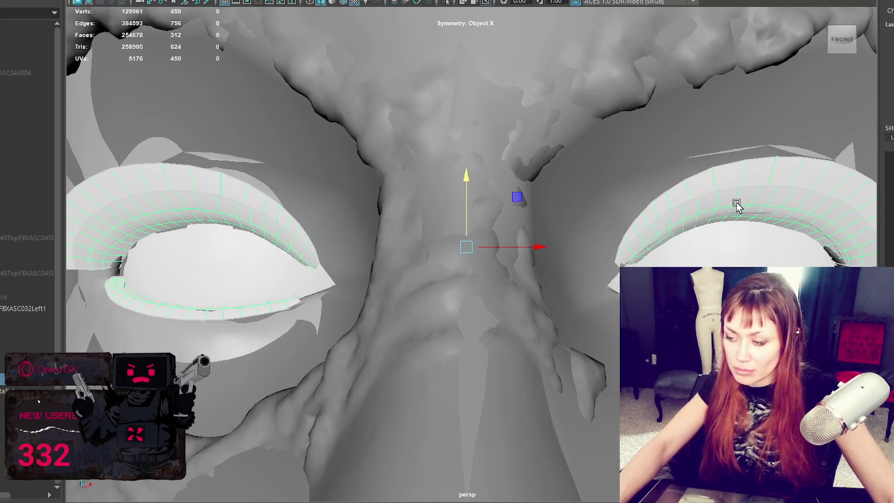
pyautogui.click(560, 235)
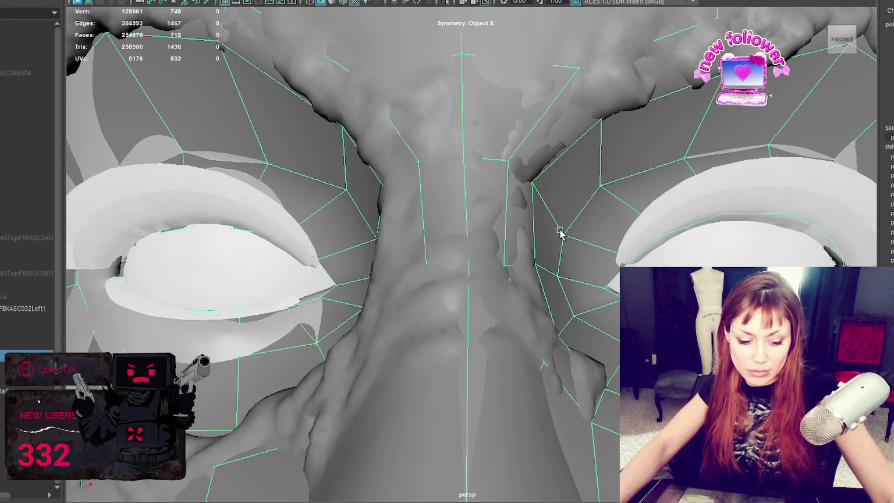
pyautogui.press('3')
pyautogui.click(712, 228)
pyautogui.moveTo(734, 198); pyautogui.dragTo(582, 247, button='right')
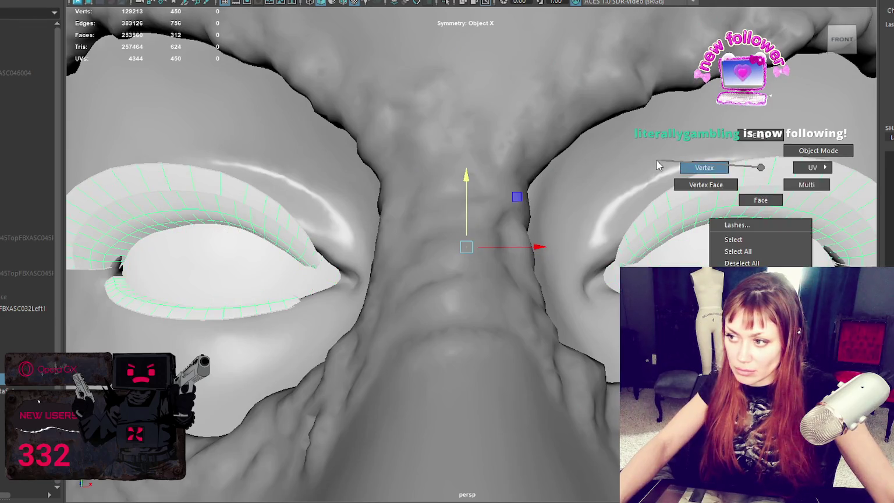
pyautogui.moveTo(649, 259); pyautogui.dragTo(649, 260)
pyautogui.press('b')
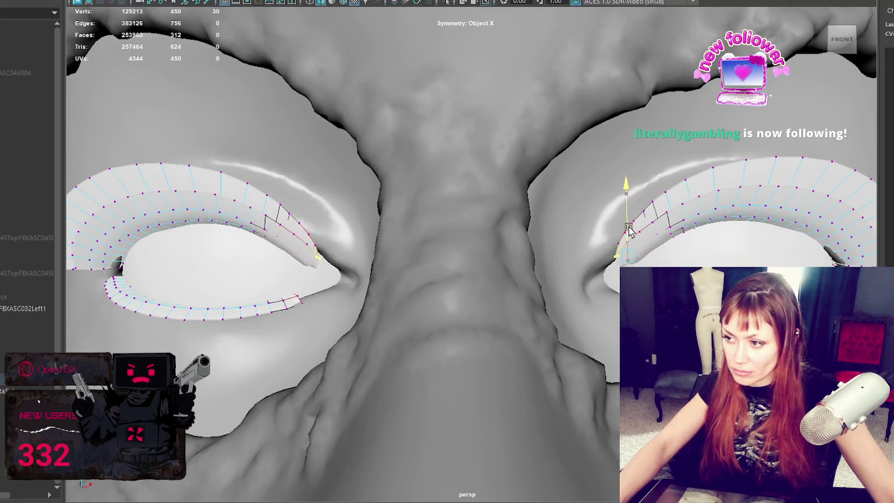
pyautogui.moveTo(646, 175); pyautogui.dragTo(646, 149, button='right')
pyautogui.click(48, 322)
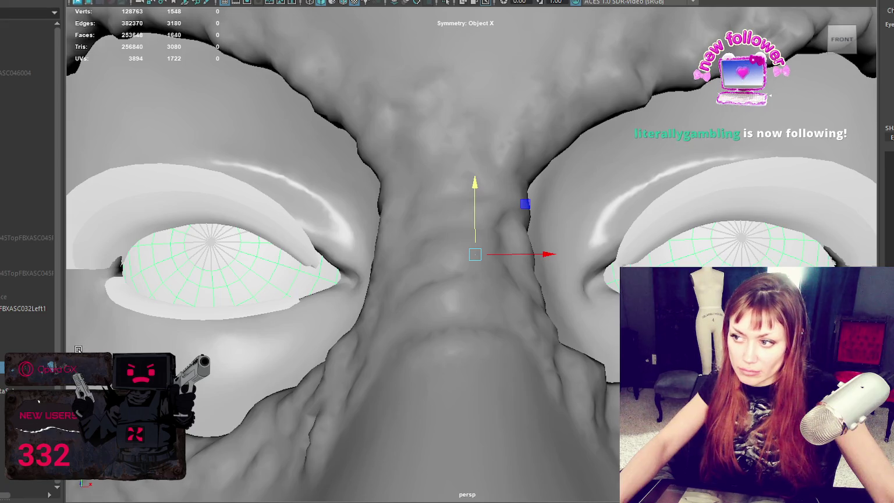
pyautogui.hotkey('ctrl', '1')
pyautogui.hotkey('ctrl', '1')
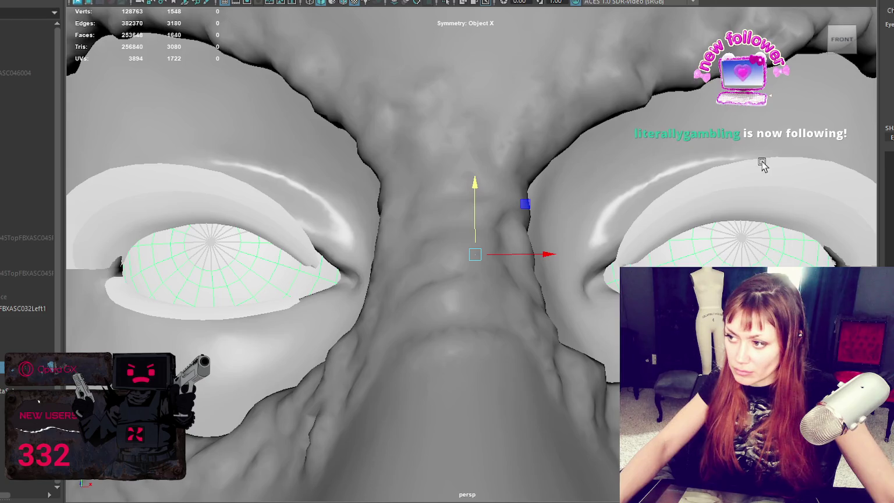
pyautogui.click(762, 165)
pyautogui.hotkey('ctrl', 'h')
pyautogui.hotkey('ctrl', 'z')
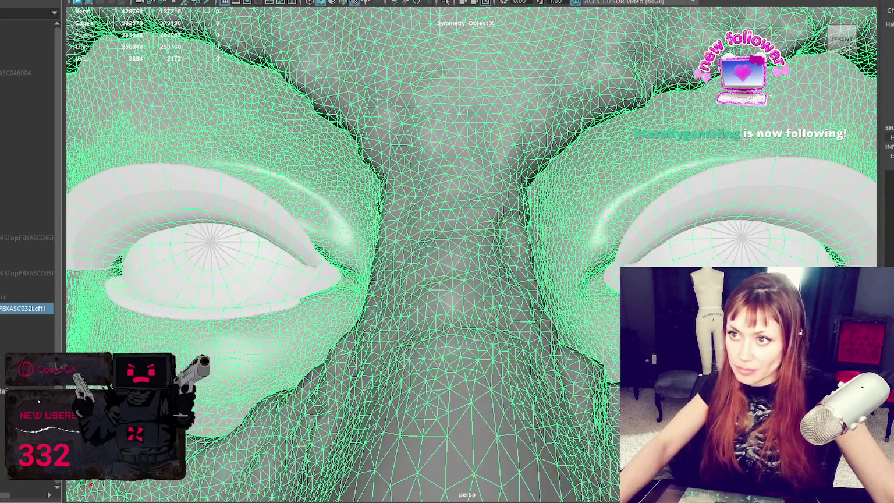
# Select the lower-lid and right-eye lash objects and return to object selection with F8.
pyautogui.click(125, 1)
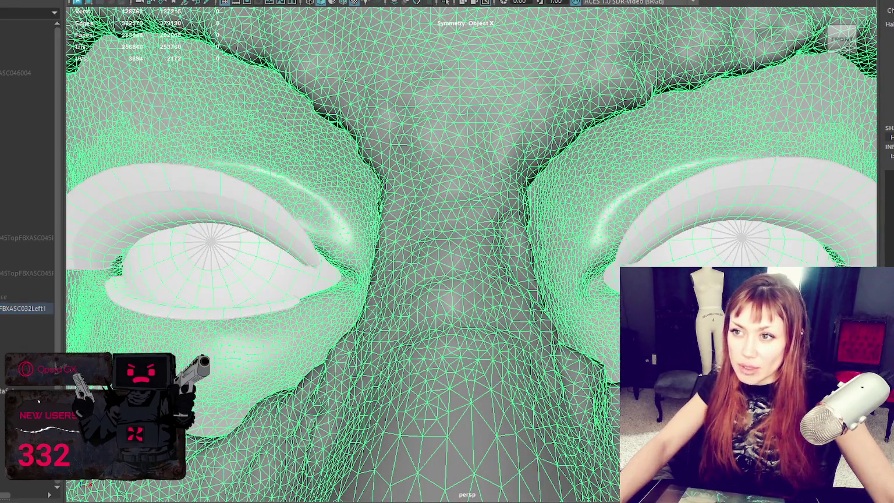
pyautogui.click(24, 308)
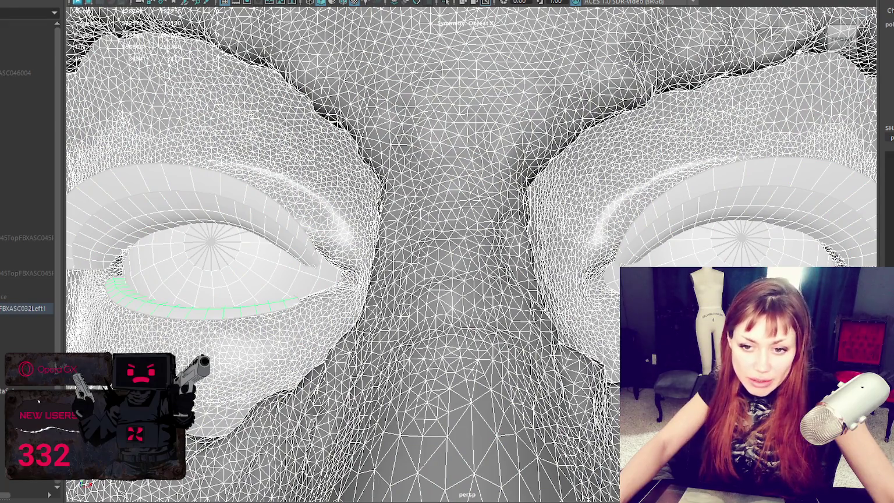
pyautogui.moveTo(23, 308); pyautogui.dragTo(26, 401, button='middle')
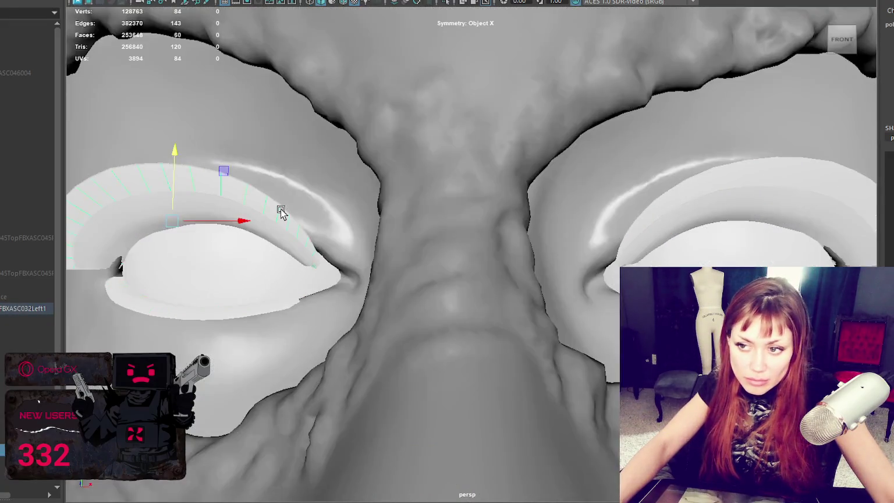
pyautogui.click(676, 207)
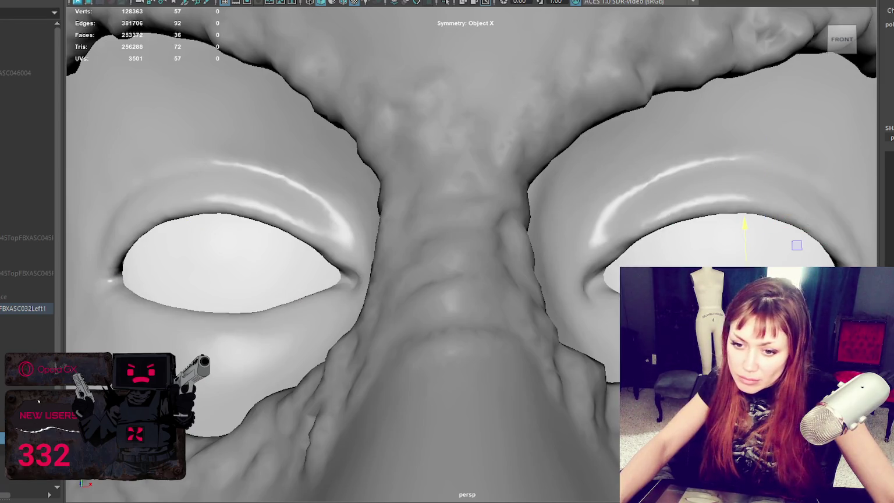
pyautogui.press('F8')
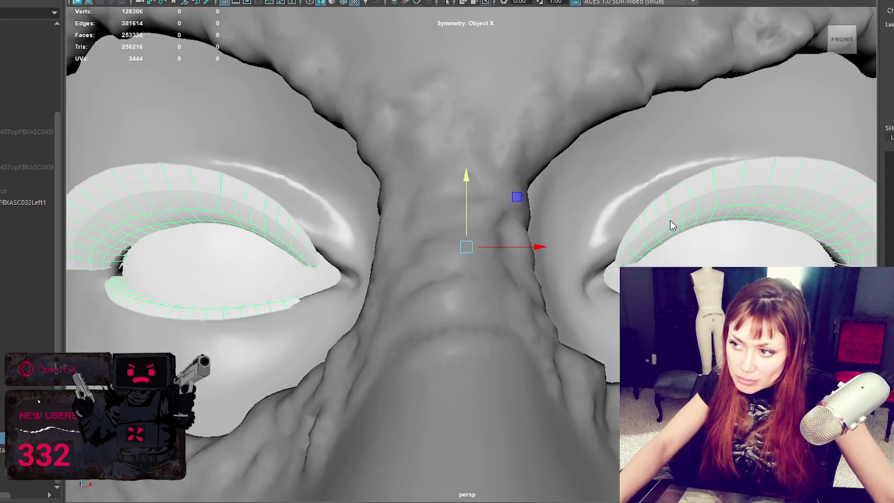
# Switch the lashes to vertex mode and grow the inner-corner vertex selection twice.
pyautogui.moveTo(666, 170); pyautogui.dragTo(614, 166, button='right')
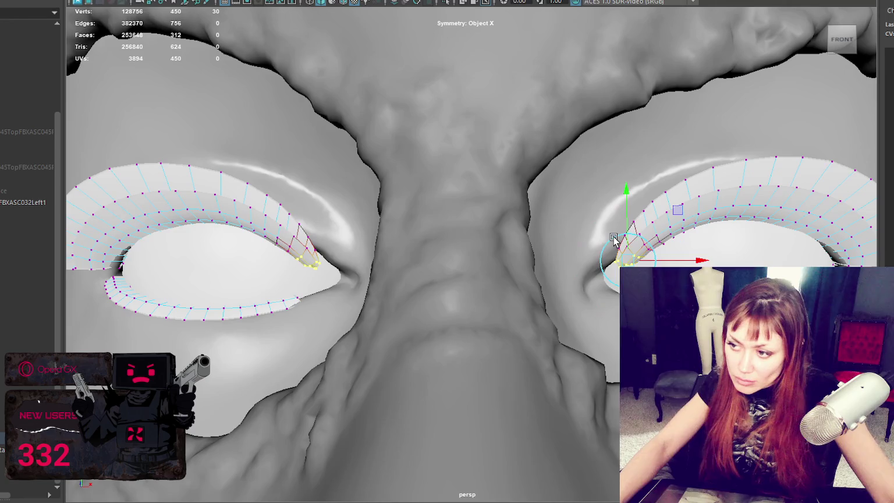
pyautogui.hotkey('shift', '.')
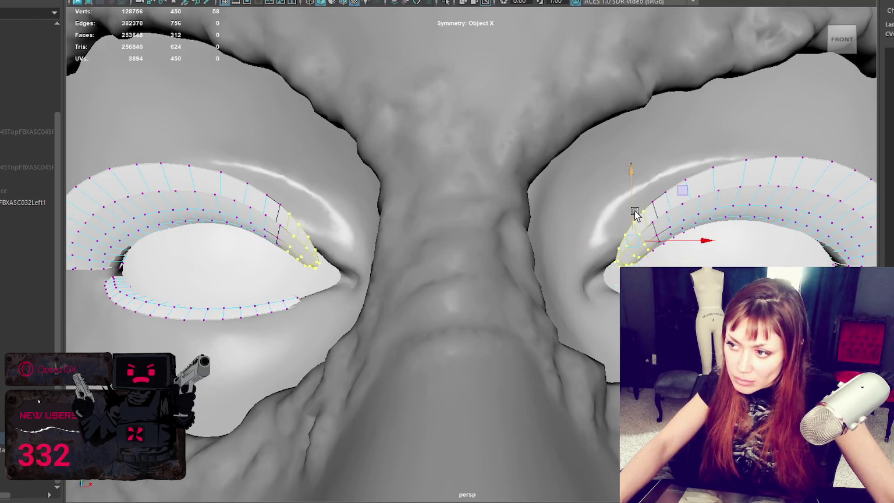
pyautogui.hotkey('shift', '.')
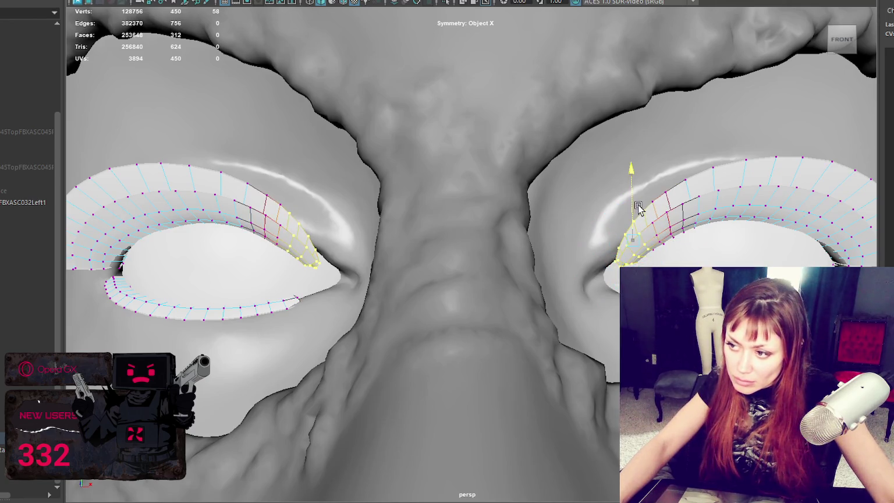
pyautogui.press('e')
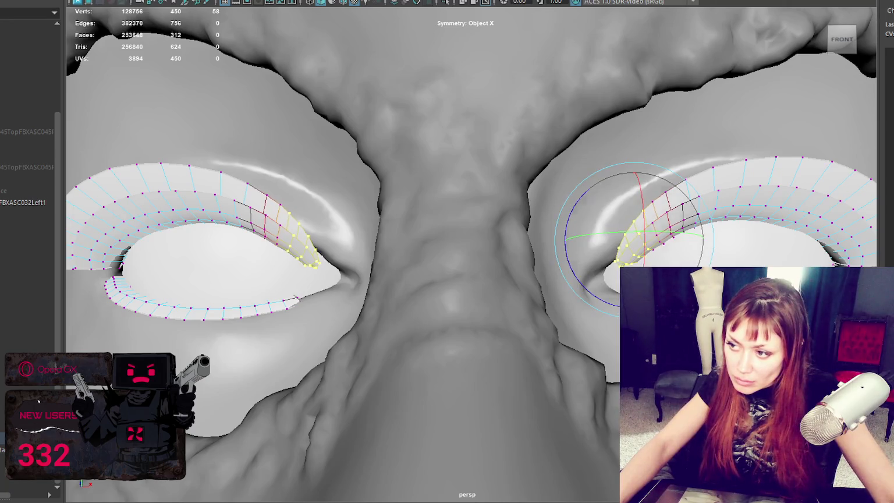
pyautogui.scroll(5, 233, 244)
pyautogui.keyDown('alt'); pyautogui.moveTo(349, 262); pyautogui.dragTo(349, 204); pyautogui.keyUp('alt')
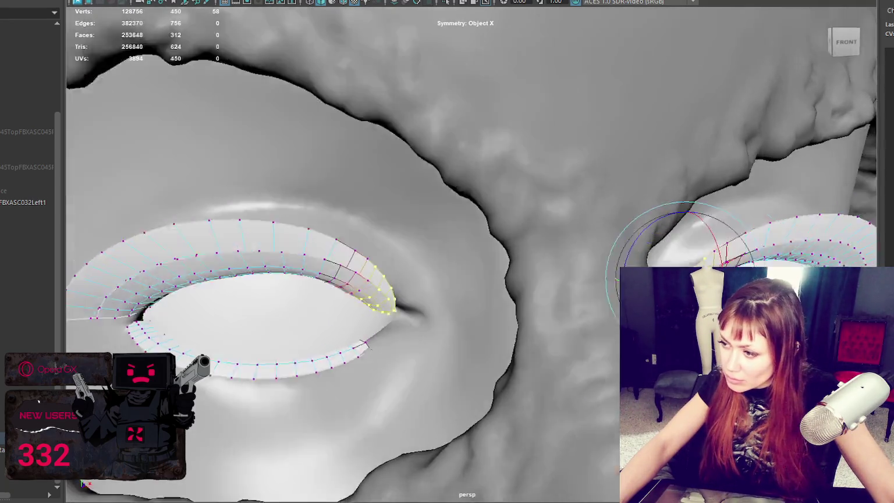
# Move the lash corner vertices inward and rotate them flatter.
pyautogui.press('w')
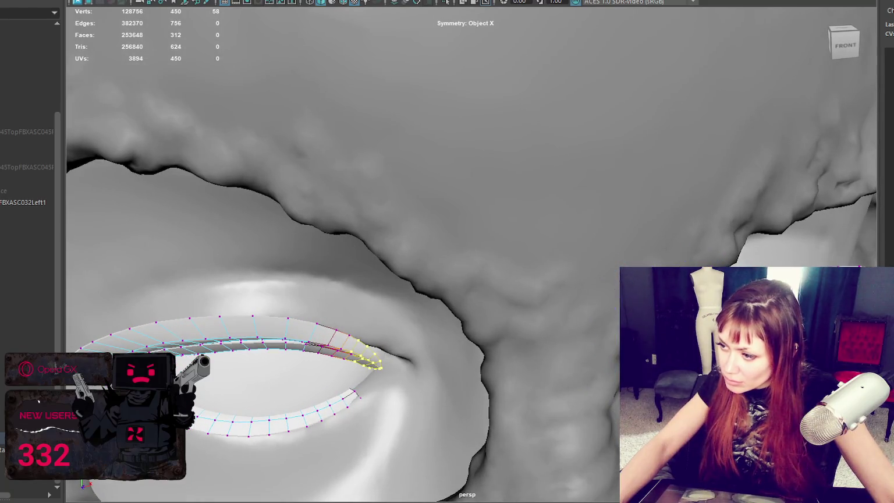
pyautogui.press('e')
pyautogui.press('w')
pyautogui.moveTo(679, 256); pyautogui.dragTo(669, 268)
pyautogui.press('e')
pyautogui.moveTo(605, 320); pyautogui.dragTo(609, 350)
pyautogui.press('w')
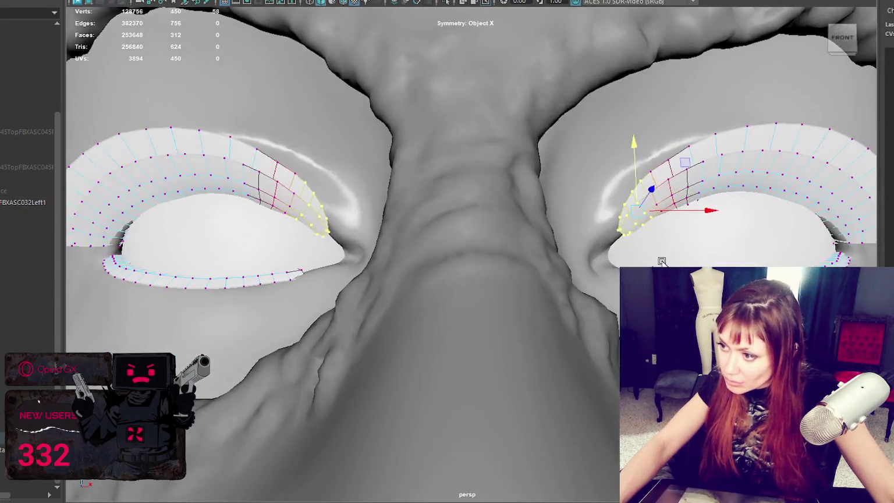
# View both lashes from the front and start sculpting with a smaller brush.
pyautogui.moveTo(581, 349)
pyautogui.keyDown('alt'); pyautogui.mouseDown()
pyautogui.moveTo(622, 256)
pyautogui.moveTo(583, 274)
pyautogui.mouseUp(); pyautogui.keyUp('alt')
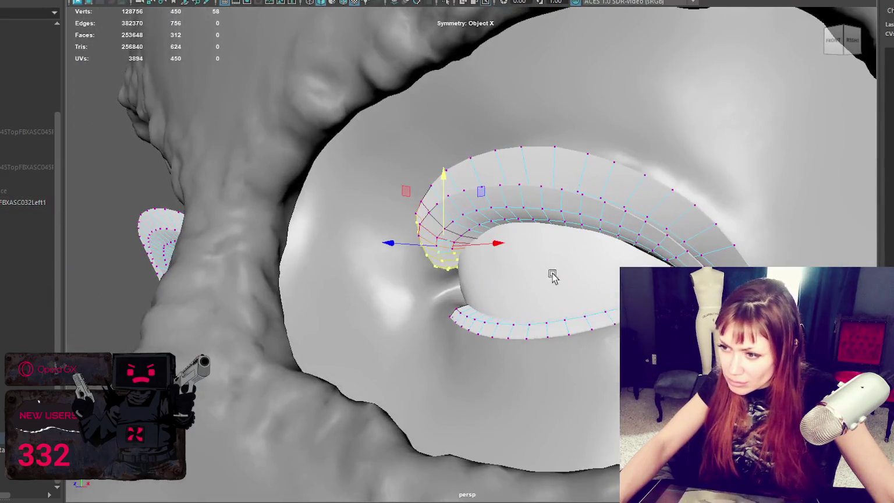
pyautogui.keyDown('alt'); pyautogui.moveTo(399, 248); pyautogui.dragTo(463, 249); pyautogui.keyUp('alt')
pyautogui.keyDown('alt'); pyautogui.moveTo(463, 250); pyautogui.dragTo(511, 256, button='right'); pyautogui.keyUp('alt')
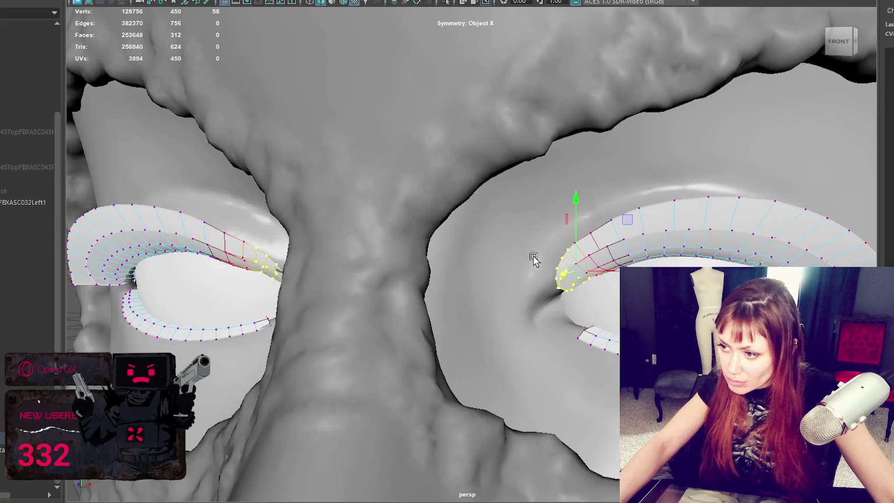
pyautogui.moveTo(596, 274)
pyautogui.keyDown('alt'); pyautogui.mouseDown()
pyautogui.moveTo(629, 255)
pyautogui.moveTo(590, 260)
pyautogui.moveTo(605, 250)
pyautogui.mouseUp(); pyautogui.keyUp('alt')
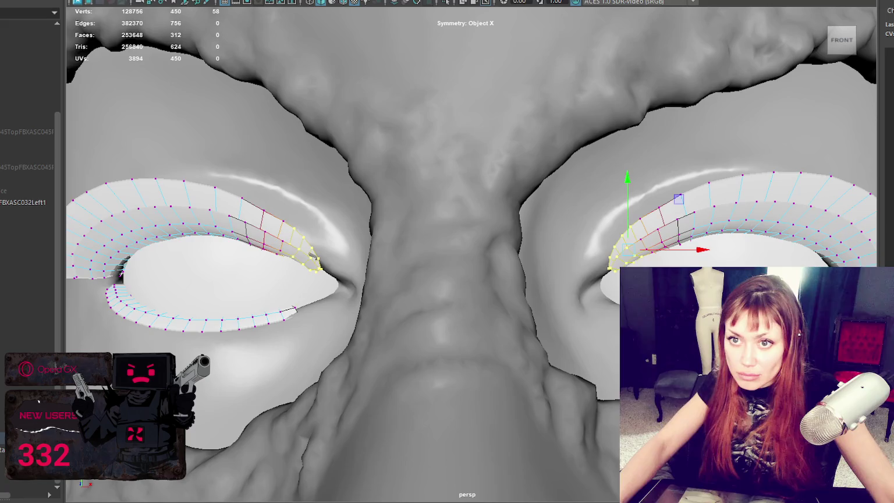
pyautogui.press('F8')
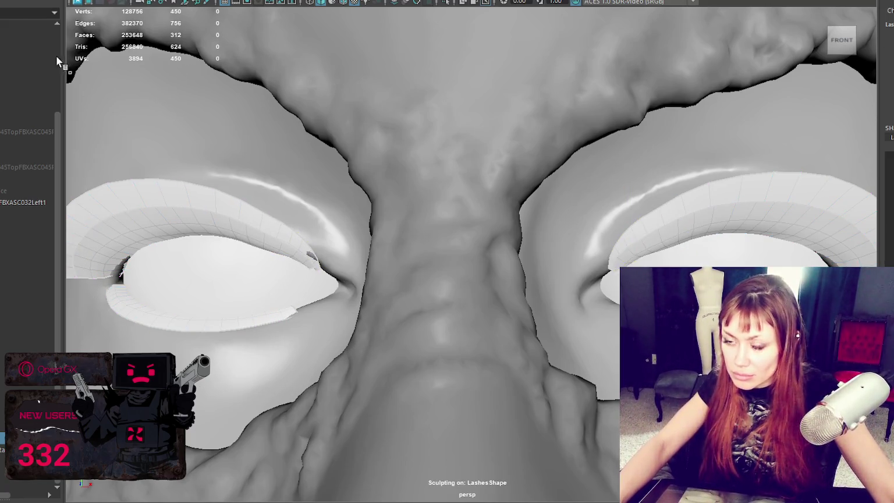
pyautogui.moveTo(295, 259); pyautogui.dragTo(293, 245)
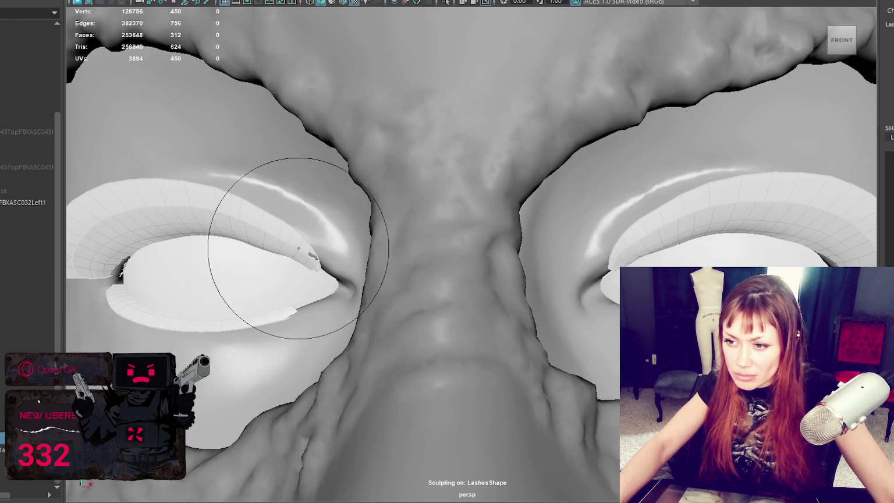
# Turn on Object X symmetry and smooth the lash corners symmetrically.
pyautogui.click(495, 18)
pyautogui.keyDown('alt'); pyautogui.moveTo(611, 220); pyautogui.dragTo(612, 223); pyautogui.keyUp('alt')
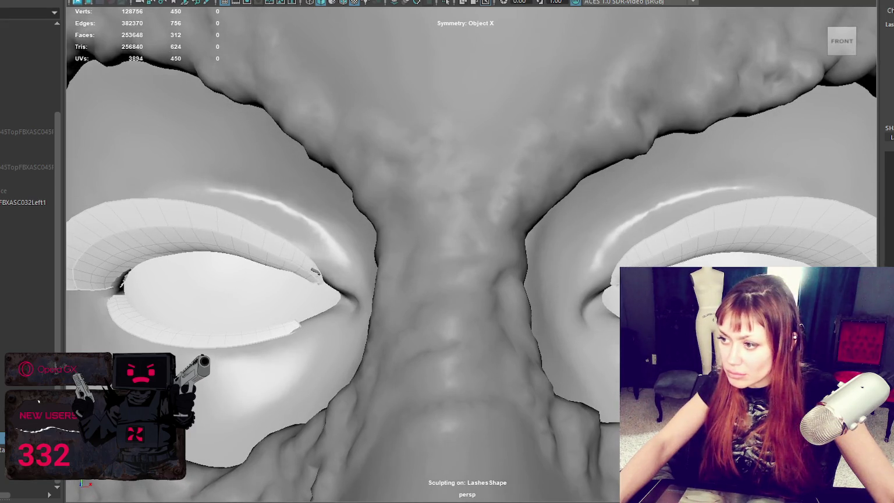
pyautogui.moveTo(619, 270); pyautogui.dragTo(609, 272)
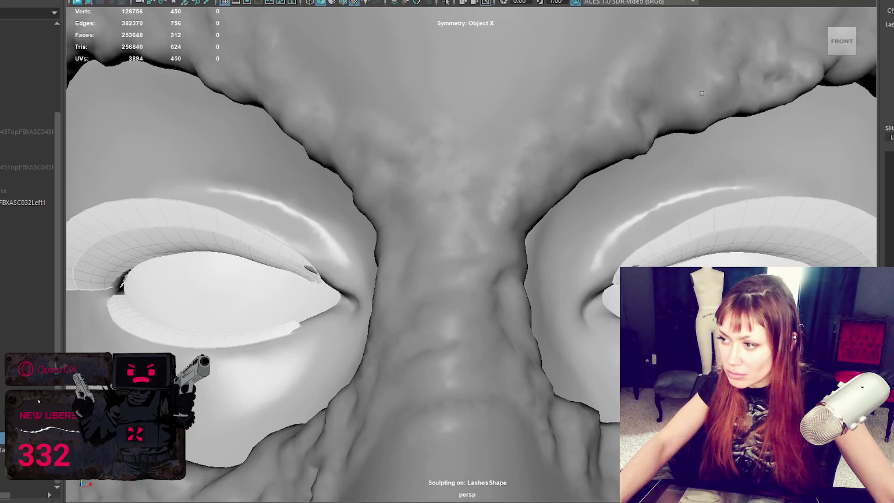
pyautogui.hotkey('ctrl', 'z')
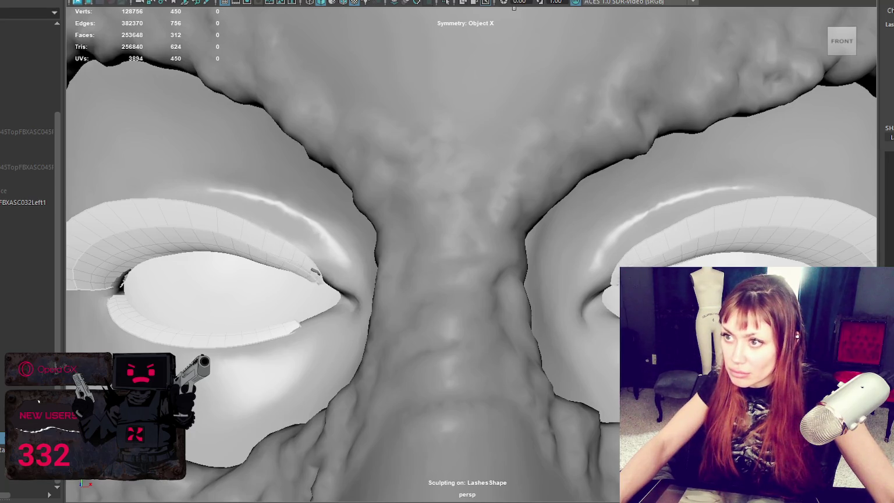
pyautogui.press('q')
pyautogui.moveTo(678, 166); pyautogui.dragTo(590, 153, button='right')
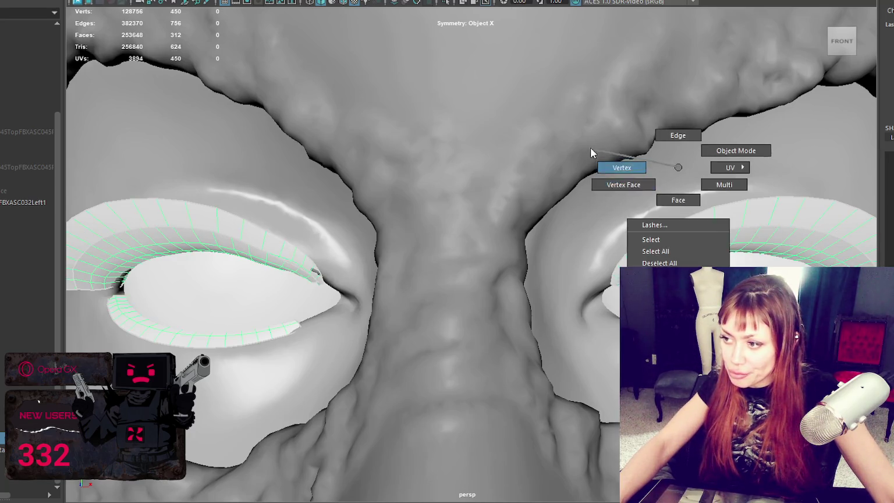
# Raise a few upper lash vertices slightly on both eyes.
pyautogui.click(665, 261)
pyautogui.moveTo(675, 250); pyautogui.dragTo(670, 230)
pyautogui.click(266, 226)
pyautogui.click(314, 263)
pyautogui.scroll(-5, 313, 244)
pyautogui.scroll(-3, 373, 229)
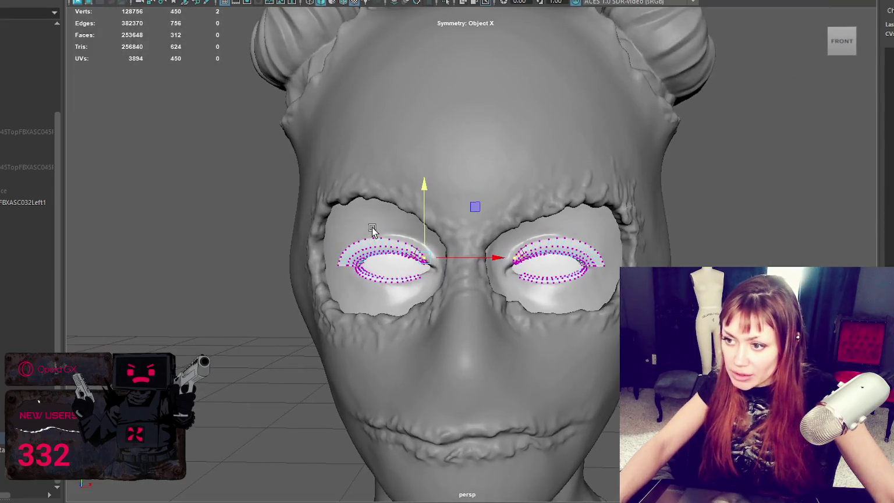
# Return to Object Mode, clear the selection, and orbit around the whole bust to review it.
pyautogui.moveTo(239, 171); pyautogui.dragTo(275, 142, button='right')
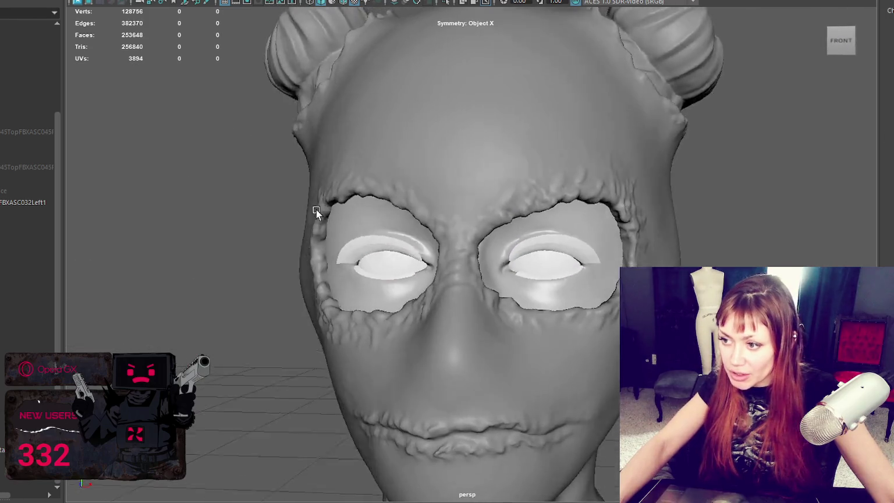
pyautogui.scroll(-5, 314, 209)
pyautogui.scroll(2, 562, 229)
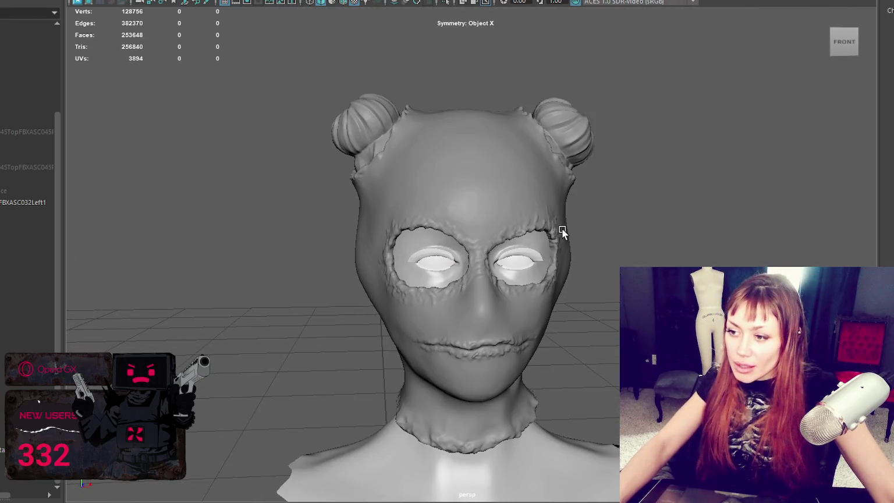
pyautogui.click(562, 228)
pyautogui.scroll(2, 562, 230)
pyautogui.click(567, 233)
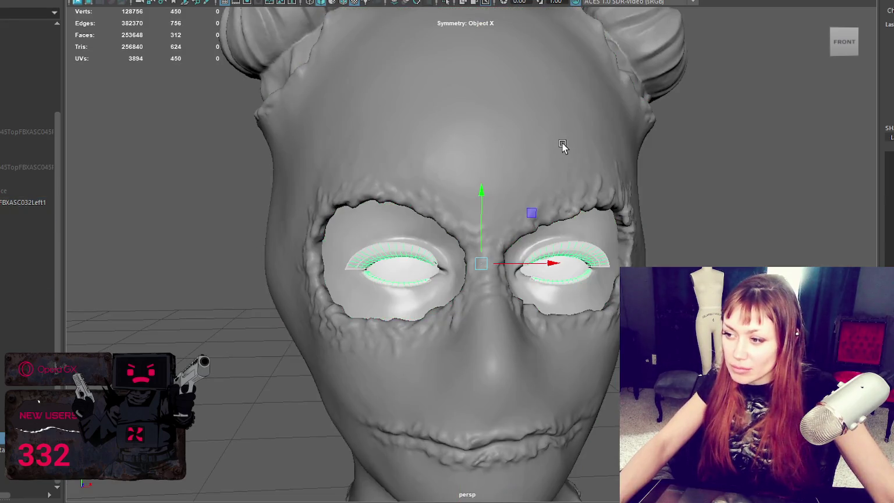
pyautogui.click(751, 208)
pyautogui.scroll(-5, 751, 208)
pyautogui.moveTo(740, 194)
pyautogui.keyDown('alt'); pyautogui.mouseDown()
pyautogui.moveTo(527, 192)
pyautogui.moveTo(772, 200)
pyautogui.moveTo(706, 195)
pyautogui.mouseUp(); pyautogui.keyUp('alt')
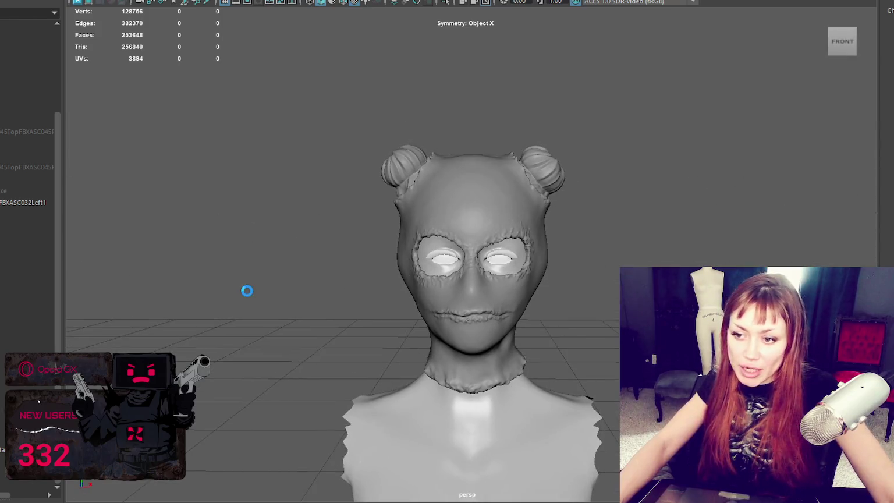
pyautogui.press('super')
pyautogui.press('super')
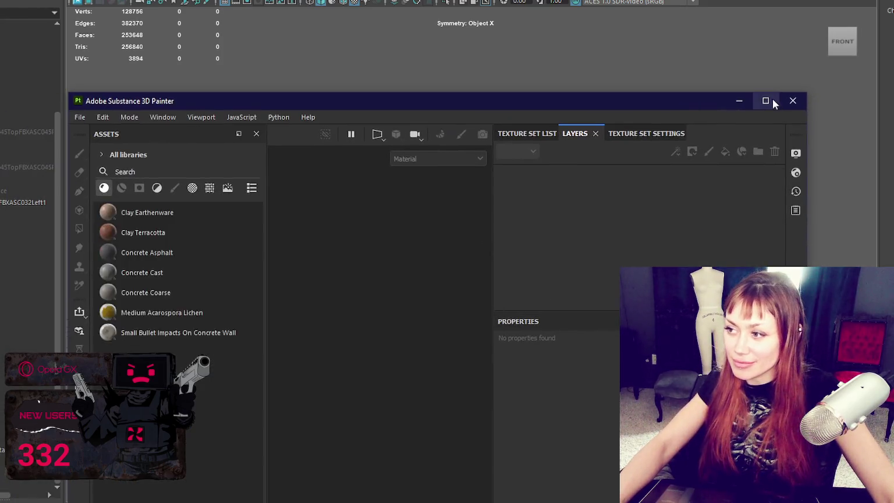
# Bring up the Substance 3D Painter window, then return to Maya and select the head mask mesh.
pyautogui.click(769, 99)
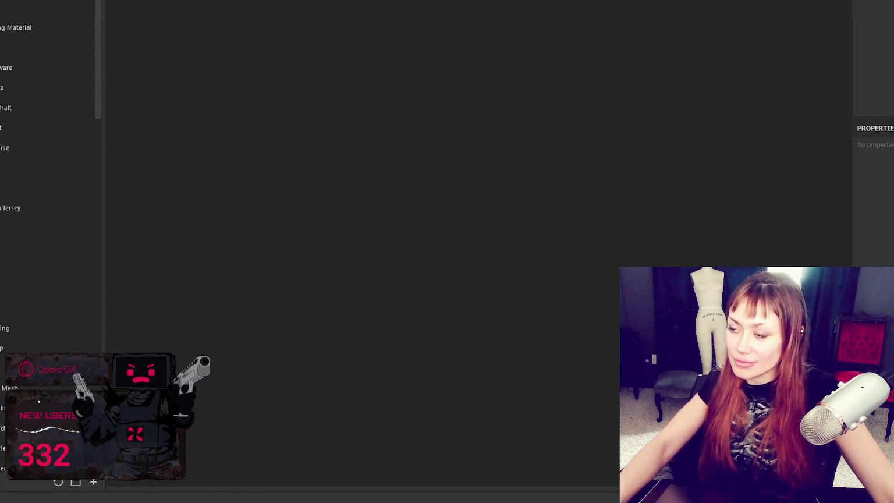
pyautogui.hotkey('alt', 'Tab')
pyautogui.click(548, 210)
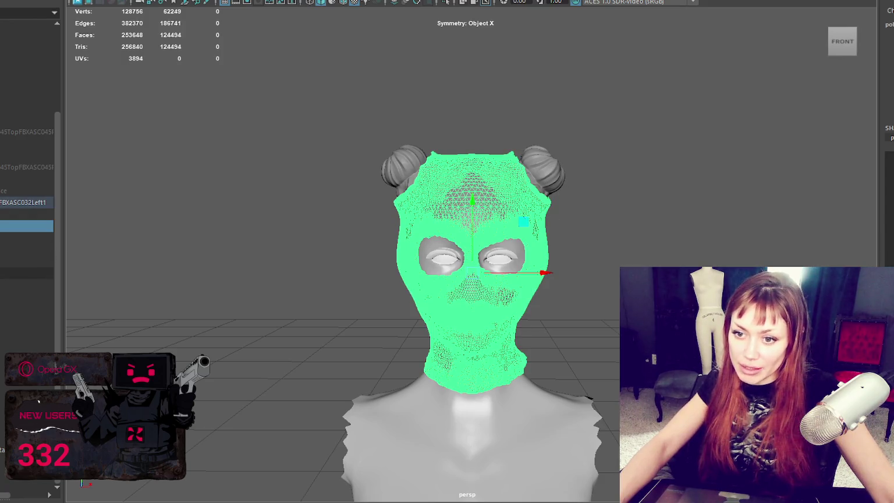
# Delete both eyelash meshes and both eyeball meshes from the scene.
pyautogui.scroll(5, 573, 284)
pyautogui.click(582, 251)
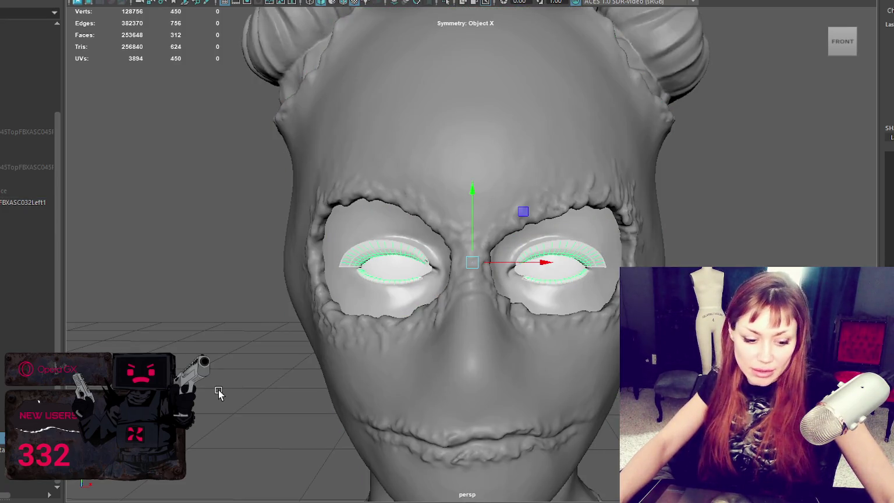
pyautogui.click(402, 275)
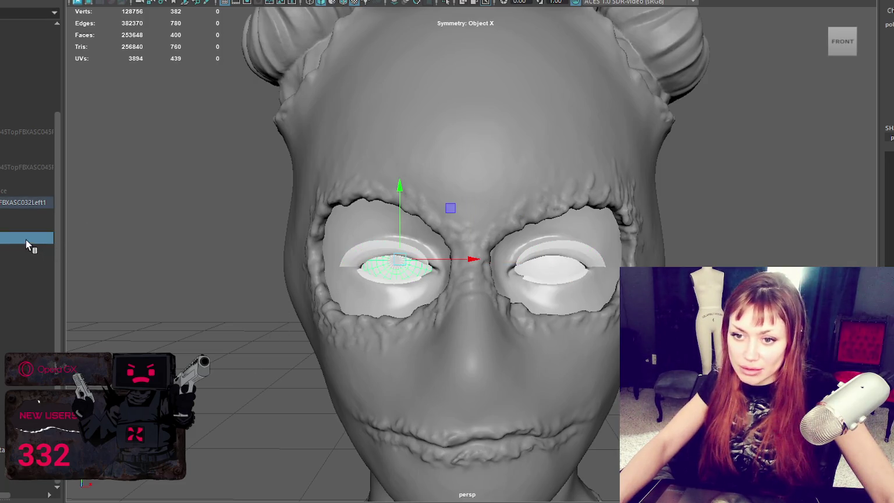
pyautogui.click(568, 269)
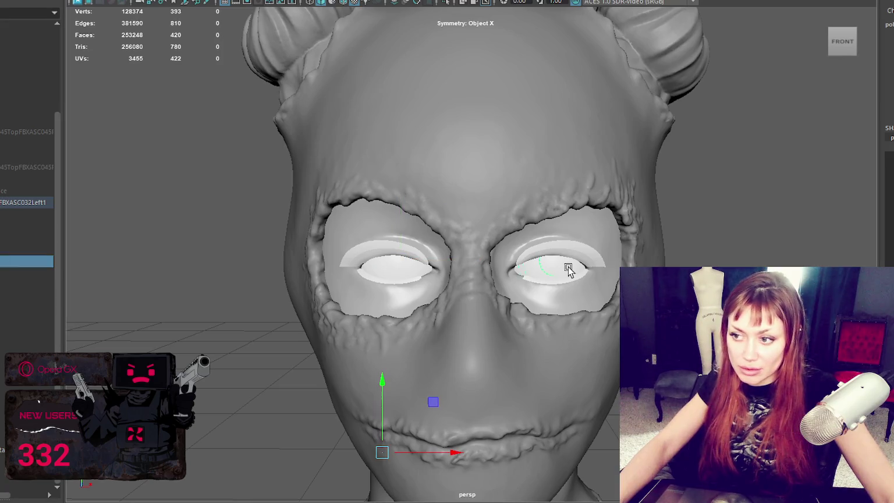
pyautogui.click(555, 269)
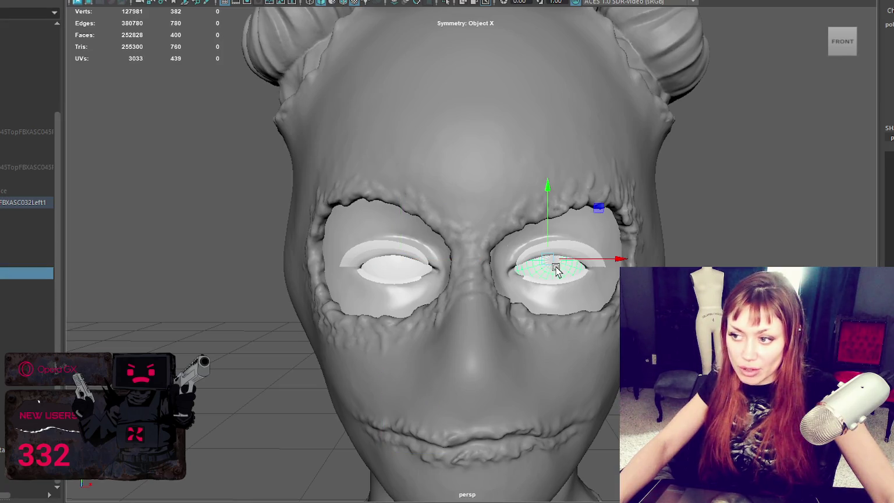
pyautogui.keyDown('shift'); pyautogui.click(384, 266); pyautogui.keyUp('shift')
pyautogui.click(384, 266)
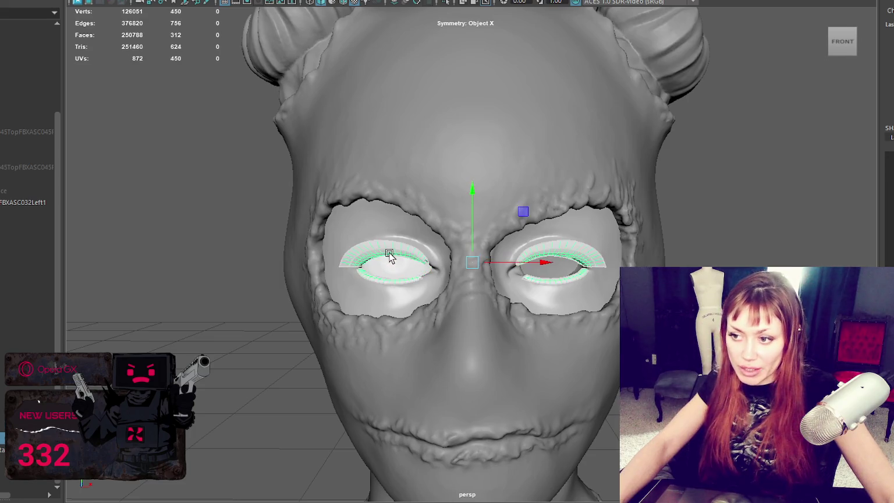
pyautogui.hotkey('ctrl', 'h')
pyautogui.click(383, 267)
pyautogui.hotkey('ctrl', 'h')
# Combine the head, eye-patch and hair bun meshes into a single mesh.
pyautogui.click(494, 247)
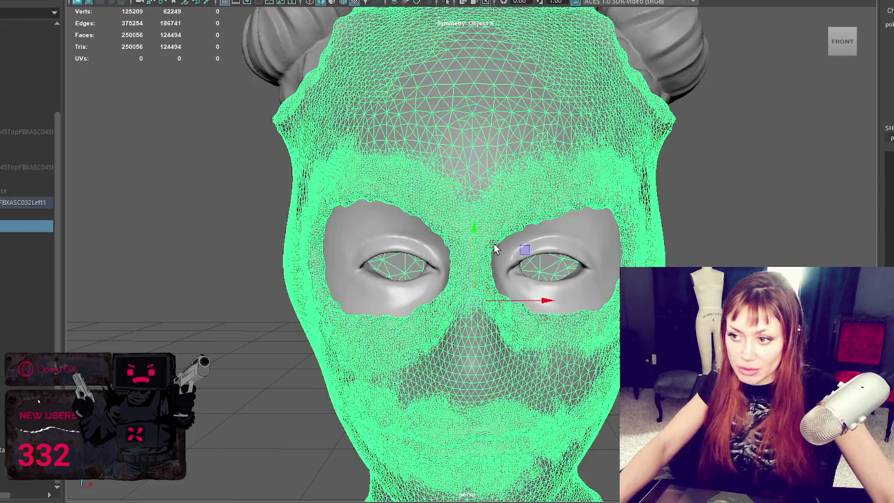
pyautogui.click(539, 243)
pyautogui.keyDown('ctrl'); pyautogui.click(18, 291); pyautogui.keyUp('ctrl')
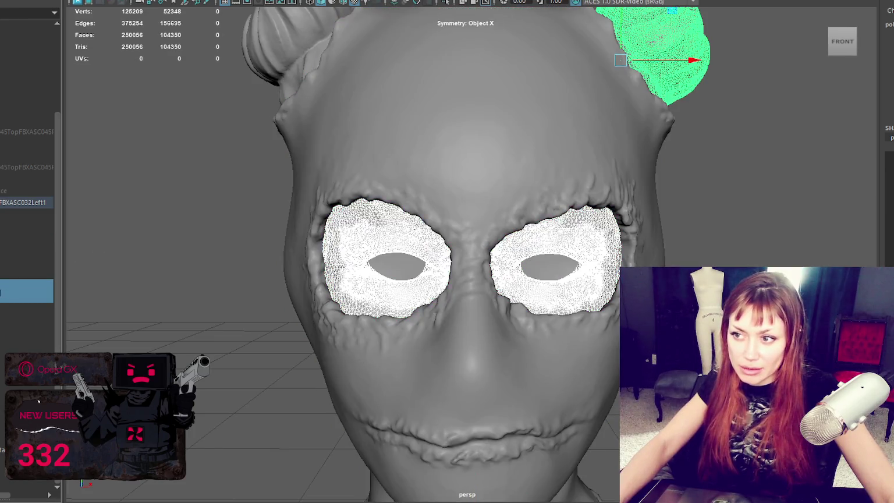
pyautogui.click(6, 227)
pyautogui.keyDown('ctrl'); pyautogui.click(9, 291); pyautogui.keyUp('ctrl')
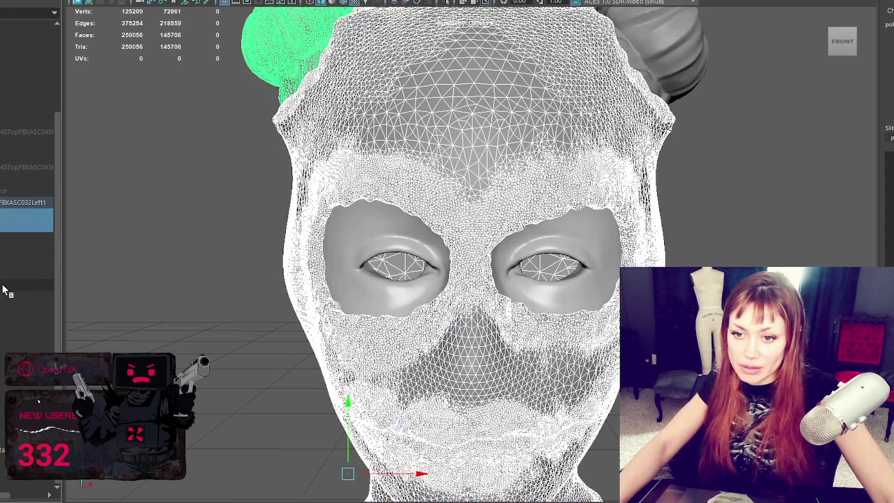
pyautogui.keyDown('ctrl'); pyautogui.click(17, 256); pyautogui.keyUp('ctrl')
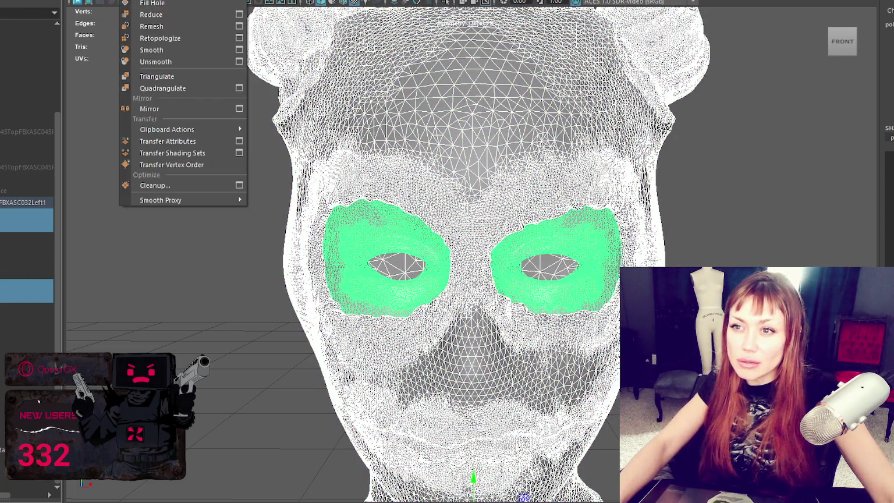
pyautogui.click(145, 5)
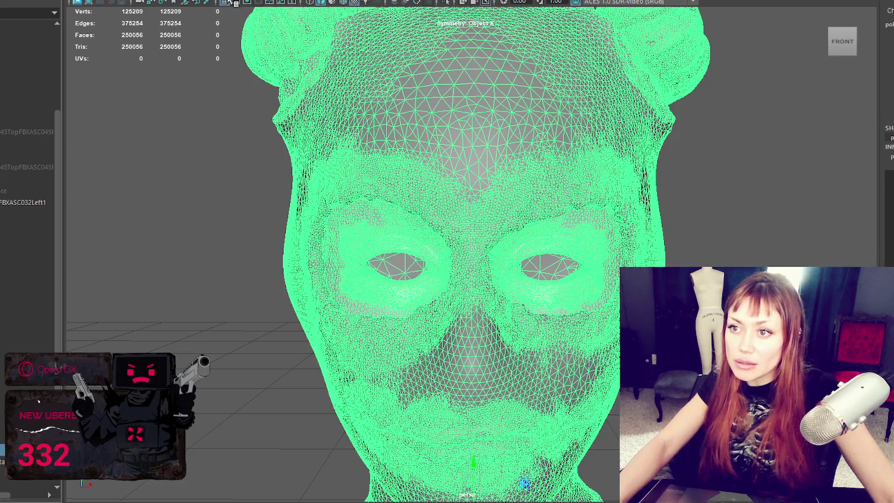
# Unlock the combined mesh's normals so it shades smoothly.
pyautogui.click(151, 2)
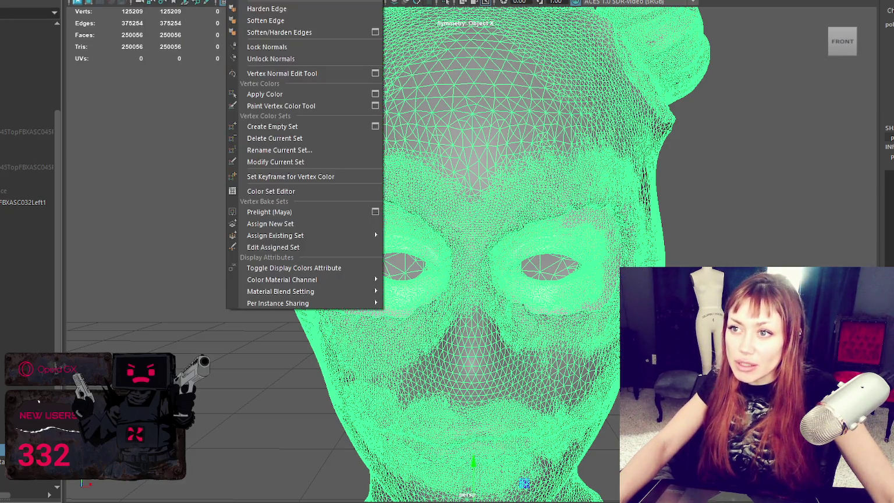
pyautogui.click(277, 64)
pyautogui.keyDown('shift'); pyautogui.moveTo(175, 111); pyautogui.dragTo(237, 159, button='right'); pyautogui.keyUp('shift')
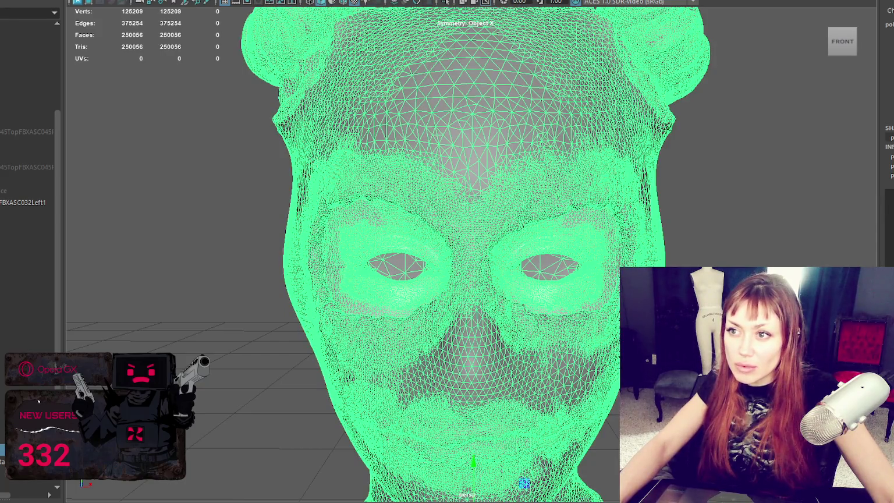
pyautogui.scroll(-2, 668, 176)
pyautogui.scroll(-5, 714, 171)
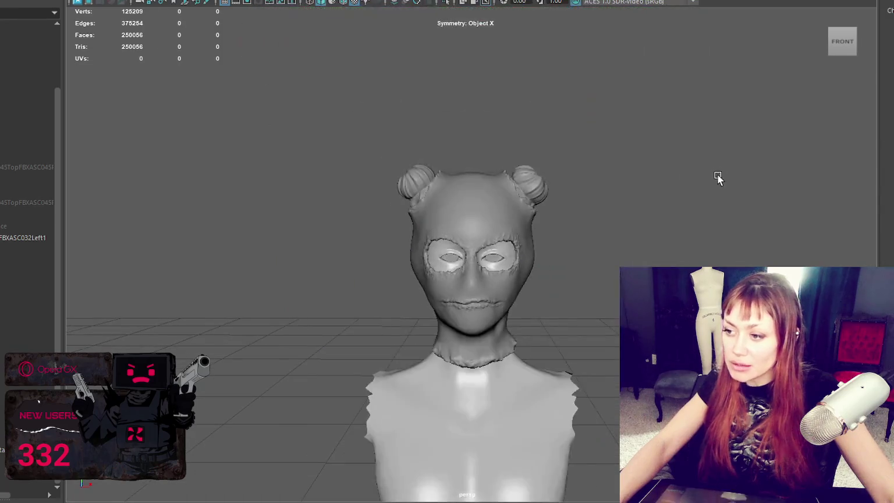
# Move the combined bust's pivot down onto the grid origin.
pyautogui.scroll(5, 646, 243)
pyautogui.scroll(-5, 552, 285)
pyautogui.scroll(-2, 554, 124)
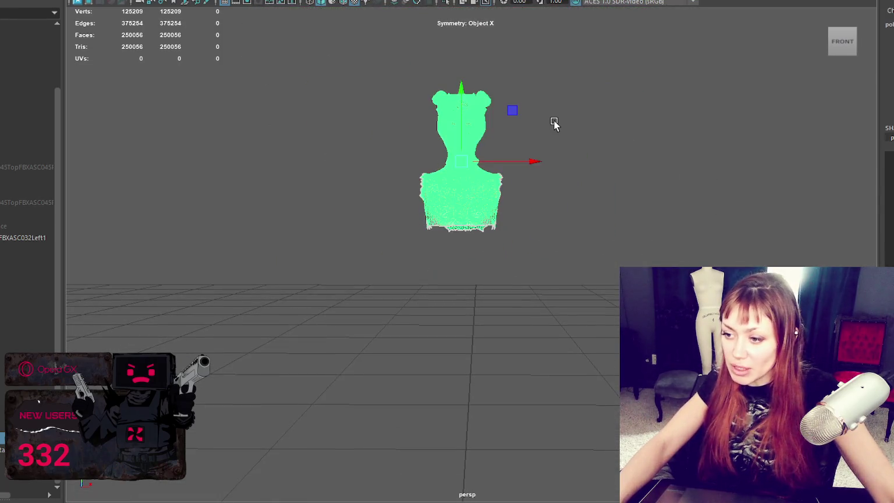
pyautogui.scroll(-3, 553, 217)
pyautogui.moveTo(553, 217)
pyautogui.keyDown('alt'); pyautogui.mouseDown()
pyautogui.moveTo(573, 277)
pyautogui.moveTo(628, 285)
pyautogui.mouseUp(); pyautogui.keyUp('alt')
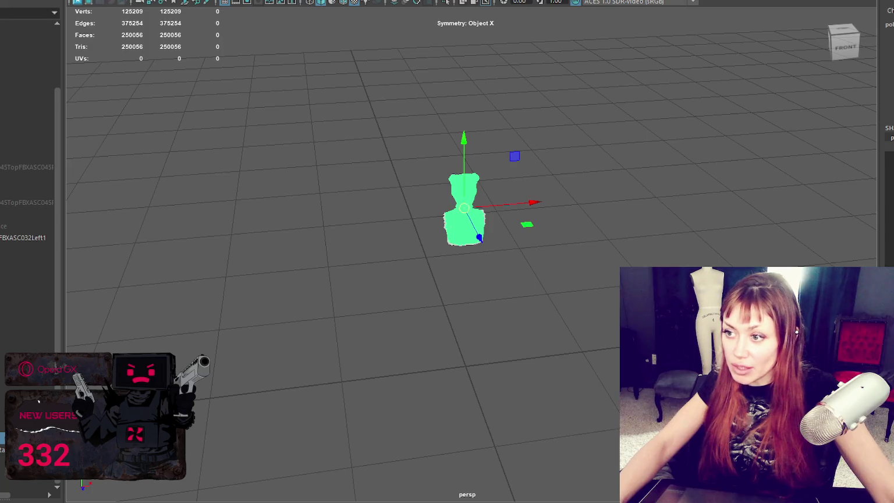
pyautogui.moveTo(475, 146); pyautogui.dragTo(444, 343)
pyautogui.moveTo(492, 400); pyautogui.dragTo(528, 332)
pyautogui.moveTo(454, 348); pyautogui.dragTo(531, 359)
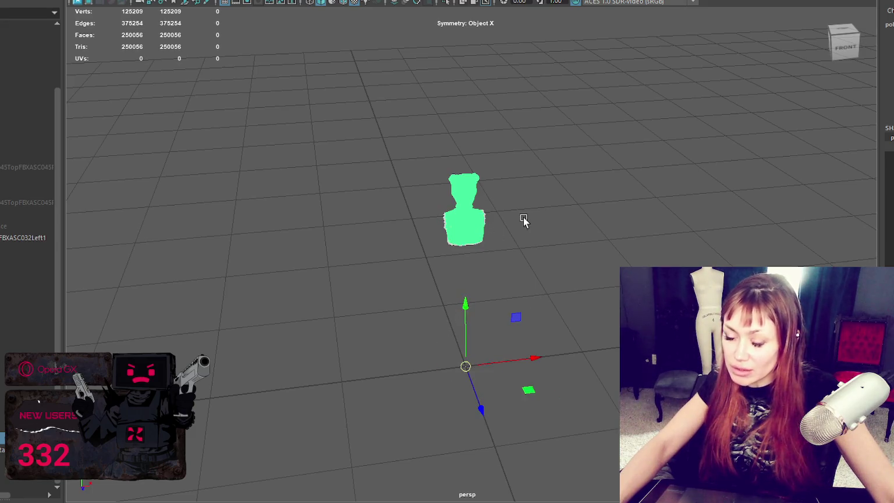
# Select the whole high-poly bust and export it with Export Selection.
pyautogui.moveTo(559, 159); pyautogui.dragTo(594, 143, button='right')
pyautogui.click(477, 128)
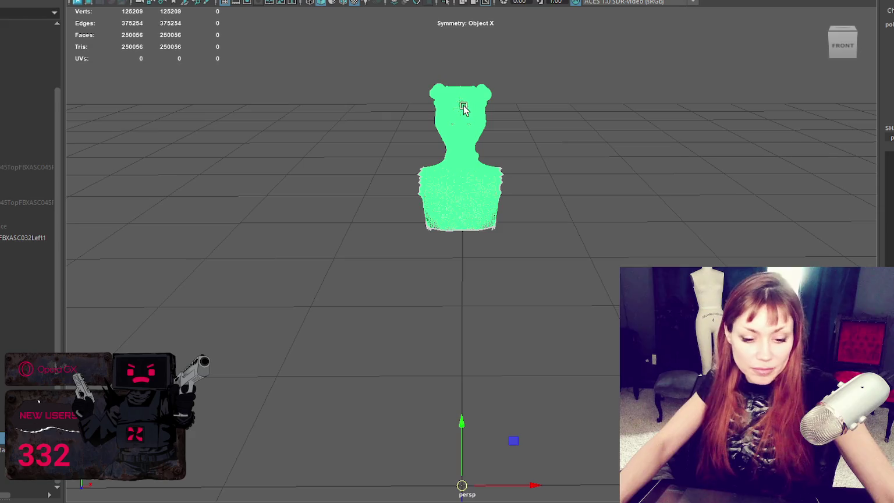
pyautogui.click(34, 71)
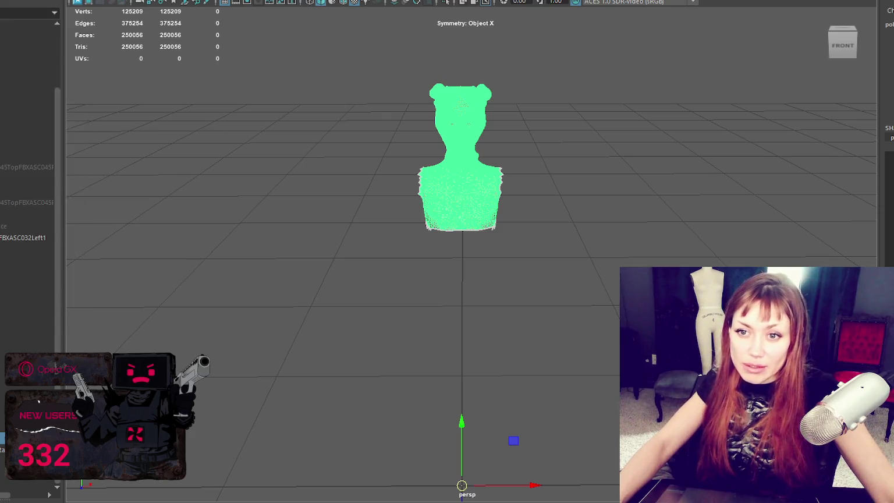
pyautogui.press('Escape')
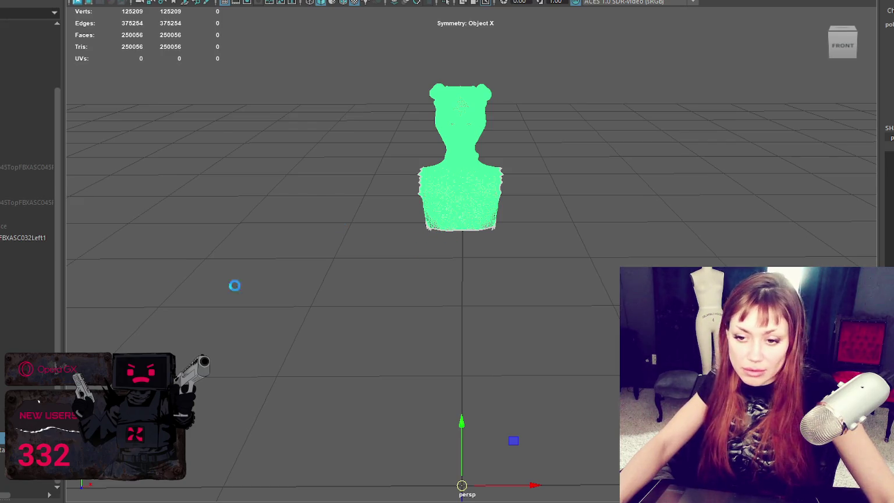
# Delete the high-poly bust and bring back the low-poly bust, framed and selected.
pyautogui.press('Delete')
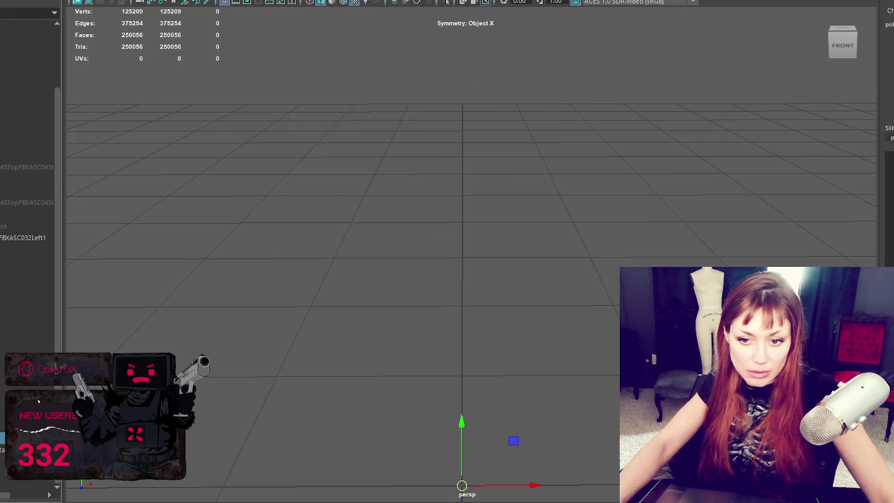
pyautogui.hotkey('ctrl', 'z')
pyautogui.click(299, 294)
pyautogui.hotkey('ctrl', 'z')
pyautogui.press('e')
pyautogui.press('w')
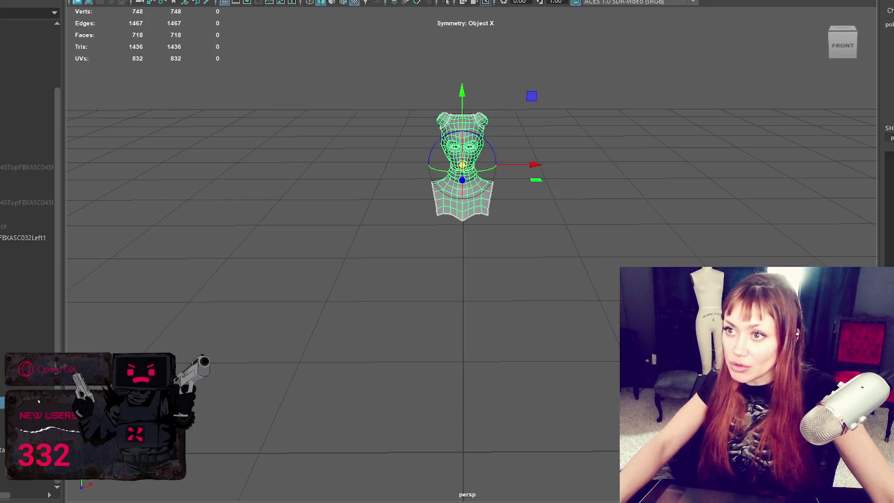
# Check the low-poly bust's UV sets in the UV Set Editor.
pyautogui.click(378, 1)
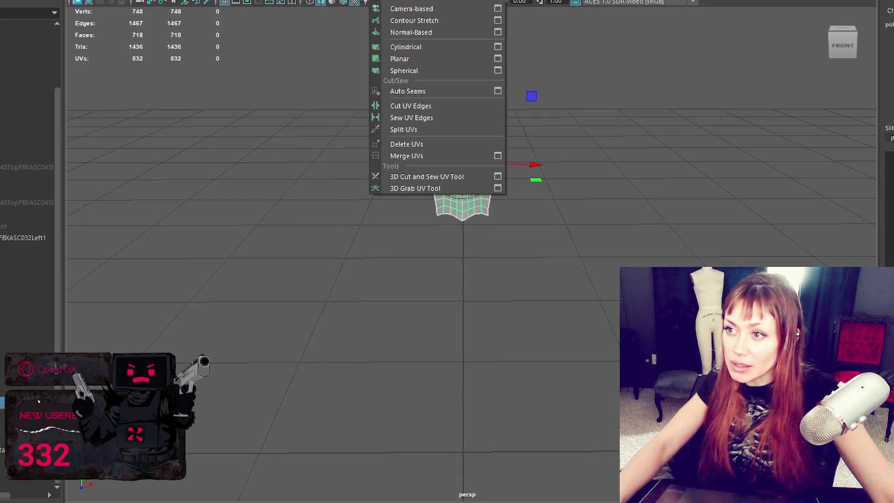
pyautogui.click(573, 140)
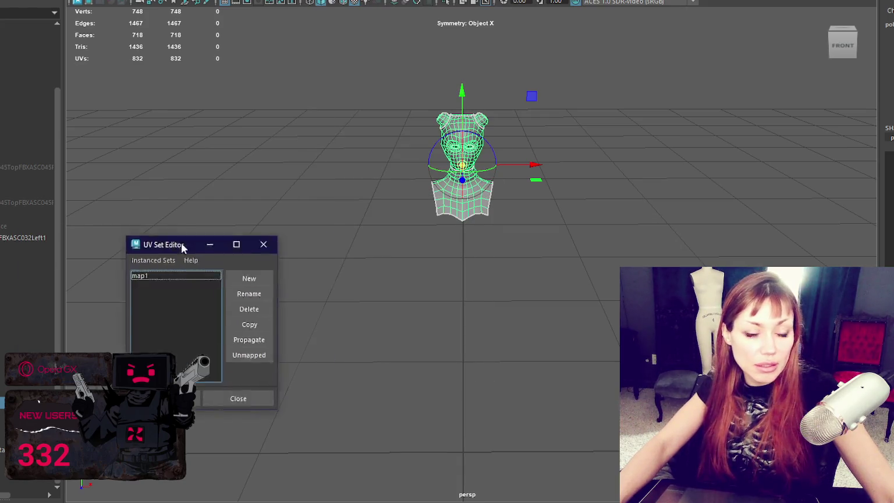
pyautogui.click(470, 236)
pyautogui.click(352, 0)
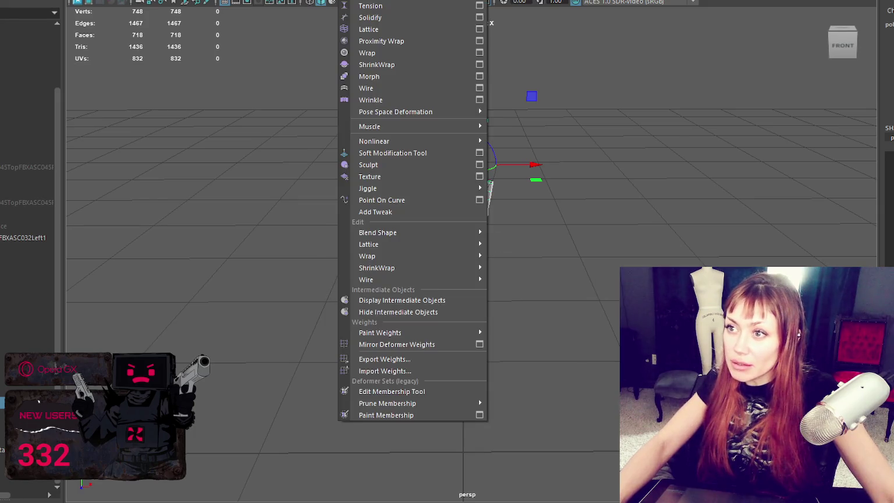
pyautogui.click(529, 80)
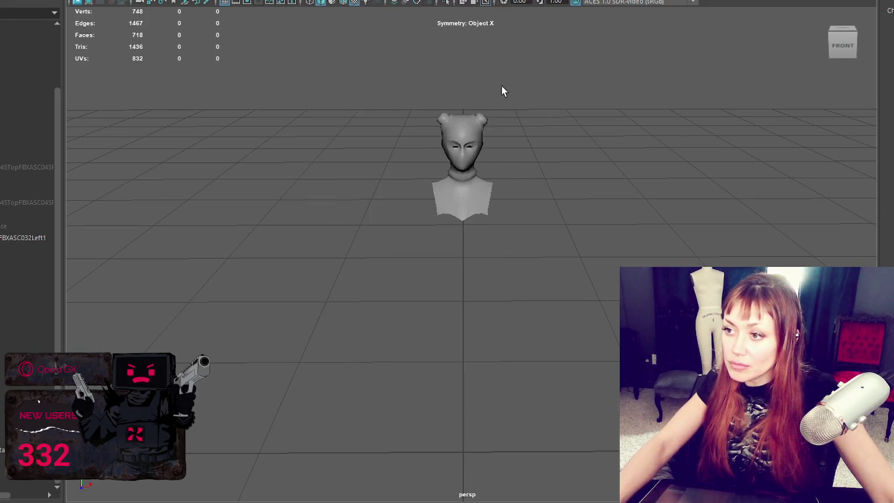
# Lower the low-poly bust's pivot onto the grid and return to the front view.
pyautogui.press('d')
pyautogui.moveTo(464, 99); pyautogui.dragTo(471, 456)
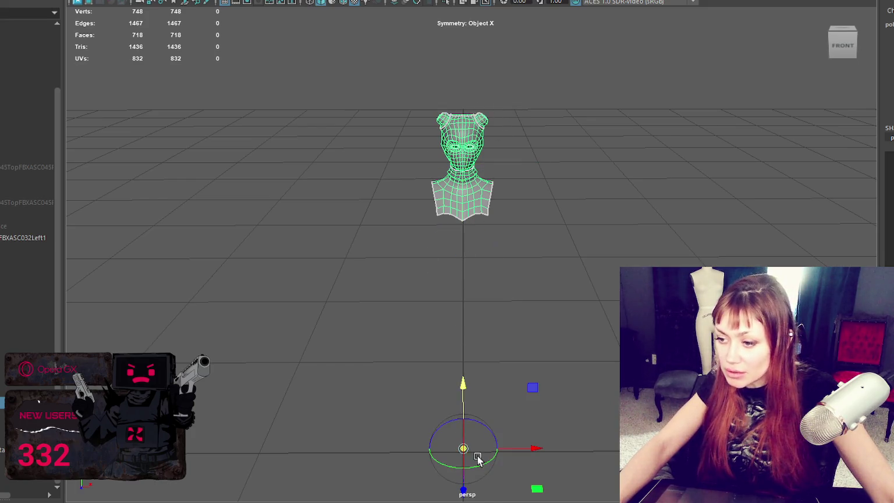
pyautogui.keyDown('alt'); pyautogui.moveTo(473, 373); pyautogui.dragTo(484, 215); pyautogui.keyUp('alt')
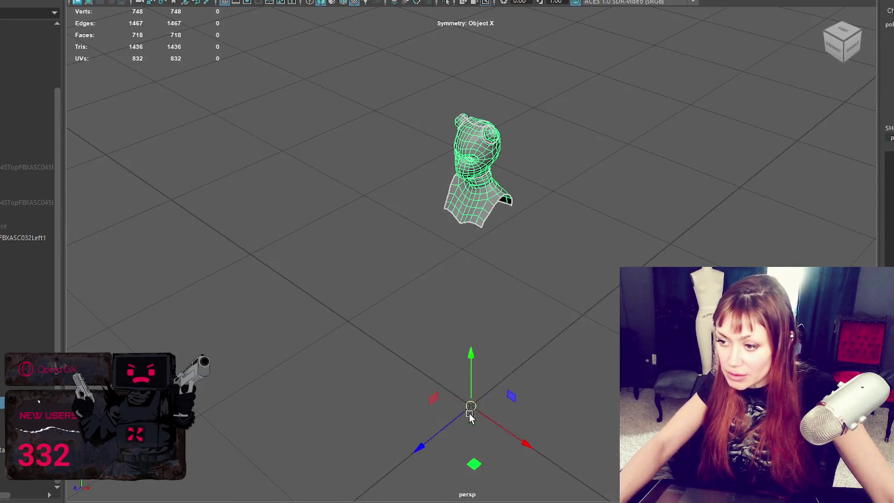
pyautogui.press('[')
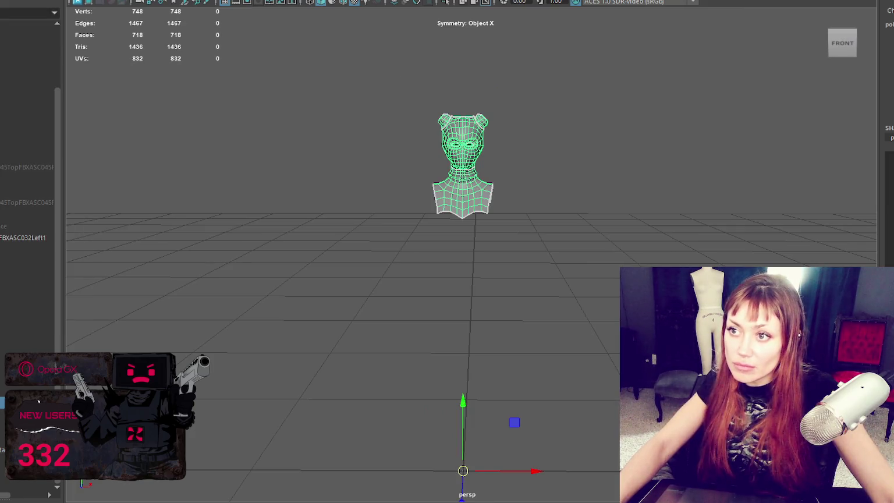
# Duplicate the low-poly bust and triangulate it with Mesh > Triangulate.
pyautogui.hotkey('ctrl', 'd')
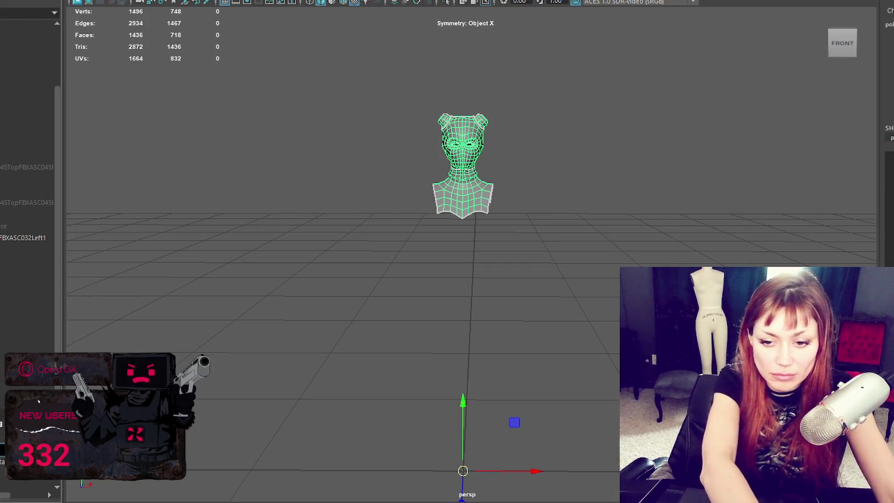
pyautogui.click(154, 0)
pyautogui.click(76, 0)
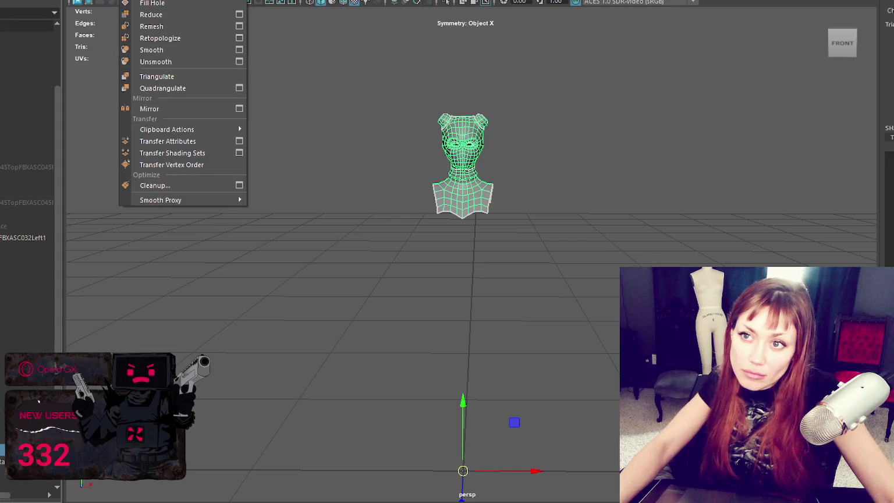
pyautogui.click(164, 73)
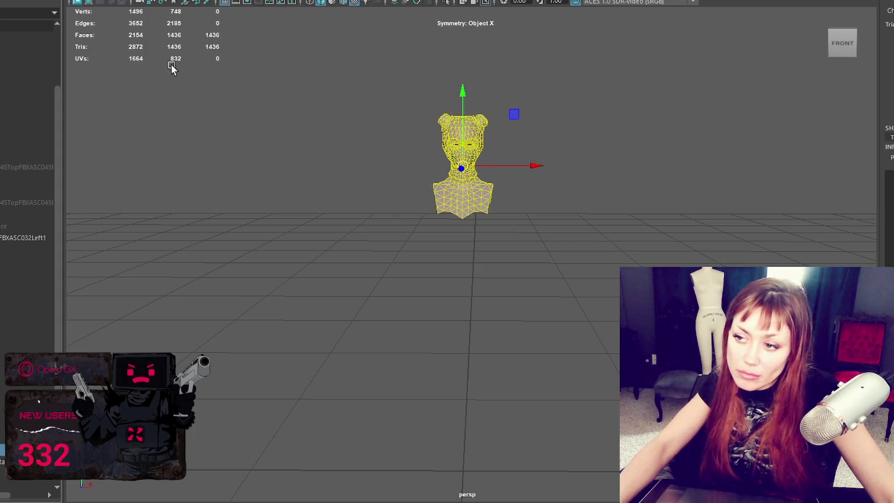
pyautogui.click(428, 110)
# Undo and redo the triangulation to compare, reselect the bust, and switch to Substance Painter.
pyautogui.scroll(3, 428, 110)
pyautogui.hotkey('ctrl', 'z')
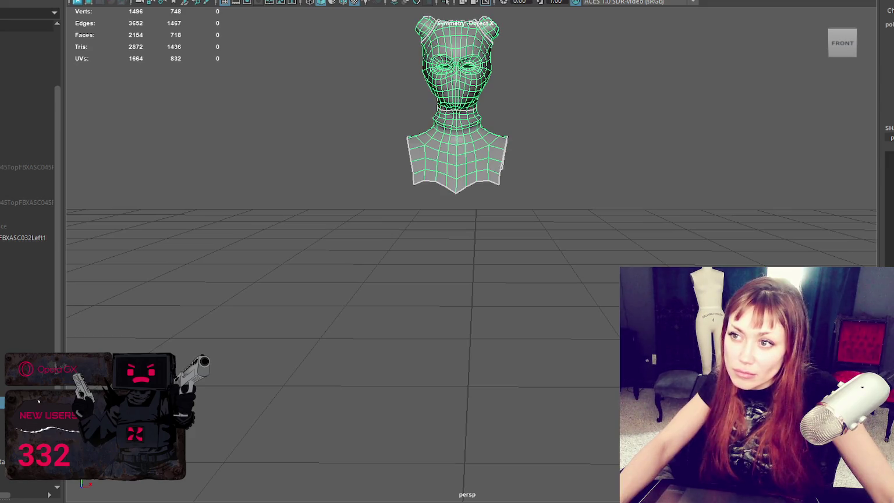
pyautogui.press('w')
pyautogui.scroll(2, 407, 98)
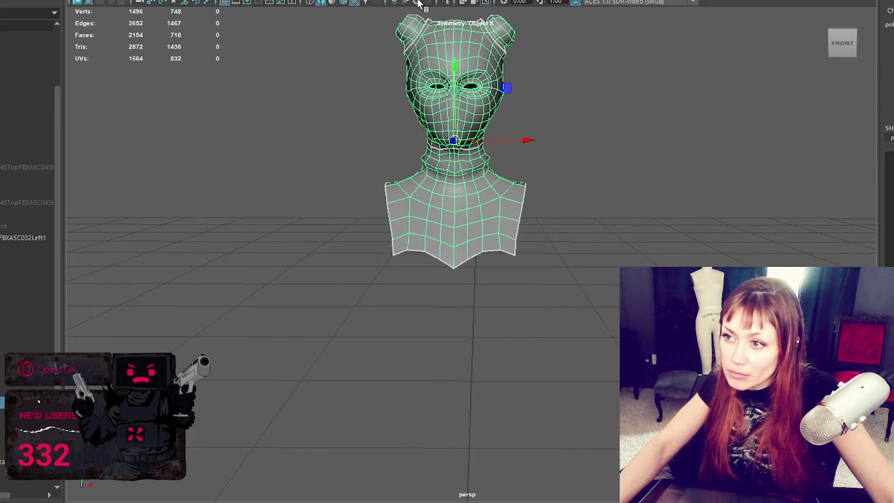
pyautogui.hotkey('ctrl', 'z')
pyautogui.click(468, 143)
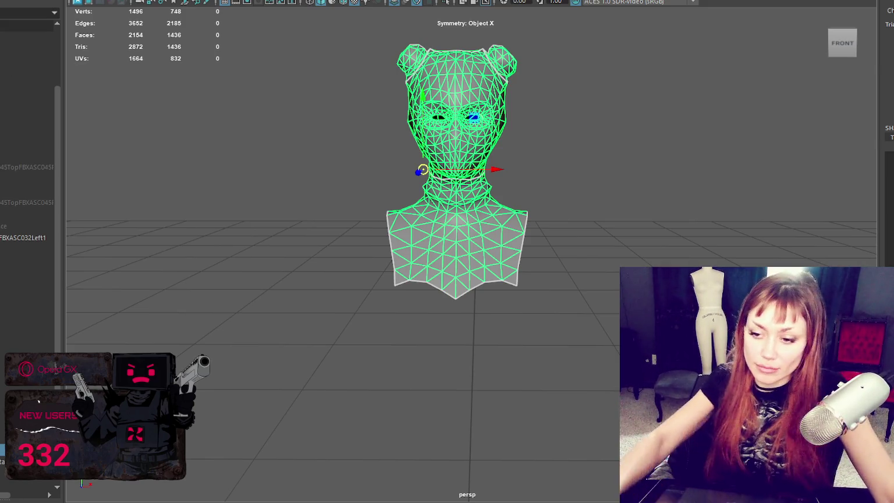
pyautogui.hotkey('alt', 'Tab')
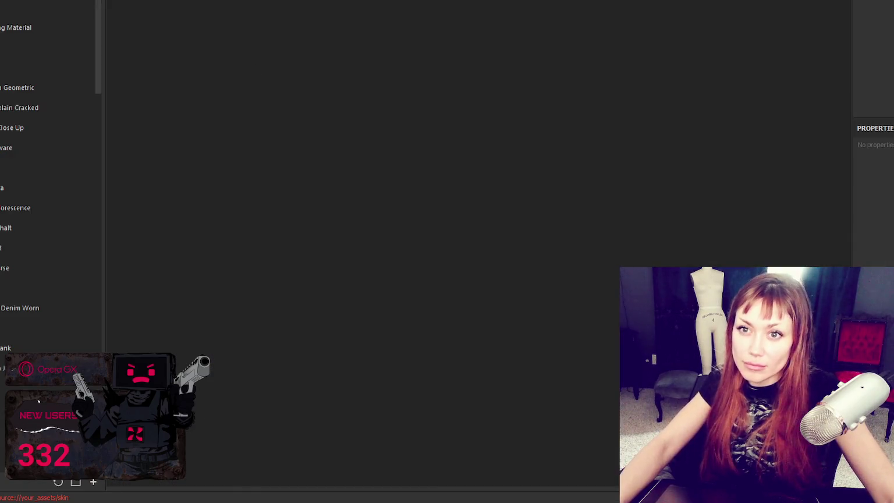
# Create a new Painter project from the Desktop's lofi.fbx and orbit the loaded bust.
pyautogui.hotkey('ctrl', 'n')
pyautogui.click(605, 71)
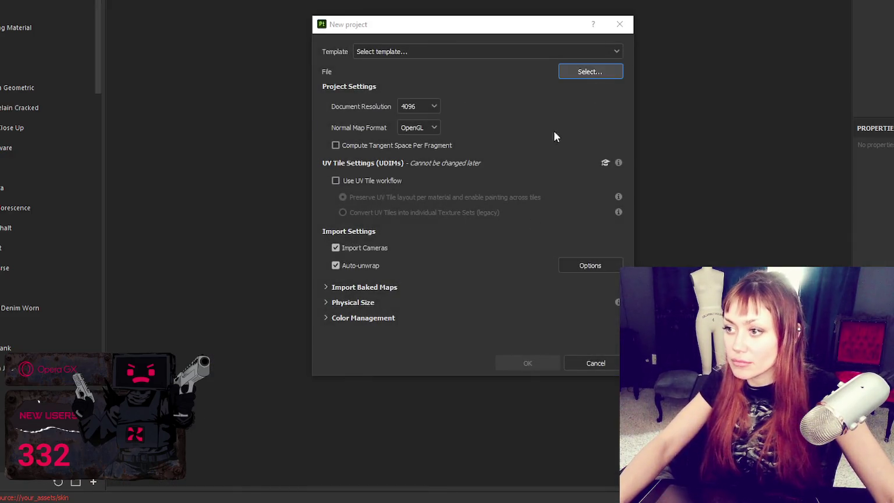
pyautogui.click(780, 214)
pyautogui.doubleClick(780, 214)
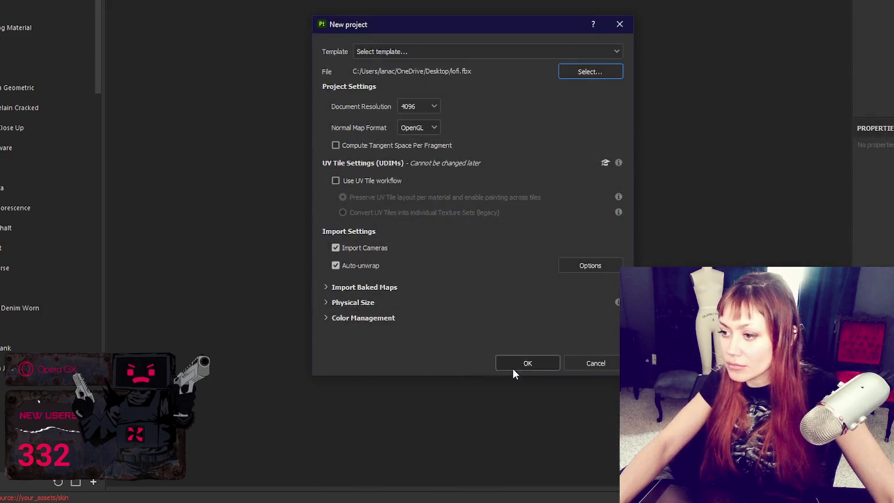
pyautogui.click(525, 362)
pyautogui.moveTo(642, 102)
pyautogui.keyDown('alt'); pyautogui.mouseDown()
pyautogui.moveTo(800, 131)
pyautogui.moveTo(689, 150)
pyautogui.mouseUp(); pyautogui.keyUp('alt')
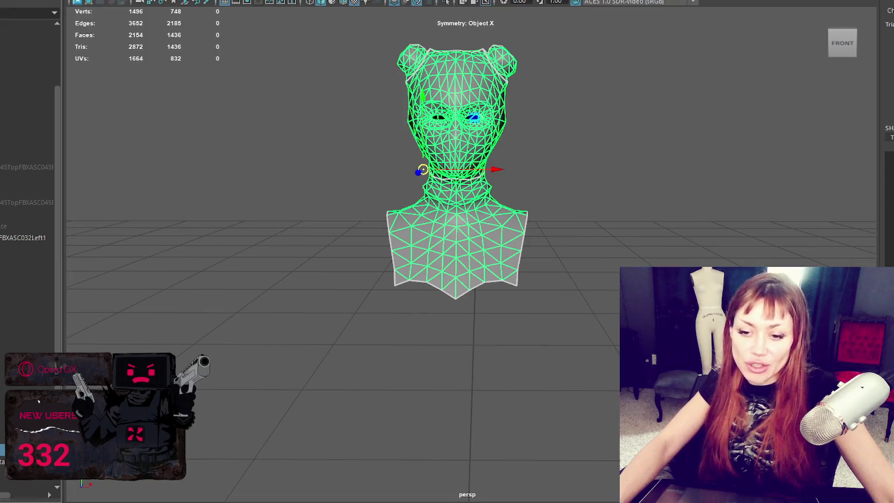
# Compare the low-poly bust against the high-poly sculpt, then undo the triangulation back to quads.
pyautogui.press('5')
pyautogui.press('F8')
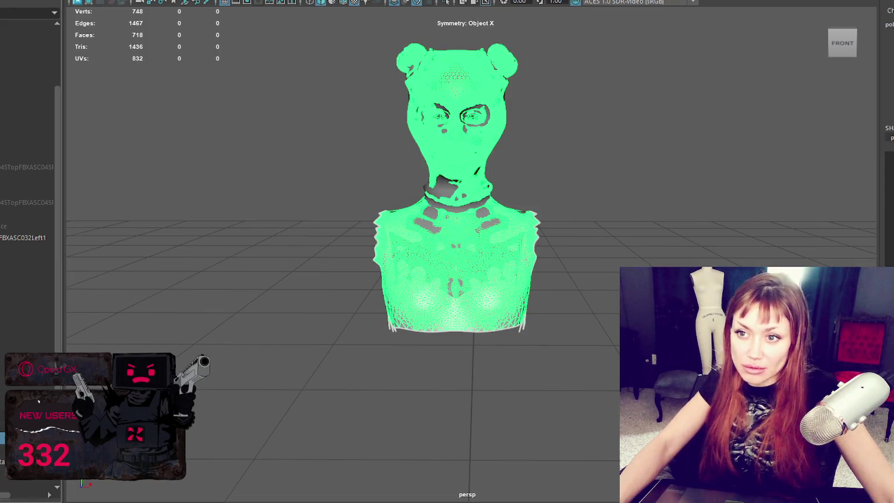
pyautogui.click(167, 284)
pyautogui.click(472, 273)
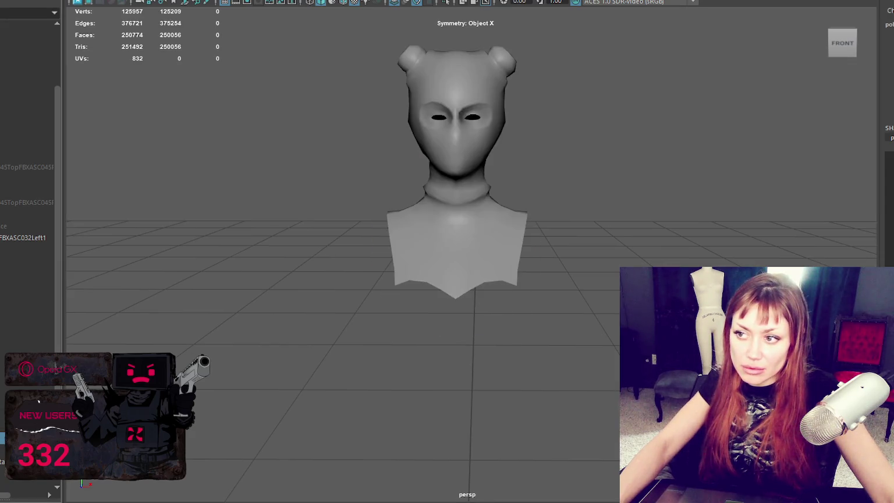
pyautogui.click(473, 117)
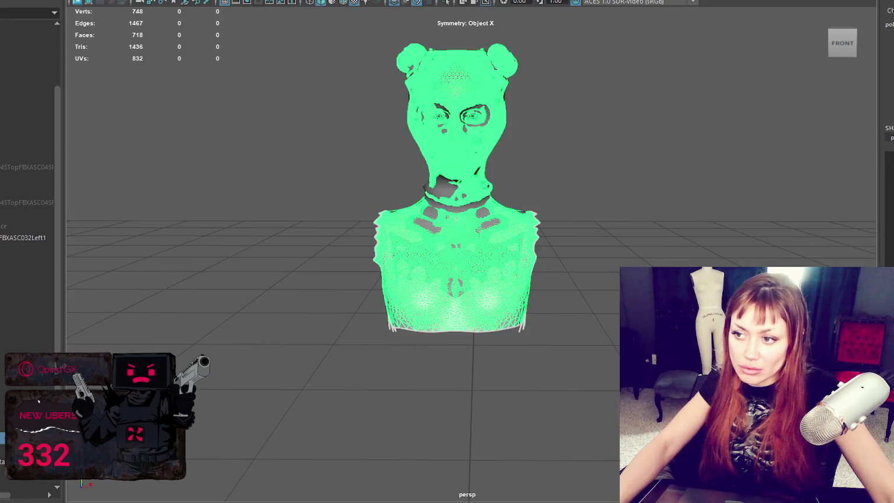
pyautogui.hotkey('ctrl', 'z')
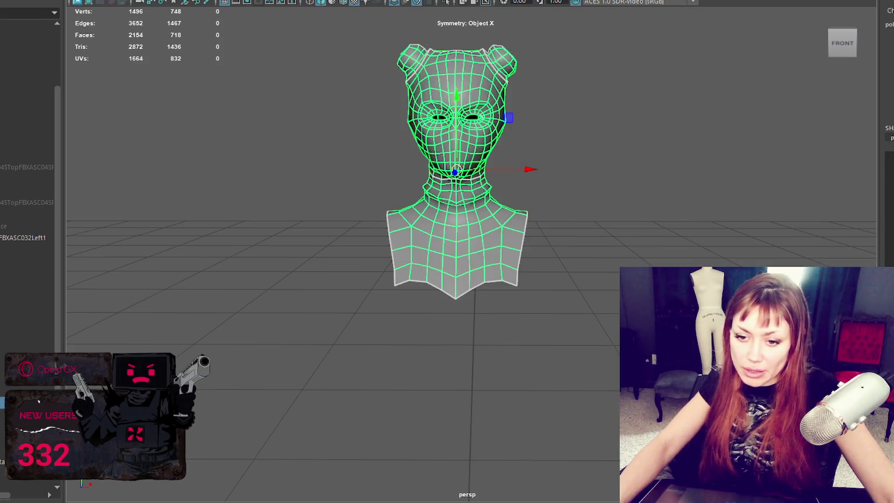
pyautogui.hotkey('ctrl', 'z')
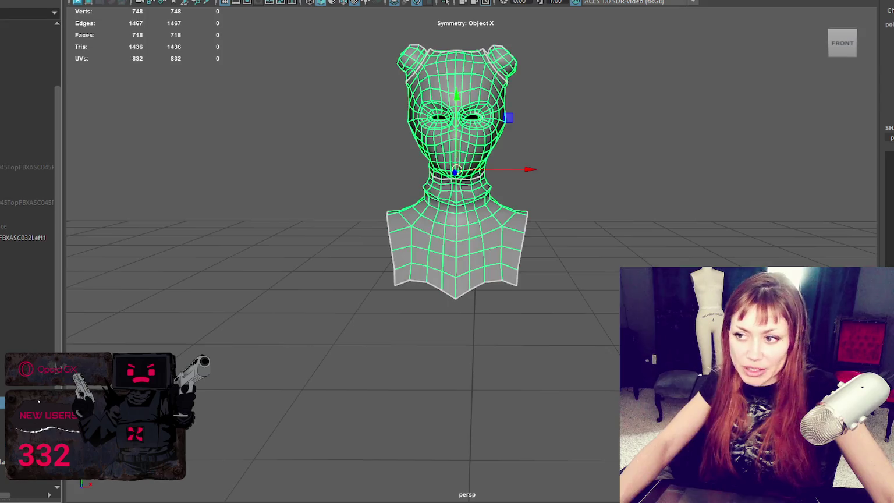
pyautogui.moveTo(258, 232)
pyautogui.keyDown('alt'); pyautogui.mouseDown()
pyautogui.moveTo(393, 232)
pyautogui.moveTo(243, 249)
pyautogui.moveTo(393, 232)
pyautogui.moveTo(565, 240)
pyautogui.moveTo(247, 242)
pyautogui.moveTo(399, 250)
pyautogui.moveTo(272, 233)
pyautogui.moveTo(290, 225)
pyautogui.moveTo(478, 237)
pyautogui.moveTo(682, 229)
pyautogui.moveTo(878, 235)
pyautogui.moveTo(112, 481)
pyautogui.mouseUp(); pyautogui.keyUp('alt')
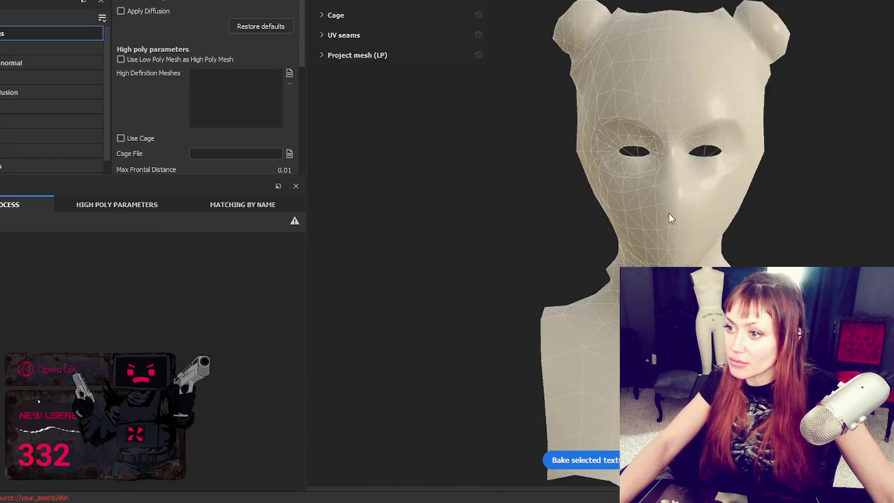
# Load hifi as the High Definition Mesh and raise Max Frontal Distance to about 0.02.
pyautogui.click(291, 74)
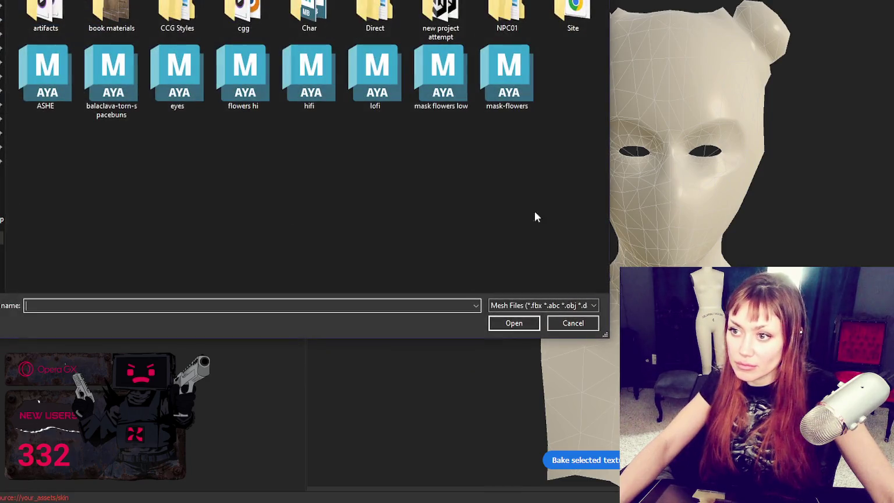
pyautogui.doubleClick(329, 87)
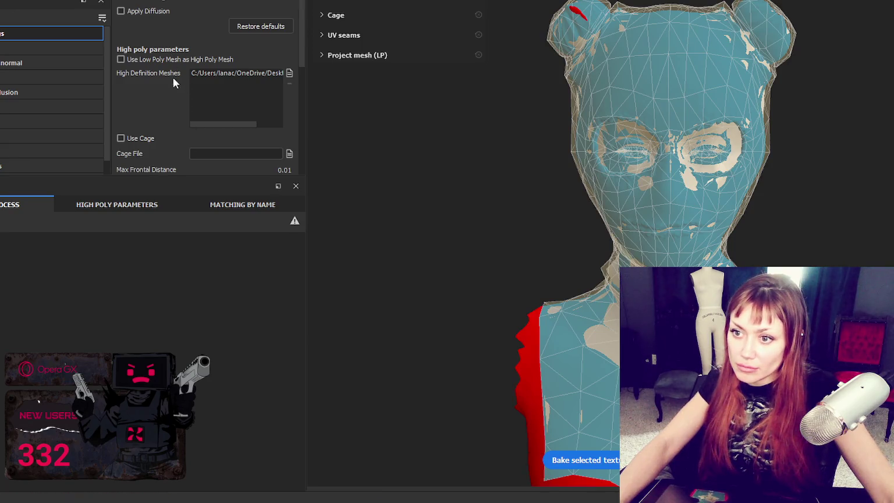
pyautogui.scroll(-3, 177, 87)
pyautogui.moveTo(138, 39); pyautogui.dragTo(140, 38)
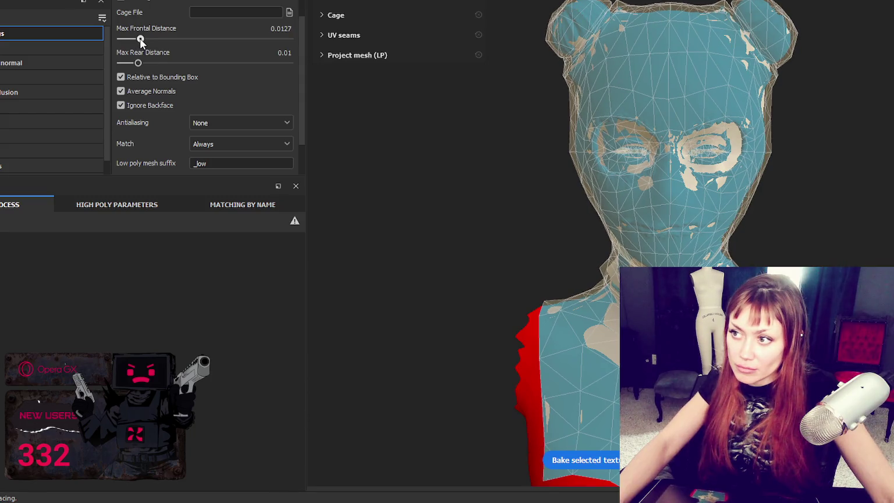
pyautogui.moveTo(824, 210)
pyautogui.keyDown('alt'); pyautogui.mouseDown(button='right')
pyautogui.moveTo(500, 176)
pyautogui.moveTo(314, 180)
pyautogui.mouseUp(button='right'); pyautogui.keyUp('alt')
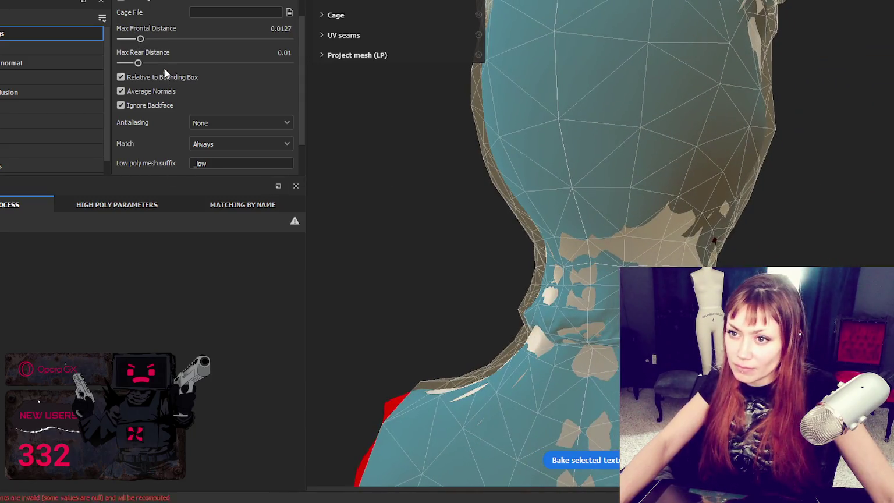
pyautogui.moveTo(143, 40); pyautogui.dragTo(140, 39)
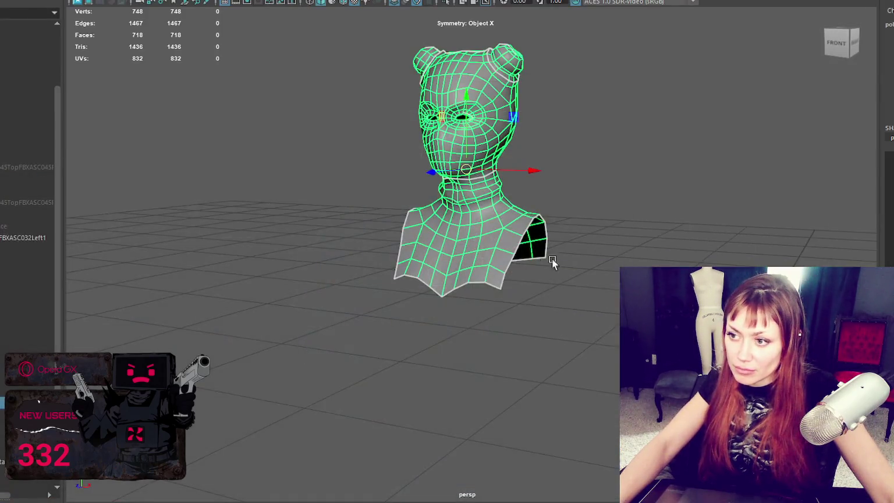
# Zoom in on the neck, briefly hiding and restoring the low-poly mesh over the sculpt.
pyautogui.moveTo(673, 204)
pyautogui.keyDown('alt'); pyautogui.mouseDown()
pyautogui.moveTo(417, 214)
pyautogui.moveTo(214, 317)
pyautogui.mouseUp(); pyautogui.keyUp('alt')
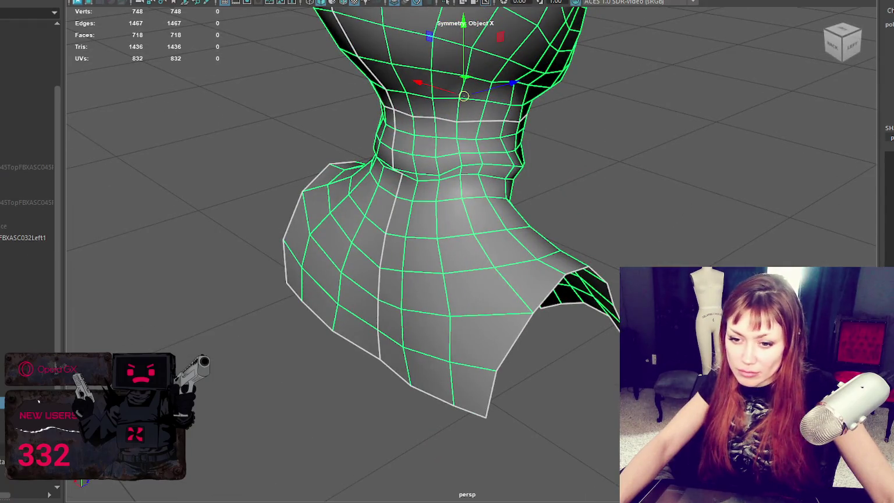
pyautogui.click(2, 448)
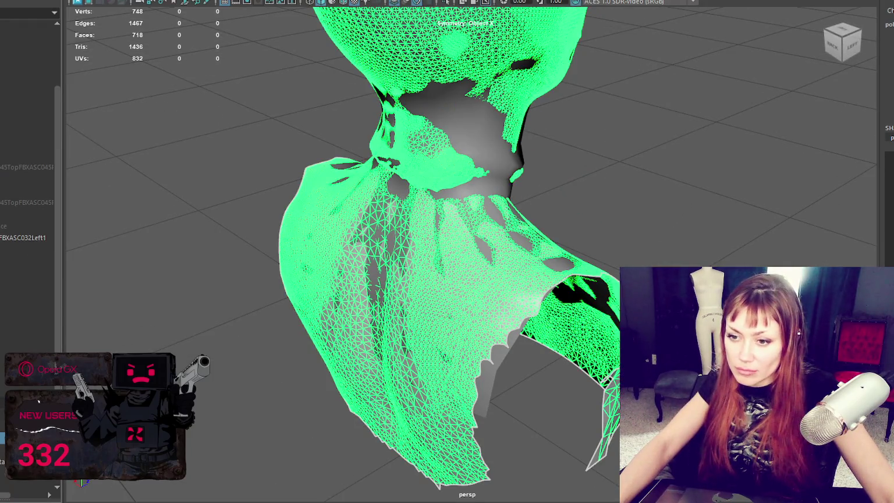
pyautogui.click(2, 445)
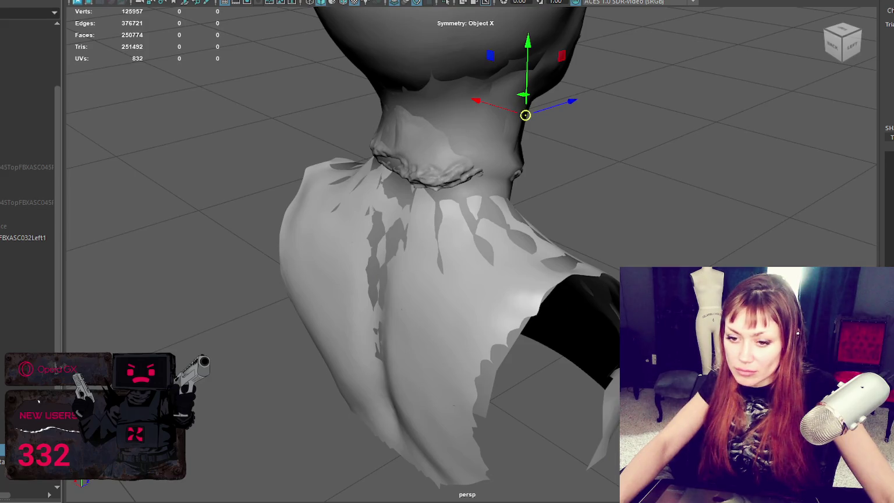
pyautogui.moveTo(613, 155)
pyautogui.keyDown('alt'); pyautogui.mouseDown()
pyautogui.moveTo(561, 134)
pyautogui.moveTo(472, 145)
pyautogui.moveTo(581, 174)
pyautogui.mouseUp(); pyautogui.keyUp('alt')
pyautogui.keyDown('alt'); pyautogui.moveTo(582, 175); pyautogui.dragTo(673, 208, button='right'); pyautogui.keyUp('alt')
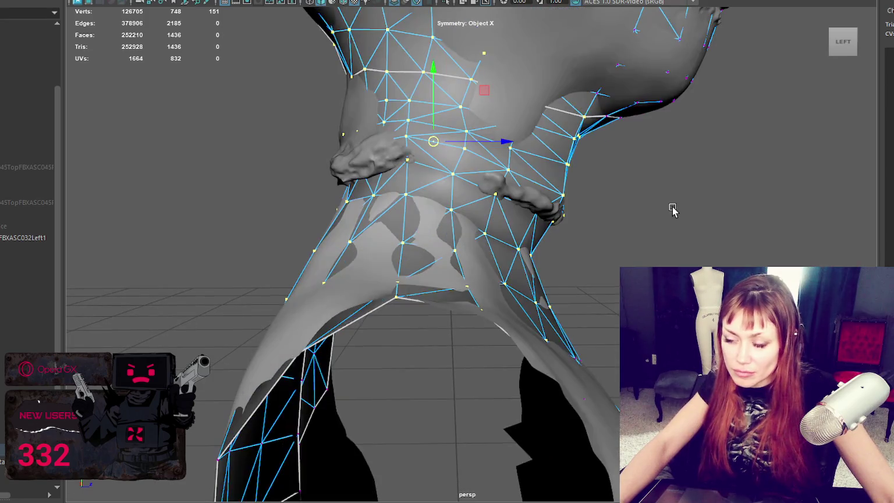
pyautogui.keyDown('shift'); pyautogui.moveTo(443, 194); pyautogui.dragTo(486, 183, button='right'); pyautogui.keyUp('shift')
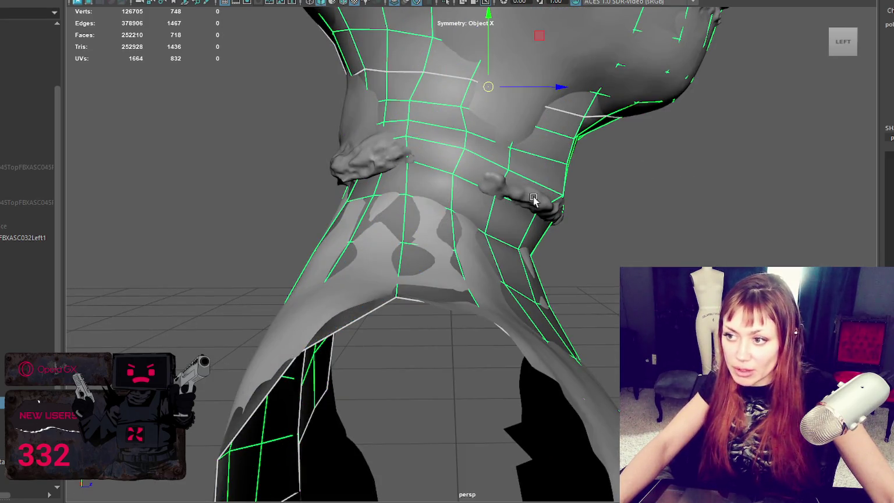
pyautogui.hotkey('ctrl', 'z')
pyautogui.press('Delete')
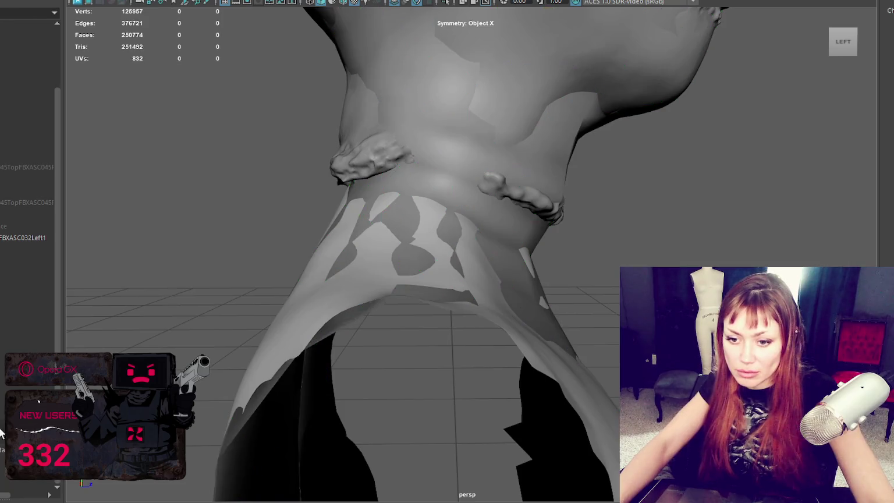
pyautogui.hotkey('ctrl', 'z')
# Select the cage vertices around the collar, checking them in wireframe.
pyautogui.moveTo(583, 167); pyautogui.dragTo(474, 161, button='right')
pyautogui.press('4')
pyautogui.moveTo(474, 161)
pyautogui.keyDown('alt'); pyautogui.mouseDown()
pyautogui.moveTo(476, 204)
pyautogui.moveTo(565, 262)
pyautogui.mouseUp(); pyautogui.keyUp('alt')
pyautogui.moveTo(521, 327)
pyautogui.mouseDown()
pyautogui.moveTo(501, 336)
pyautogui.moveTo(427, 265)
pyautogui.moveTo(470, 211)
pyautogui.moveTo(594, 219)
pyautogui.mouseUp()
pyautogui.press('6')
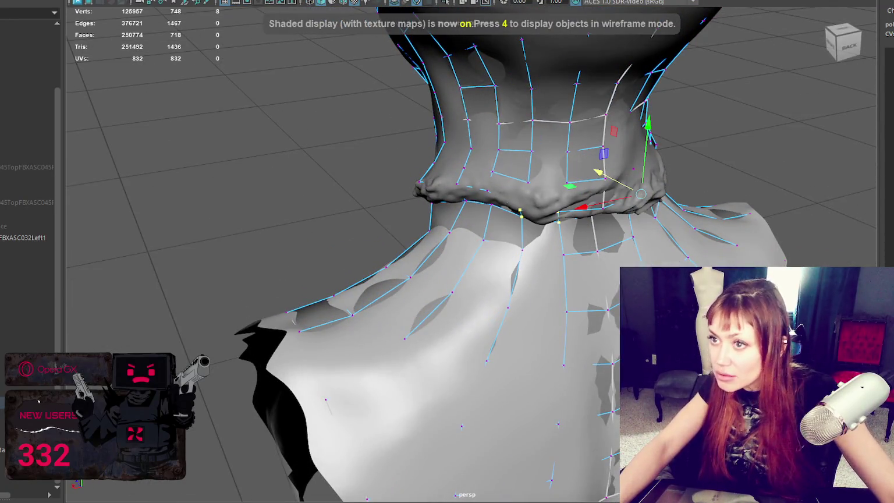
# Check the symmetry options and select a few vertices at the base of the neck.
pyautogui.click(509, 2)
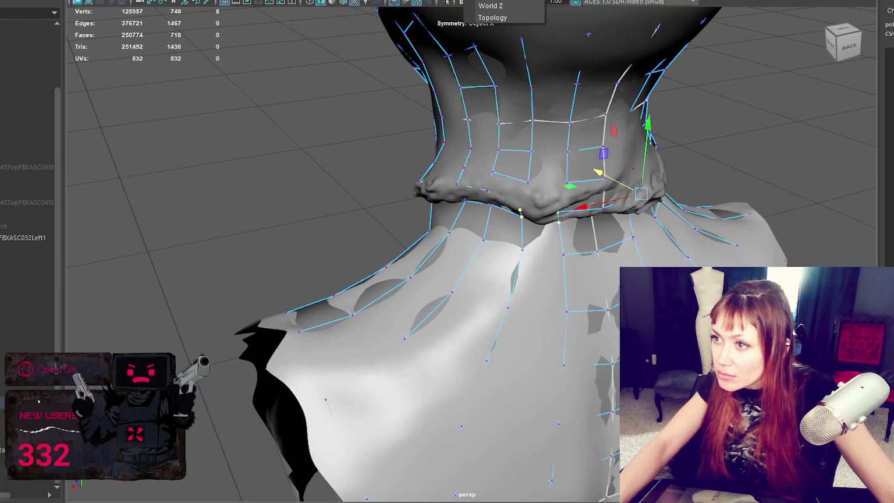
pyautogui.moveTo(619, 89)
pyautogui.keyDown('alt'); pyautogui.mouseDown()
pyautogui.moveTo(706, 166)
pyautogui.moveTo(562, 228)
pyautogui.mouseUp(); pyautogui.keyUp('alt')
pyautogui.press('4')
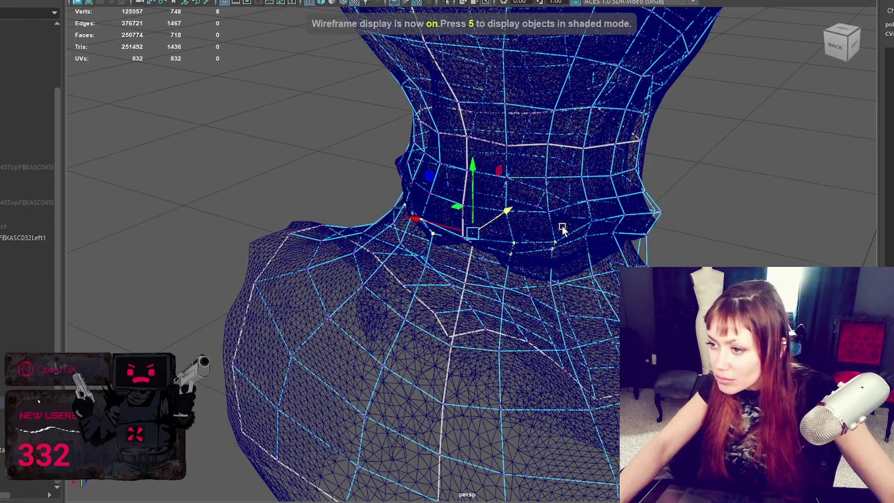
pyautogui.moveTo(494, 253)
pyautogui.keyDown('alt'); pyautogui.mouseDown()
pyautogui.moveTo(573, 233)
pyautogui.moveTo(429, 223)
pyautogui.moveTo(427, 233)
pyautogui.moveTo(414, 195)
pyautogui.mouseUp(); pyautogui.keyUp('alt')
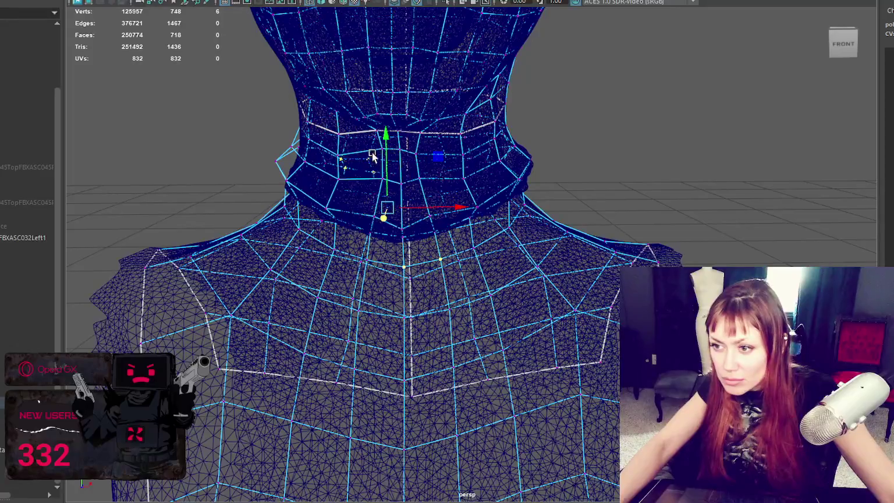
pyautogui.moveTo(339, 176); pyautogui.dragTo(340, 175)
pyautogui.keyDown('alt'); pyautogui.moveTo(339, 175); pyautogui.dragTo(514, 236); pyautogui.keyUp('alt')
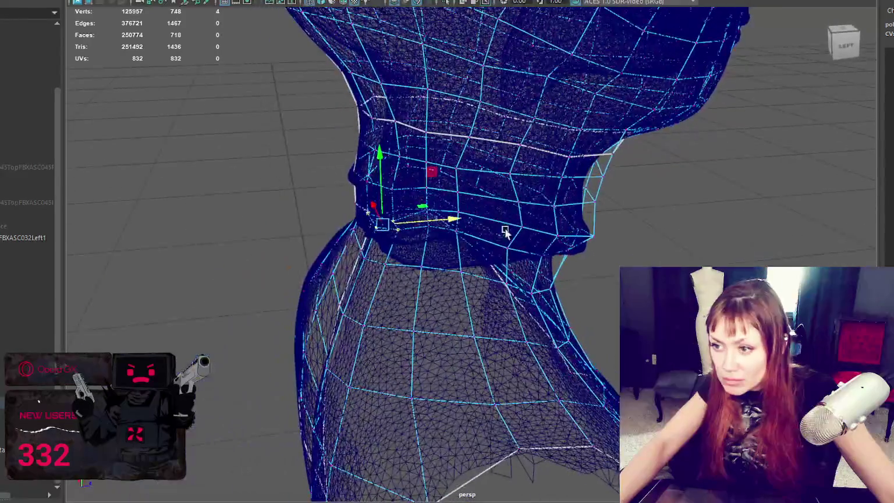
pyautogui.press('5')
pyautogui.keyDown('alt'); pyautogui.moveTo(404, 226); pyautogui.dragTo(527, 231); pyautogui.keyUp('alt')
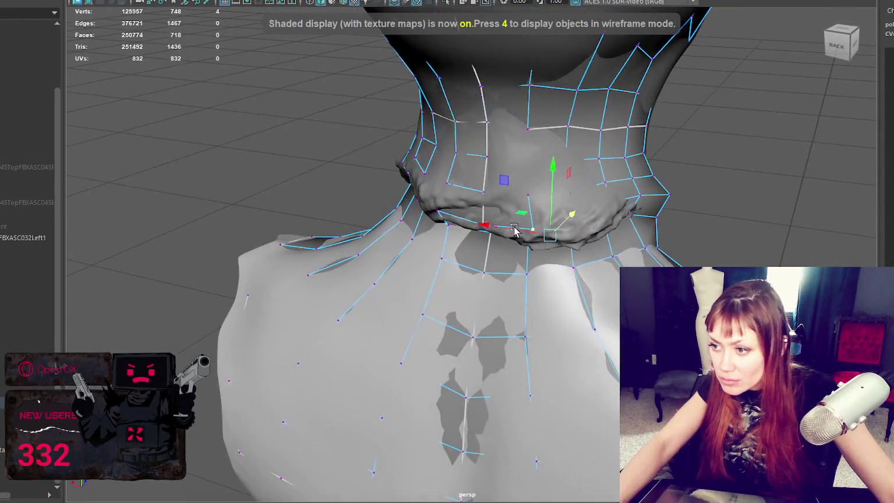
# Switch from the Rotate tool to the Move tool on the selected neck vertices, checking in wireframe.
pyautogui.press('e')
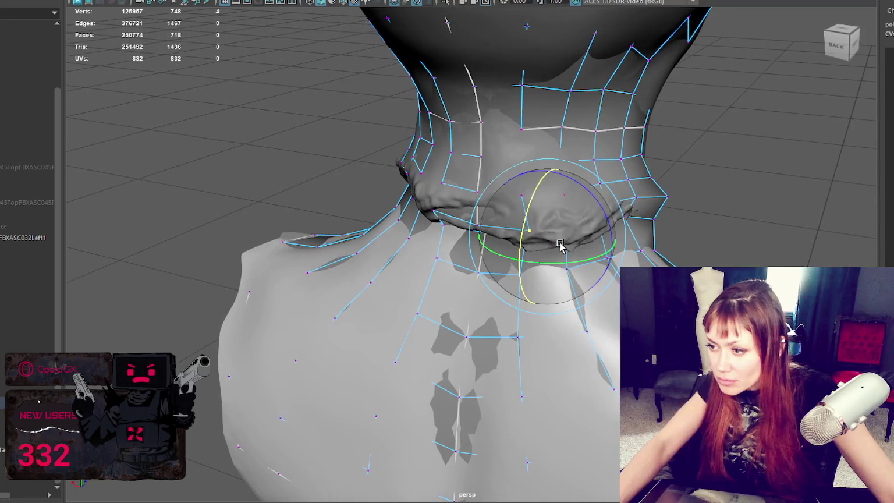
pyautogui.press('w')
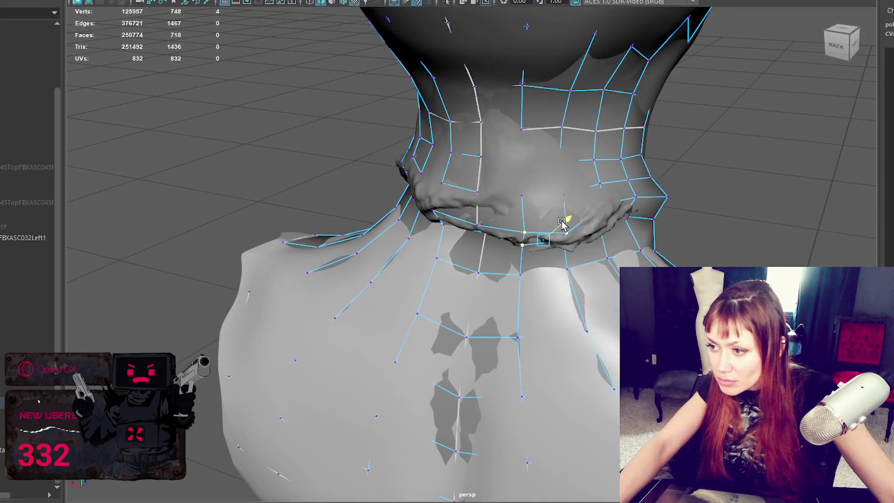
pyautogui.press('4')
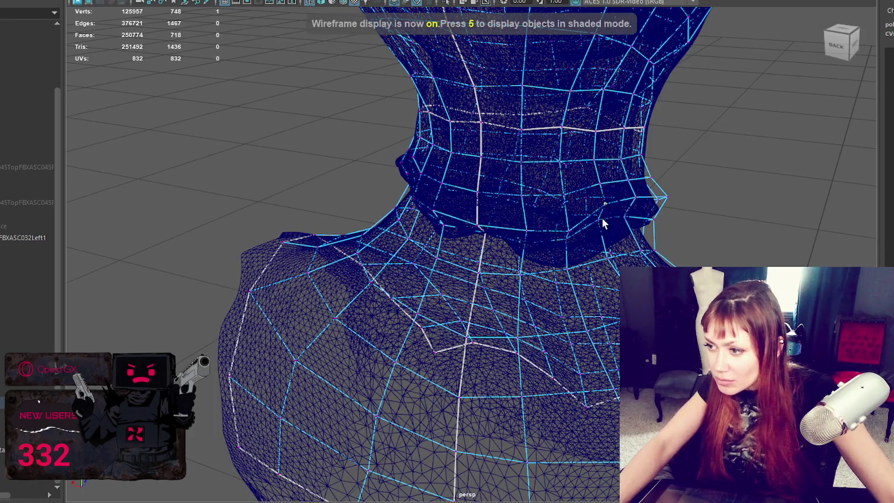
pyautogui.scroll(5, 601, 226)
pyautogui.hotkey('ctrl', 'z')
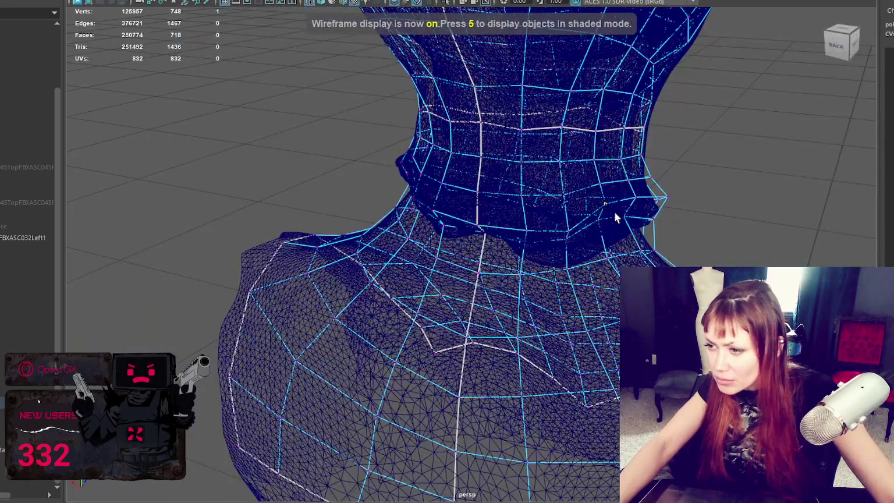
pyautogui.scroll(-5, 601, 225)
pyautogui.press('5')
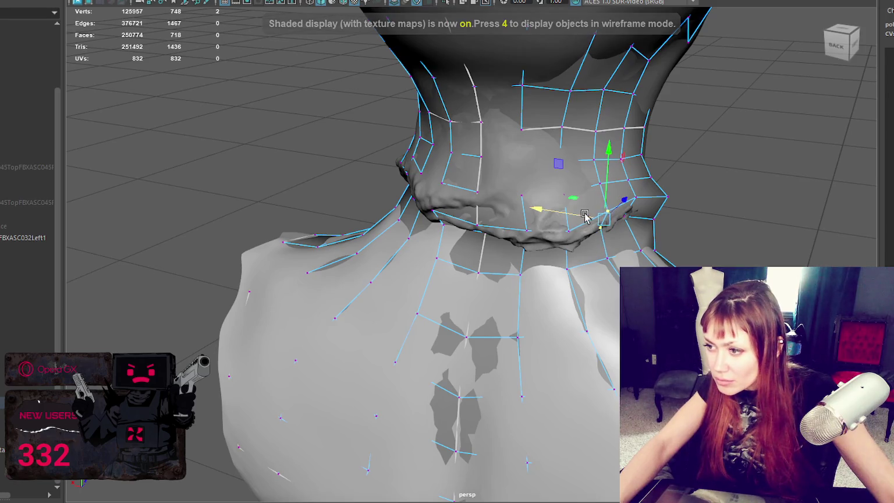
# Select a single vertex on the left side of the neck and nudge it upward.
pyautogui.click(562, 193)
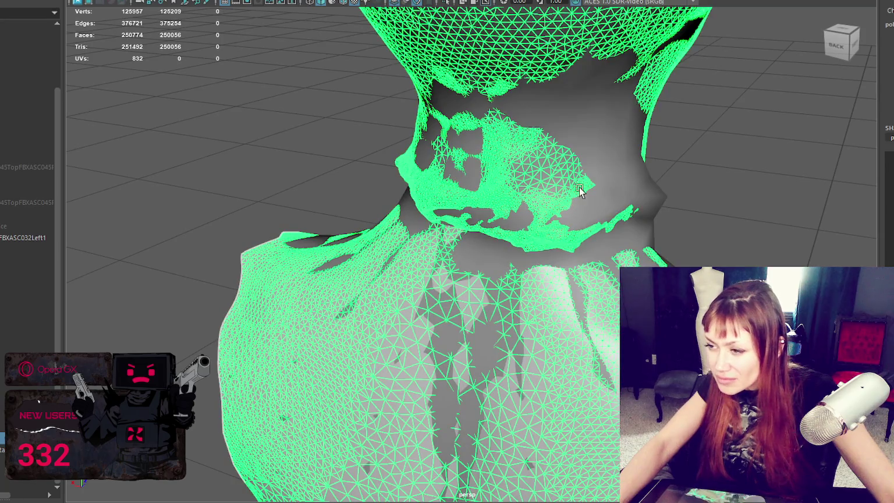
pyautogui.hotkey('ctrl', 'z')
pyautogui.moveTo(753, 160); pyautogui.dragTo(557, 196, button='right')
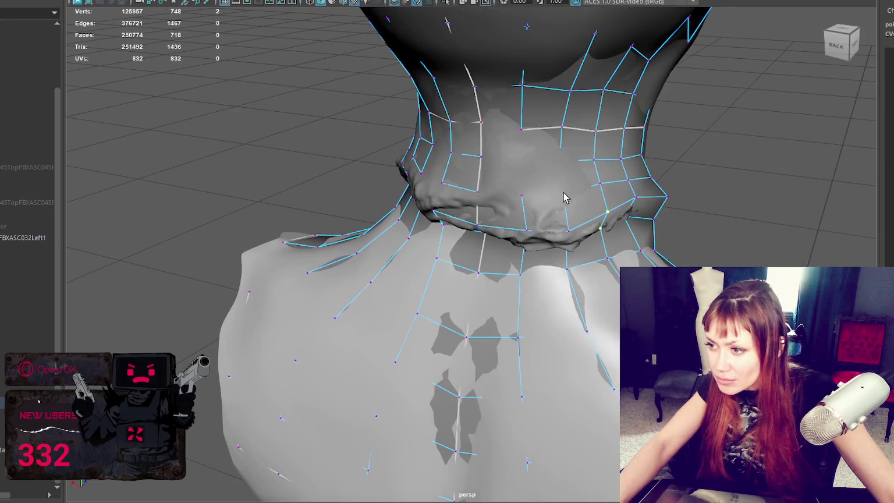
pyautogui.keyDown('alt'); pyautogui.moveTo(561, 195); pyautogui.dragTo(515, 190); pyautogui.keyUp('alt')
pyautogui.click(349, 170)
pyautogui.moveTo(351, 142)
pyautogui.mouseDown()
pyautogui.moveTo(347, 135)
pyautogui.moveTo(390, 144)
pyautogui.moveTo(401, 163)
pyautogui.moveTo(368, 176)
pyautogui.moveTo(431, 146)
pyautogui.moveTo(419, 148)
pyautogui.moveTo(589, 144)
pyautogui.moveTo(480, 128)
pyautogui.mouseUp()
# Toggle wireframe and shaded to check the cage fit, then select the next neck vertex.
pyautogui.press('4')
pyautogui.press('5')
pyautogui.press('4')
pyautogui.press('5')
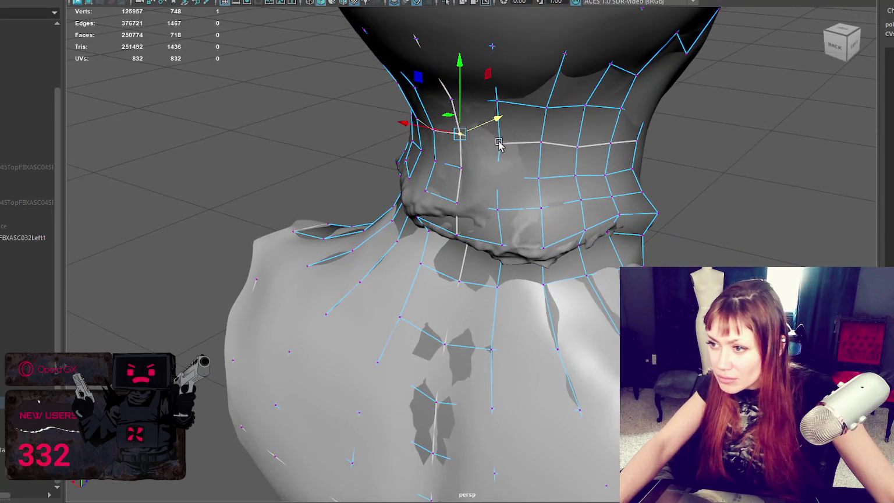
pyautogui.press('4')
pyautogui.press('6')
pyautogui.click(515, 169)
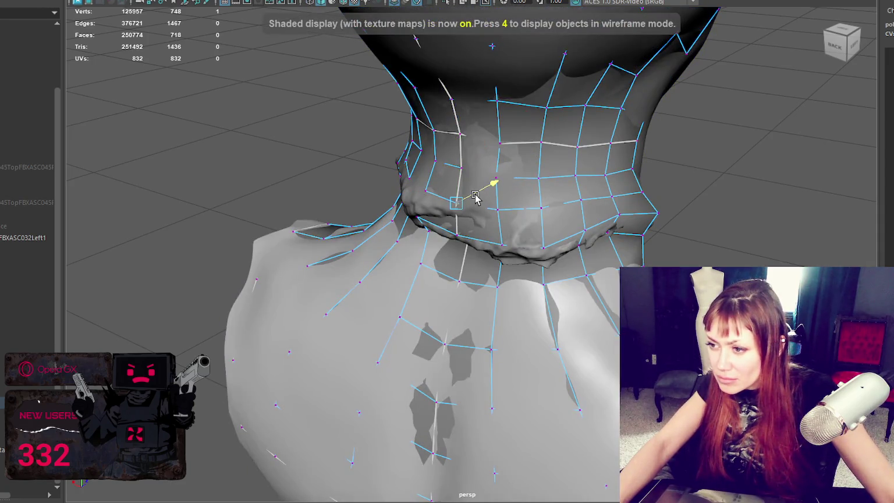
pyautogui.moveTo(475, 198)
pyautogui.keyDown('alt'); pyautogui.mouseDown()
pyautogui.moveTo(569, 205)
pyautogui.moveTo(689, 194)
pyautogui.moveTo(806, 172)
pyautogui.moveTo(791, 149)
pyautogui.moveTo(804, 139)
pyautogui.moveTo(873, 146)
pyautogui.mouseUp(); pyautogui.keyUp('alt')
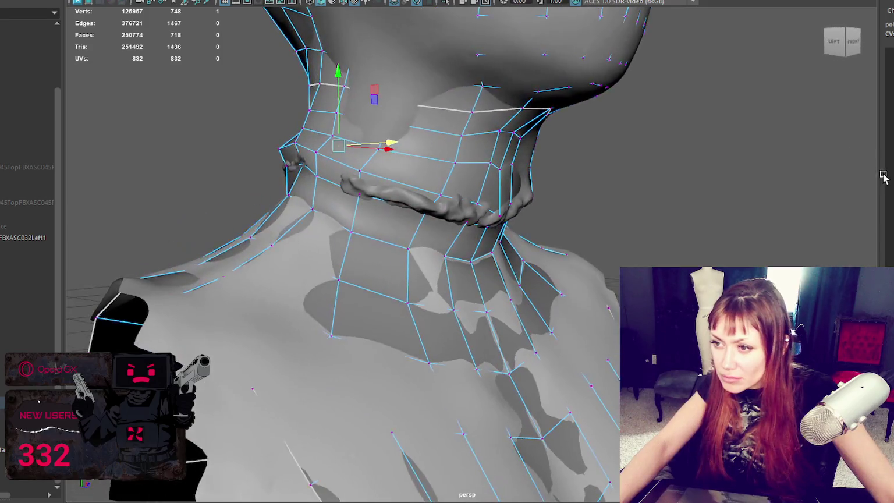
# Select a neck vertex on the cage and shift it slightly sideways with the Move tool.
pyautogui.press('4')
pyautogui.press('F8')
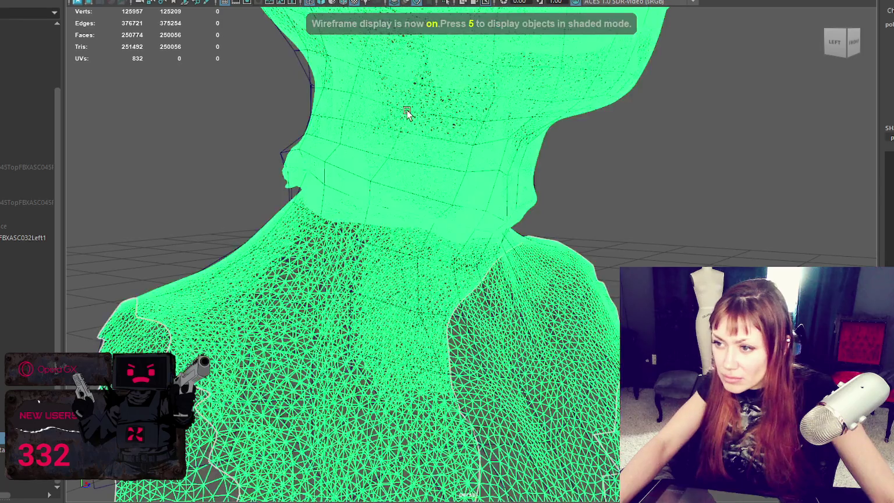
pyautogui.click(314, 96)
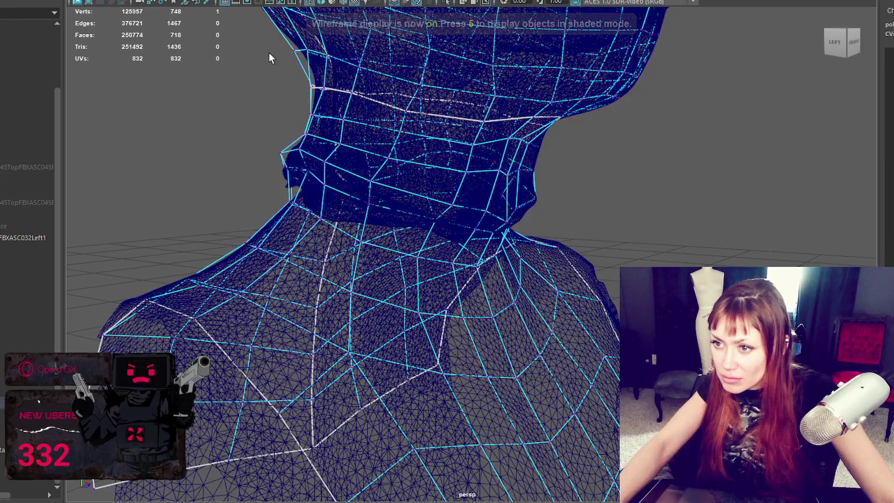
pyautogui.moveTo(262, 55)
pyautogui.keyDown('alt'); pyautogui.mouseDown()
pyautogui.moveTo(408, 82)
pyautogui.moveTo(401, 112)
pyautogui.moveTo(375, 117)
pyautogui.mouseUp(); pyautogui.keyUp('alt')
pyautogui.press('w')
pyautogui.moveTo(296, 131); pyautogui.dragTo(311, 135)
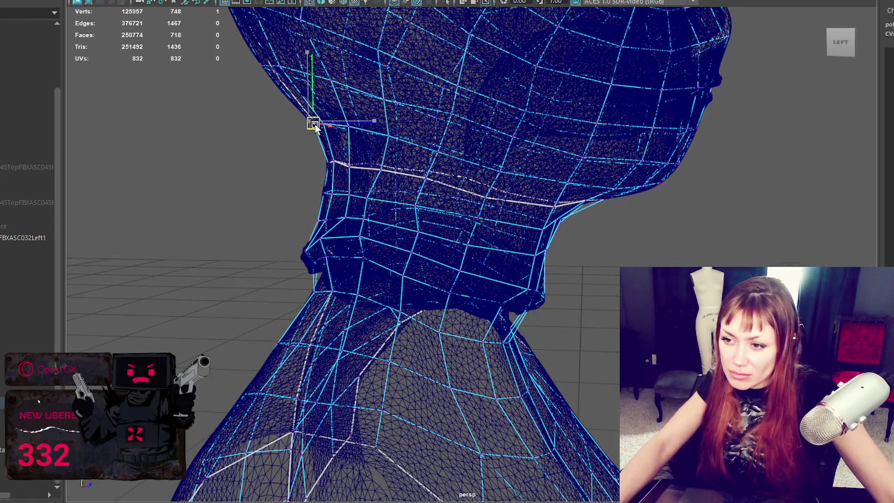
pyautogui.keyDown('alt'); pyautogui.moveTo(398, 178); pyautogui.dragTo(543, 186); pyautogui.keyUp('alt')
# In Vertex Face mode, select the collar edge loop and raise it up the neck.
pyautogui.press('F8')
pyautogui.keyDown('alt'); pyautogui.moveTo(562, 273); pyautogui.dragTo(494, 273); pyautogui.keyUp('alt')
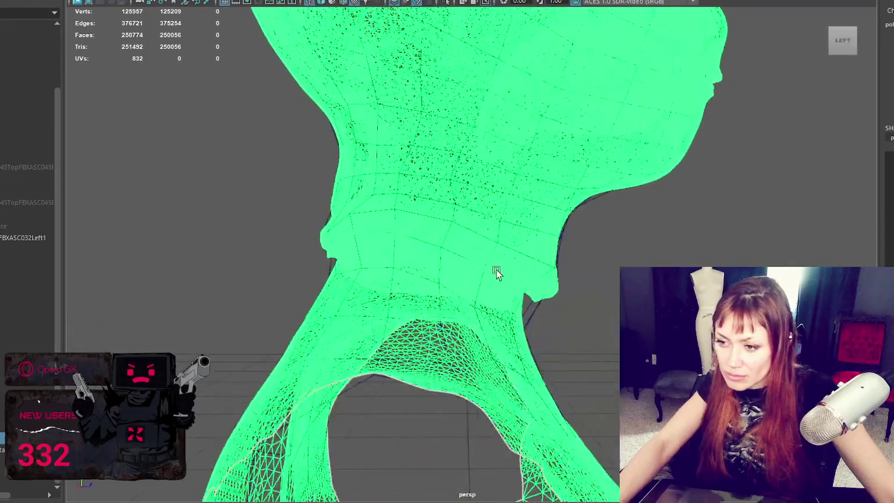
pyautogui.moveTo(266, 167); pyautogui.dragTo(231, 147, button='right')
pyautogui.moveTo(747, 167)
pyautogui.mouseDown(button='right')
pyautogui.moveTo(688, 194)
pyautogui.moveTo(658, 193)
pyautogui.mouseUp(button='right')
pyautogui.moveTo(658, 193)
pyautogui.keyDown('alt'); pyautogui.mouseDown()
pyautogui.moveTo(613, 210)
pyautogui.moveTo(554, 195)
pyautogui.moveTo(512, 211)
pyautogui.moveTo(504, 197)
pyautogui.moveTo(613, 215)
pyautogui.mouseUp(); pyautogui.keyUp('alt')
pyautogui.doubleClick(460, 271)
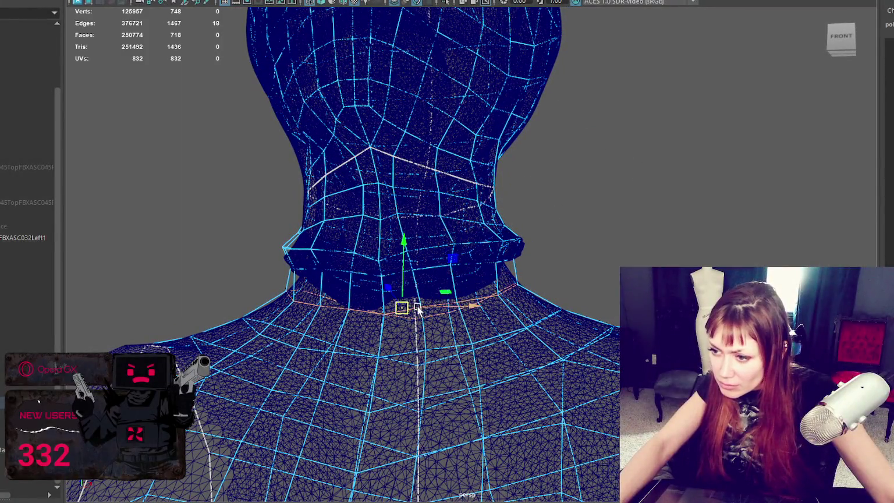
pyautogui.moveTo(402, 308); pyautogui.dragTo(410, 278)
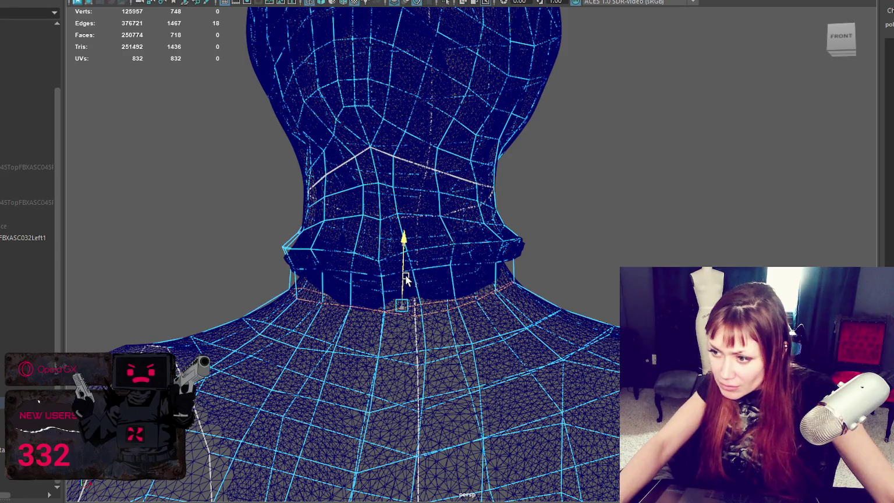
# Marquee-select the vertices under the chin in vertex mode.
pyautogui.moveTo(405, 234)
pyautogui.keyDown('alt'); pyautogui.mouseDown()
pyautogui.moveTo(592, 307)
pyautogui.moveTo(682, 253)
pyautogui.mouseUp(); pyautogui.keyUp('alt')
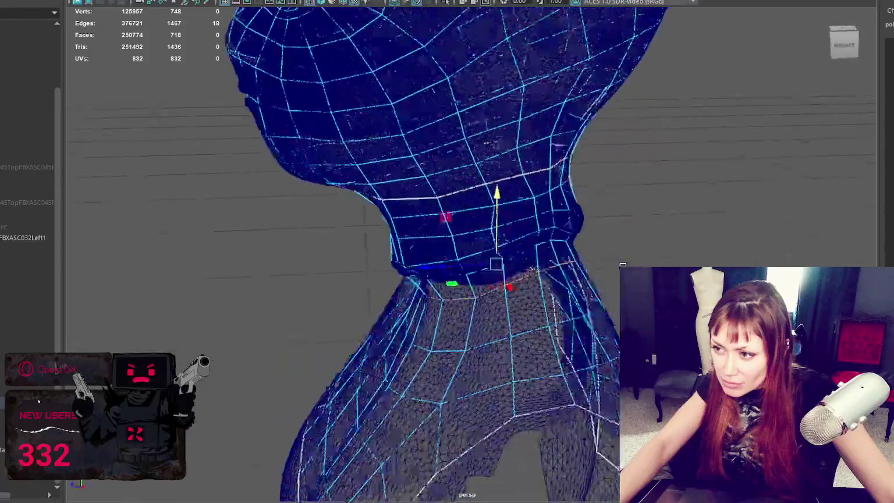
pyautogui.moveTo(274, 192); pyautogui.dragTo(290, 226, button='right')
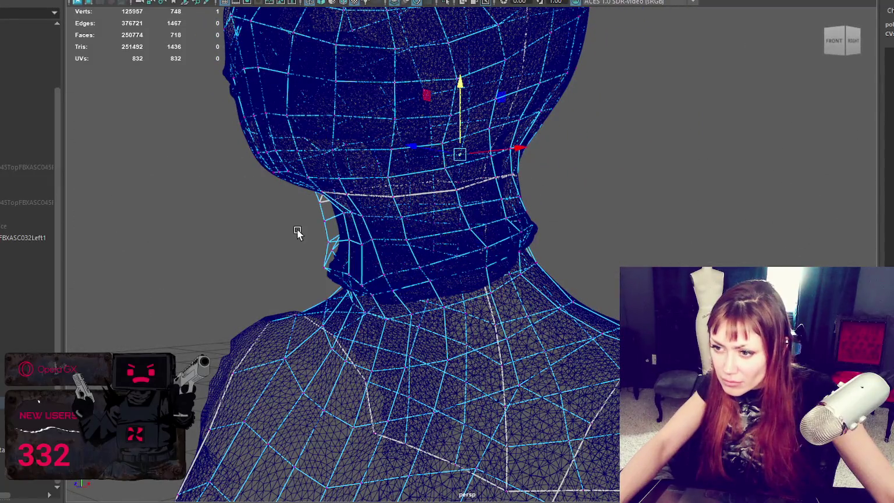
pyautogui.moveTo(302, 219); pyautogui.dragTo(327, 241)
pyautogui.moveTo(327, 241)
pyautogui.keyDown('alt'); pyautogui.mouseDown()
pyautogui.moveTo(322, 234)
pyautogui.moveTo(349, 209)
pyautogui.moveTo(317, 211)
pyautogui.moveTo(559, 224)
pyautogui.moveTo(648, 196)
pyautogui.mouseUp(); pyautogui.keyUp('alt')
# Frame the bust and switch the selection between the low-poly cage and the sculpt.
pyautogui.press('6')
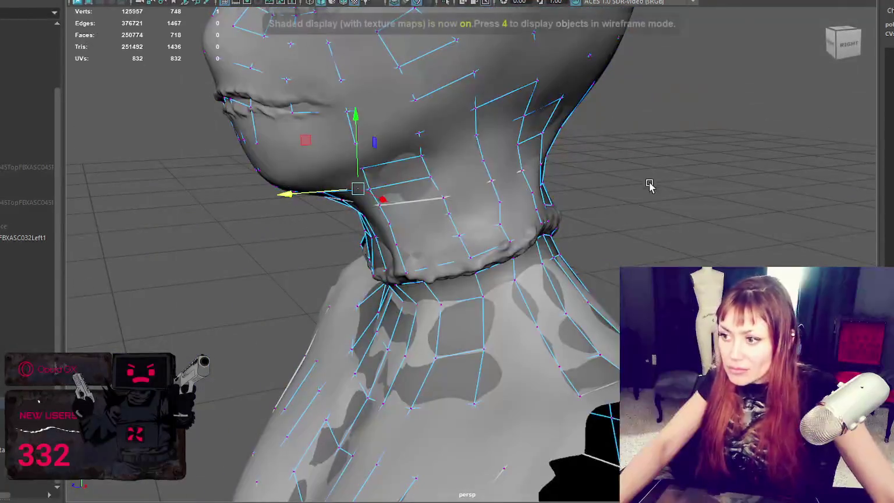
pyautogui.keyDown('alt'); pyautogui.moveTo(741, 117); pyautogui.dragTo(606, 199); pyautogui.keyUp('alt')
pyautogui.click(595, 371)
pyautogui.press('f')
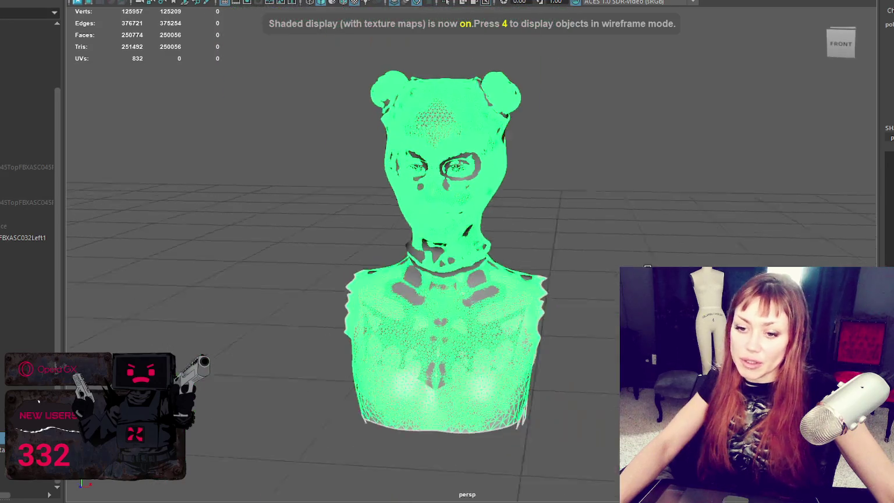
pyautogui.scroll(5, 450, 290)
pyautogui.hotkey('ctrl', 'z')
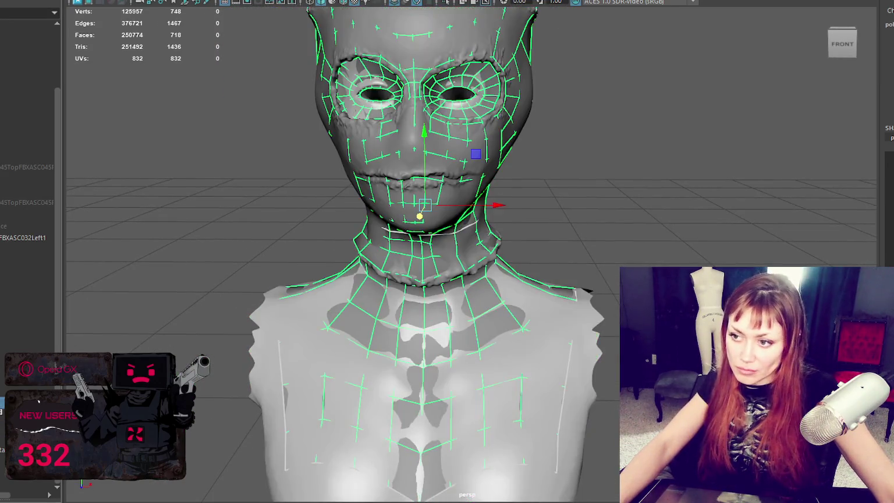
pyautogui.hotkey('shift', 'z')
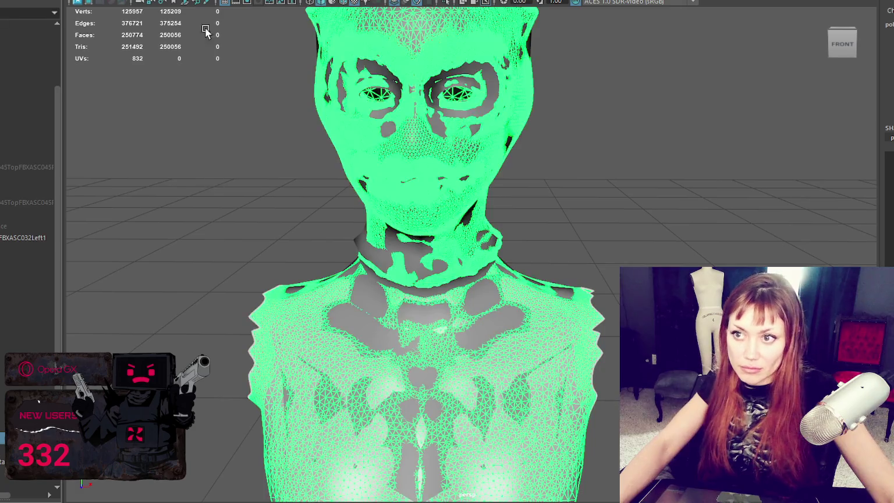
pyautogui.click(2, 396)
pyautogui.click(301, 353)
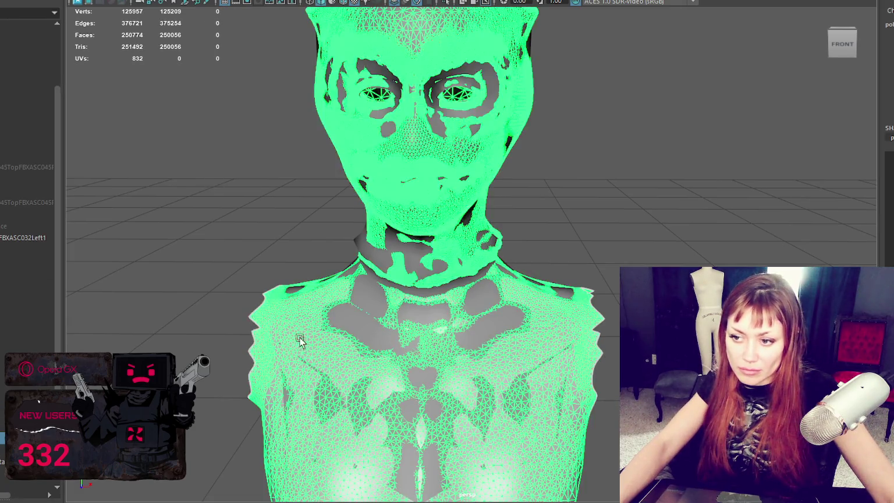
pyautogui.click(367, 301)
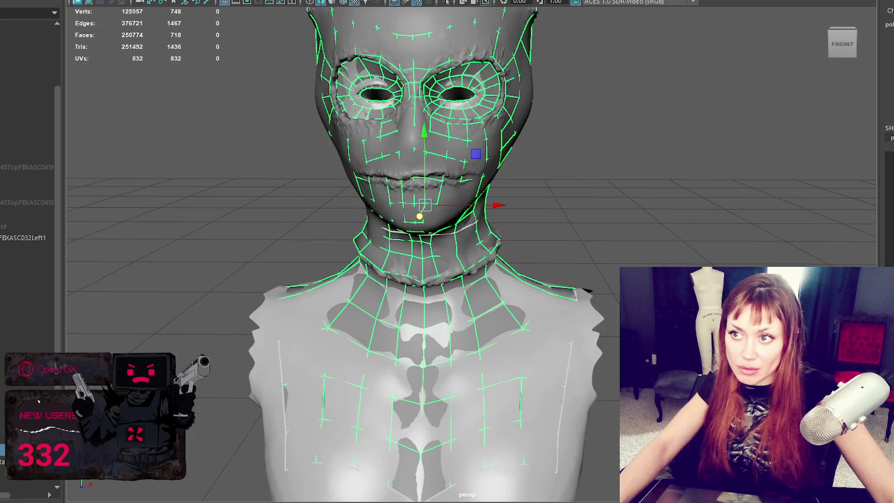
pyautogui.click(316, 333)
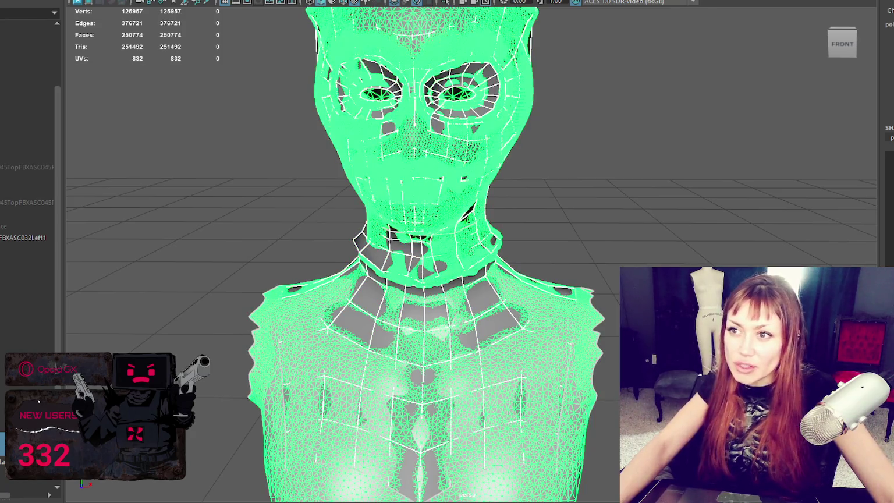
# Isolate the low-poly bust in the view with Isolate Select.
pyautogui.click(251, 1)
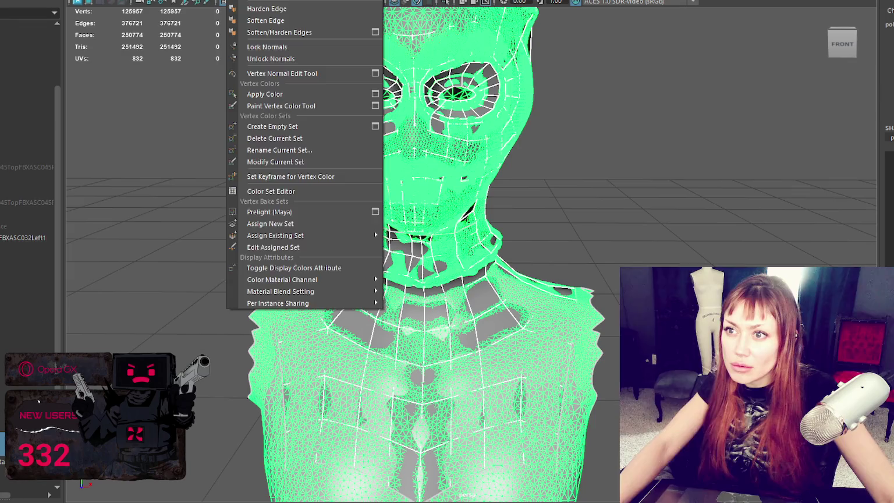
pyautogui.click(317, 1)
pyautogui.click(381, 59)
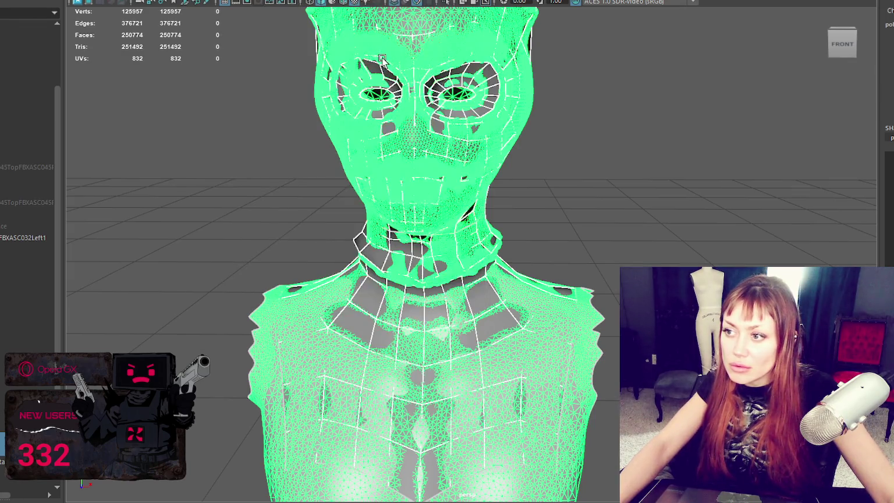
pyautogui.moveTo(575, 105)
pyautogui.keyDown('alt'); pyautogui.mouseDown()
pyautogui.moveTo(644, 125)
pyautogui.moveTo(644, 140)
pyautogui.moveTo(745, 139)
pyautogui.mouseUp(); pyautogui.keyUp('alt')
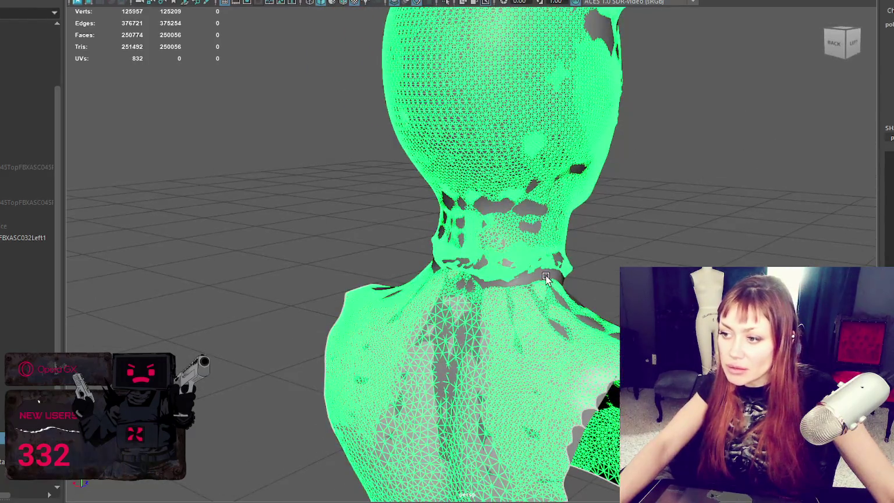
pyautogui.hotkey('ctrl', '1')
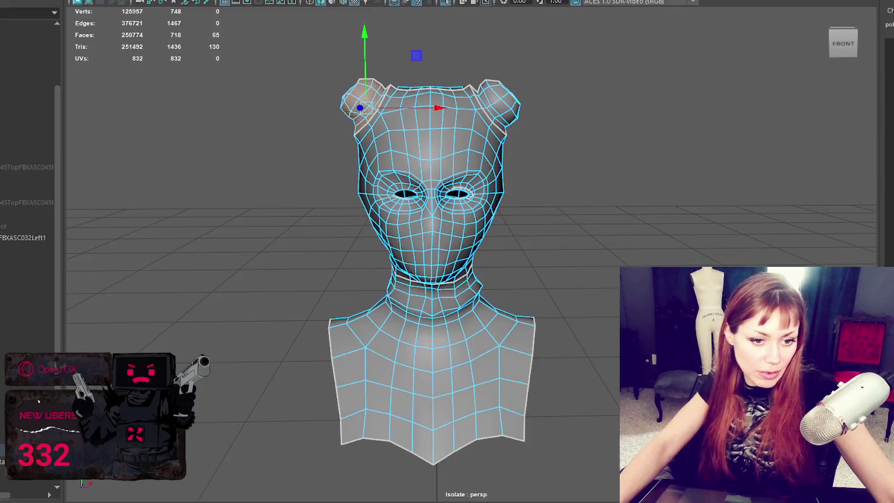
# Select all the bust's faces, return to object mode and duplicate the retopo bust in place.
pyautogui.hotkey('ctrl', 'shift', 'a')
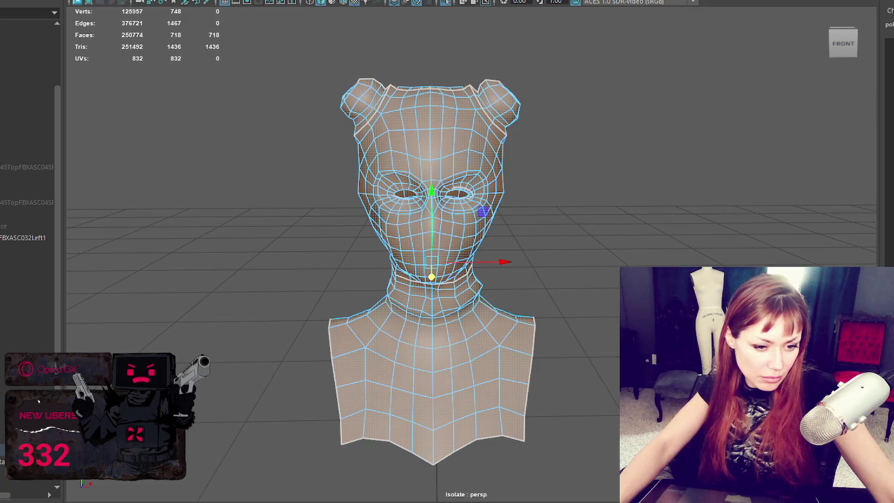
pyautogui.press('F8')
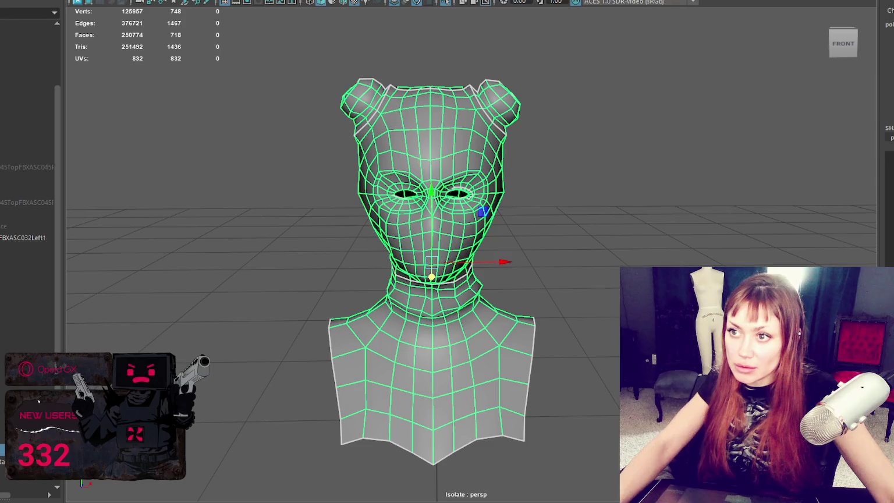
pyautogui.hotkey('ctrl', 'd')
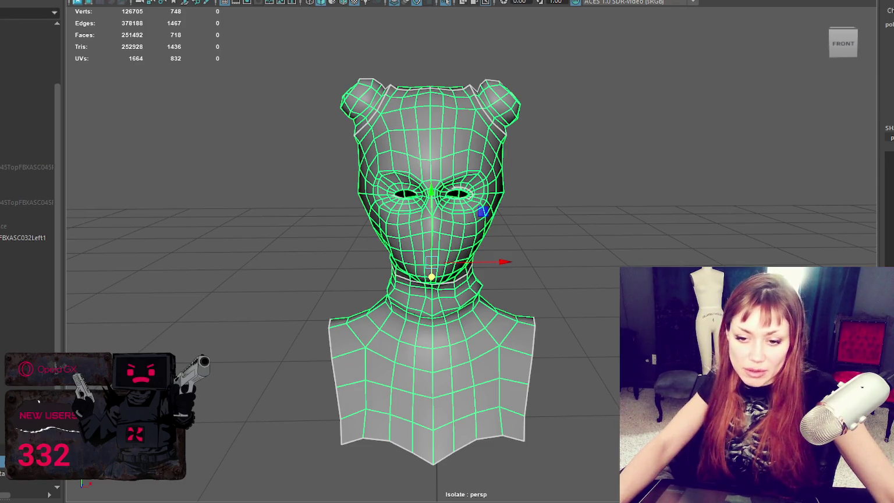
pyautogui.click(470, 194)
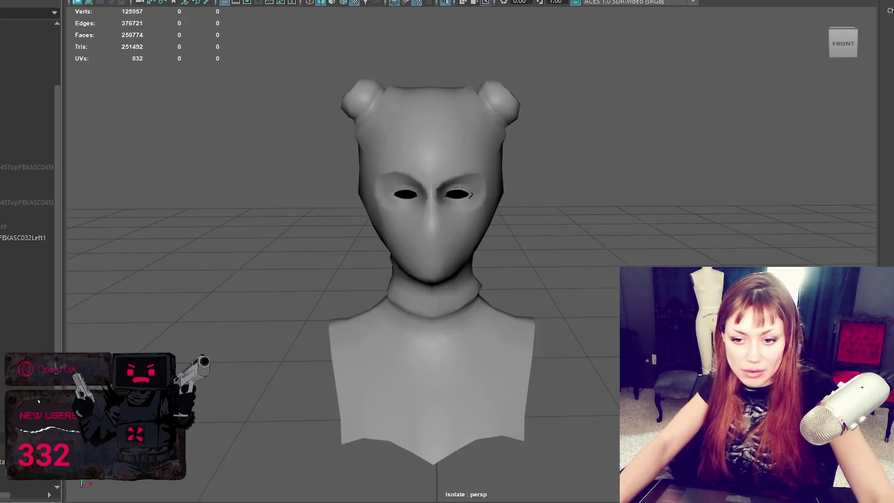
pyautogui.press('1')
# Triangulate the retopo bust from the Mesh menu.
pyautogui.scroll(-3, 466, 300)
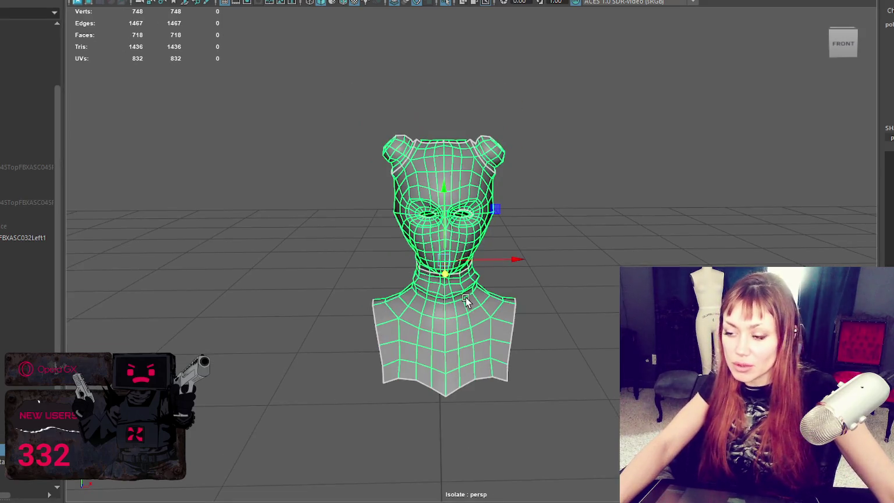
pyautogui.keyDown('alt'); pyautogui.moveTo(472, 330); pyautogui.dragTo(429, 211, button='middle'); pyautogui.keyUp('alt')
pyautogui.click(96, 0)
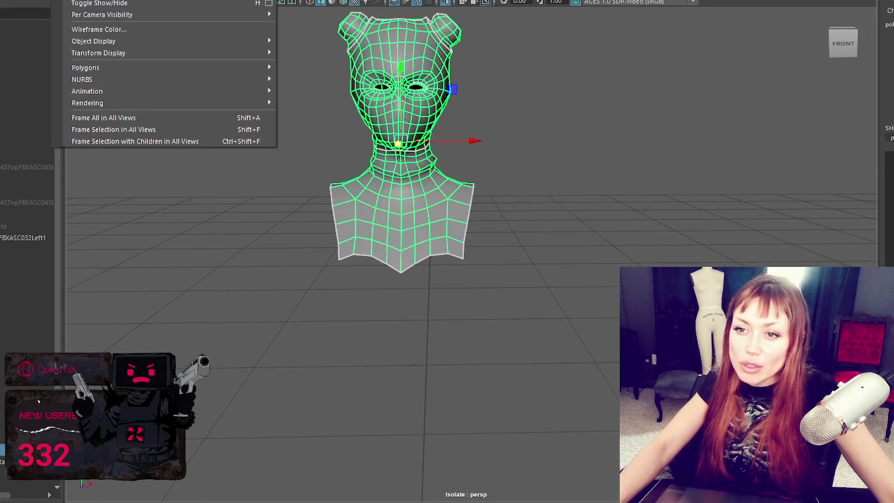
pyautogui.click(75, 0)
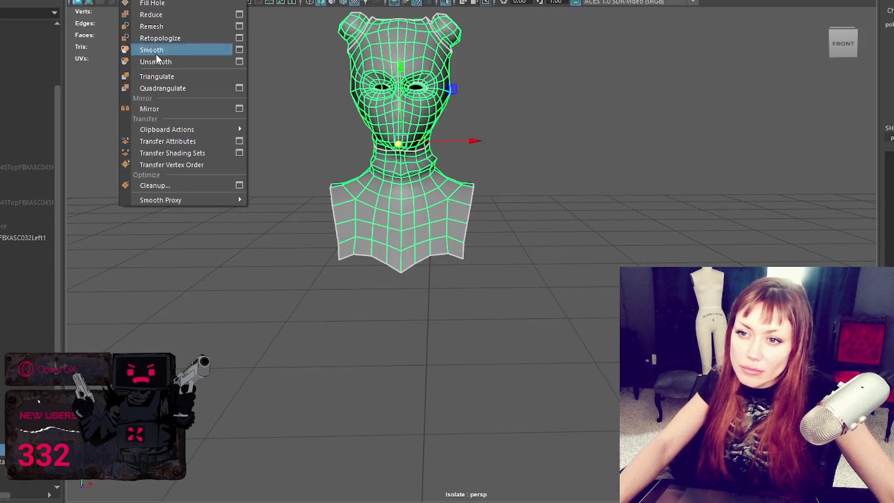
pyautogui.click(164, 75)
# Select the triangulated bust as an object and zoom out to see its pivot.
pyautogui.rightClick(260, 152)
pyautogui.click(428, 193)
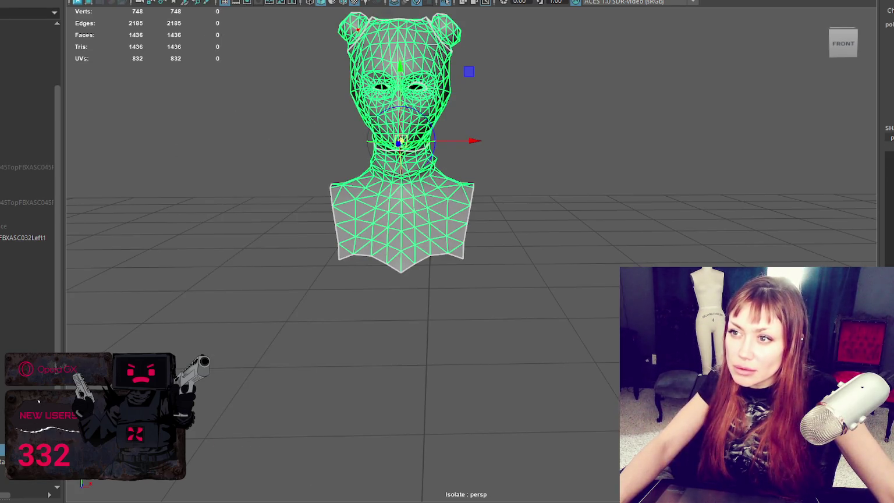
pyautogui.scroll(-5, 512, 174)
pyautogui.scroll(-2, 443, 134)
pyautogui.moveTo(443, 133); pyautogui.dragTo(422, 370)
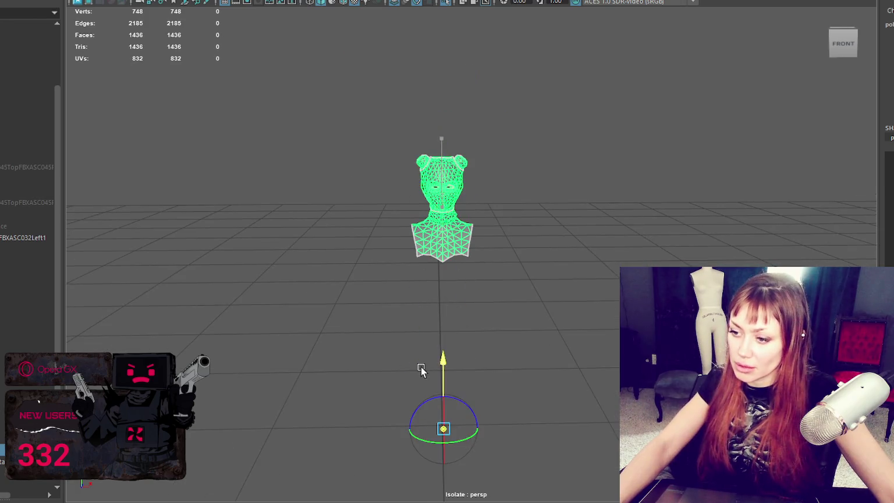
# Drag the bust's pivot onto the ground grid and return to a front view.
pyautogui.moveTo(567, 176)
pyautogui.keyDown('alt'); pyautogui.mouseDown()
pyautogui.moveTo(559, 315)
pyautogui.moveTo(424, 365)
pyautogui.mouseUp(); pyautogui.keyUp('alt')
pyautogui.moveTo(490, 391)
pyautogui.mouseDown()
pyautogui.moveTo(512, 436)
pyautogui.moveTo(465, 319)
pyautogui.moveTo(509, 186)
pyautogui.mouseUp()
pyautogui.scroll(-2, 495, 419)
pyautogui.moveTo(465, 169)
pyautogui.mouseDown()
pyautogui.moveTo(468, 351)
pyautogui.moveTo(406, 379)
pyautogui.mouseUp()
pyautogui.moveTo(310, 423); pyautogui.dragTo(465, 356)
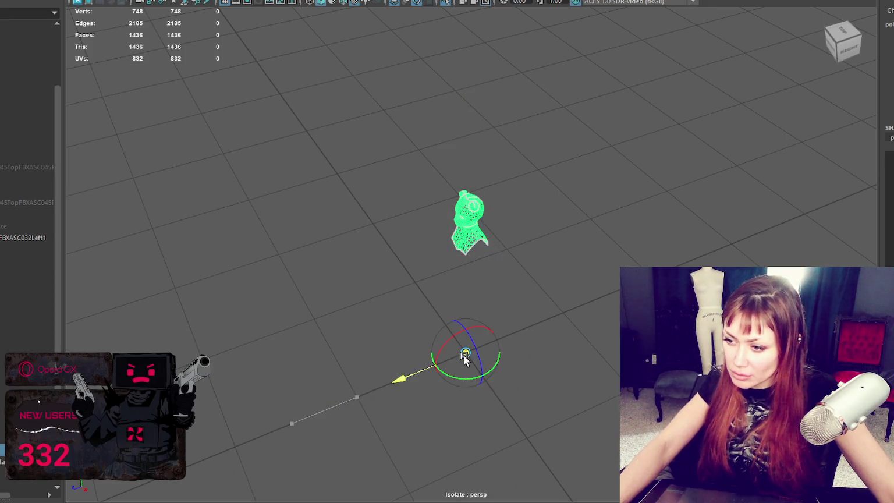
pyautogui.keyDown('alt'); pyautogui.moveTo(469, 390); pyautogui.dragTo(535, 369); pyautogui.keyUp('alt')
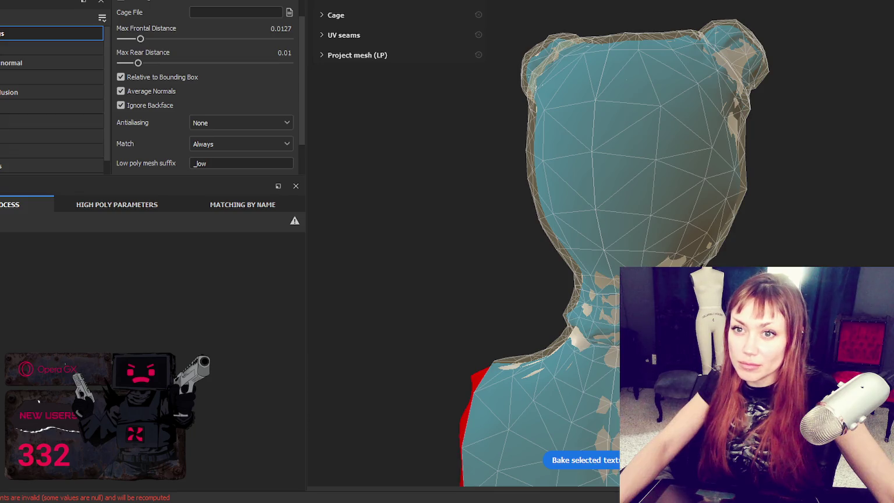
# Load the Desktop's lofi file as the project mesh and orbit to inspect the head.
pyautogui.click(573, 108)
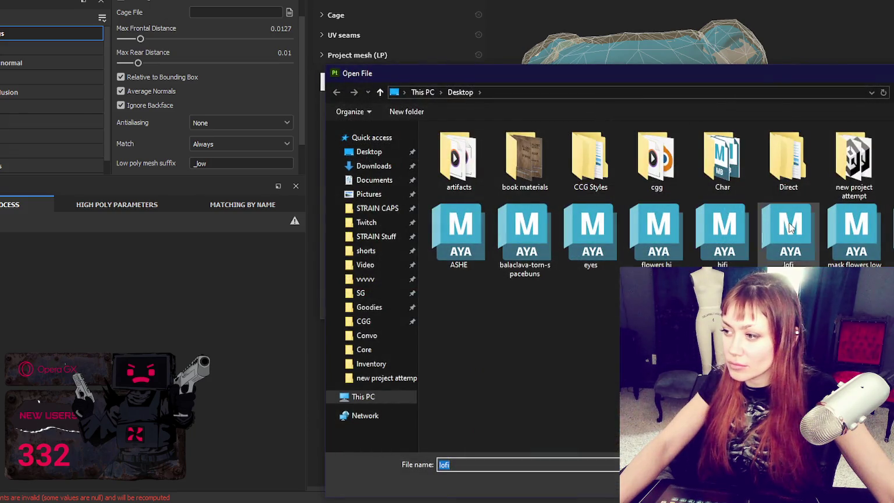
pyautogui.doubleClick(789, 227)
pyautogui.click(508, 306)
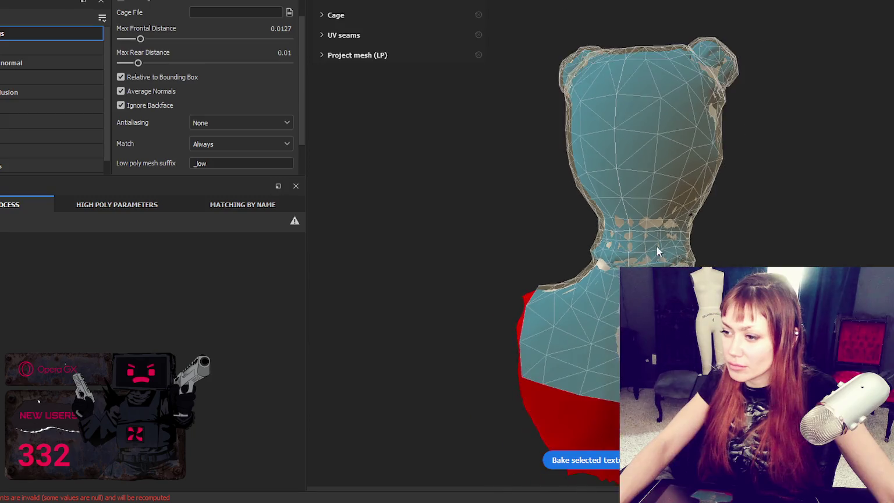
pyautogui.keyDown('alt'); pyautogui.moveTo(650, 250); pyautogui.dragTo(252, 203); pyautogui.keyUp('alt')
pyautogui.scroll(5, 614, 226)
pyautogui.keyDown('alt'); pyautogui.moveTo(408, 130); pyautogui.dragTo(474, 216); pyautogui.keyUp('alt')
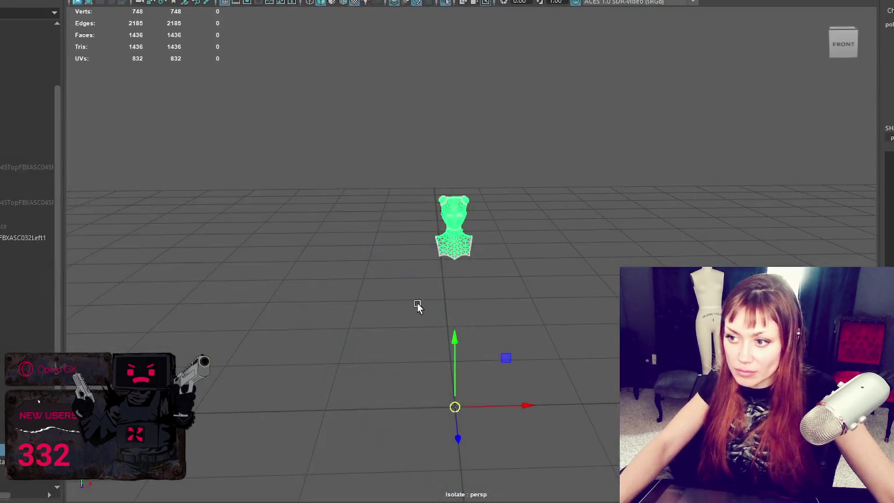
pyautogui.scroll(5, 417, 301)
pyautogui.keyDown('alt'); pyautogui.moveTo(443, 244); pyautogui.dragTo(548, 231); pyautogui.keyUp('alt')
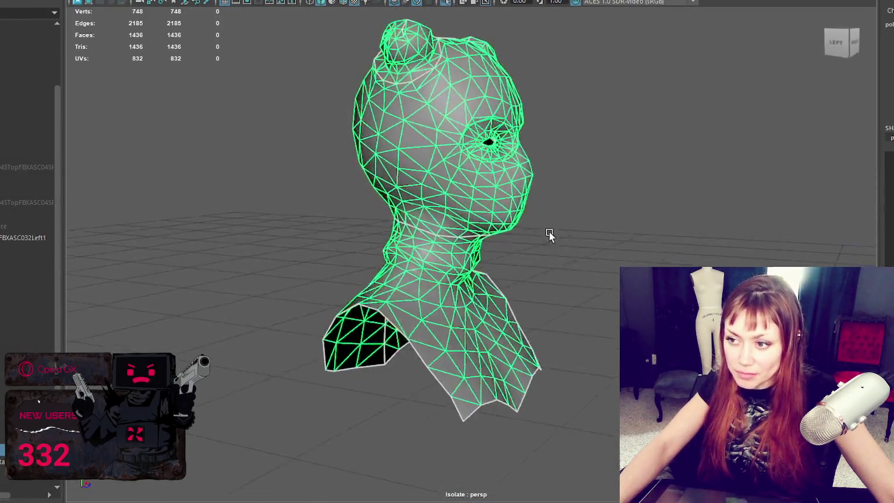
# Exit isolation and compare the retopo bust and sculpt by hiding and unhiding them.
pyautogui.scroll(3, 514, 225)
pyautogui.press('Delete')
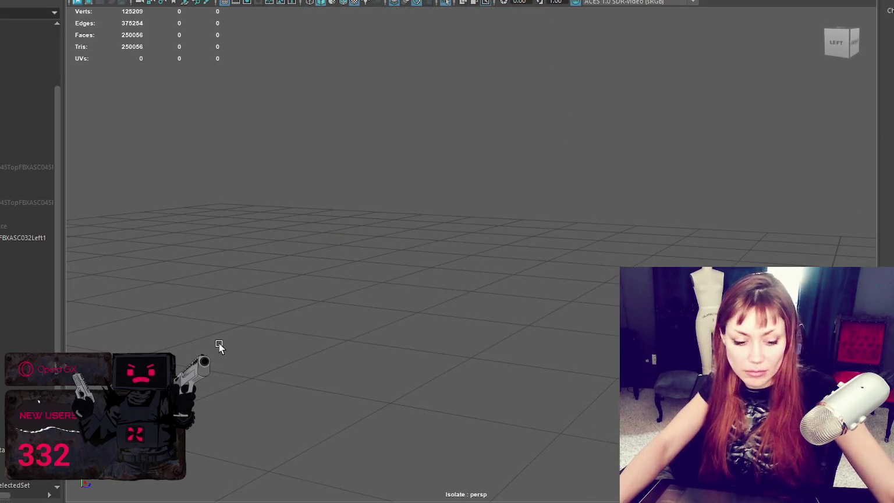
pyautogui.hotkey('ctrl', '1')
pyautogui.click(494, 79)
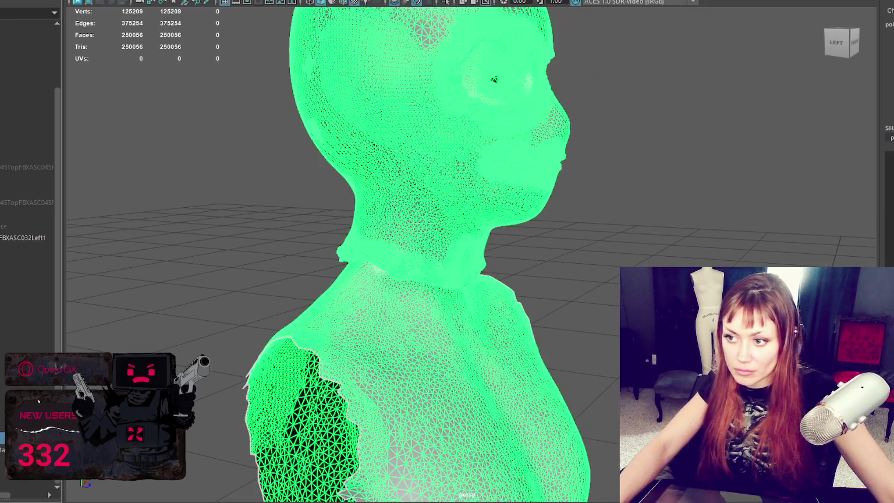
pyautogui.click(494, 79)
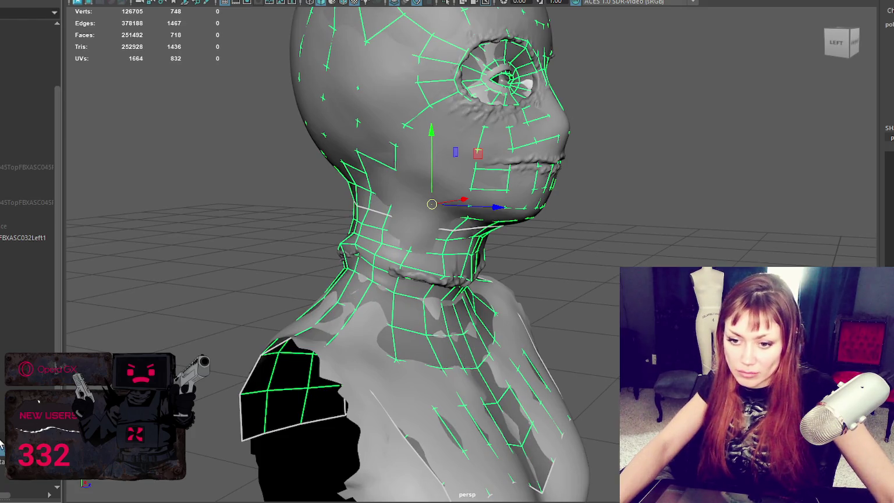
pyautogui.click(450, 257)
pyautogui.click(450, 257)
pyautogui.hotkey('ctrl', 'h')
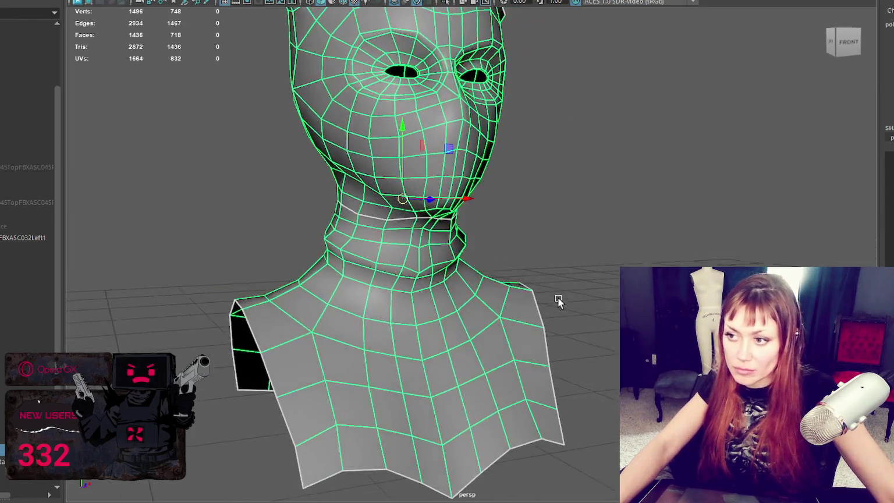
pyautogui.keyDown('alt'); pyautogui.moveTo(449, 257); pyautogui.dragTo(558, 299); pyautogui.keyUp('alt')
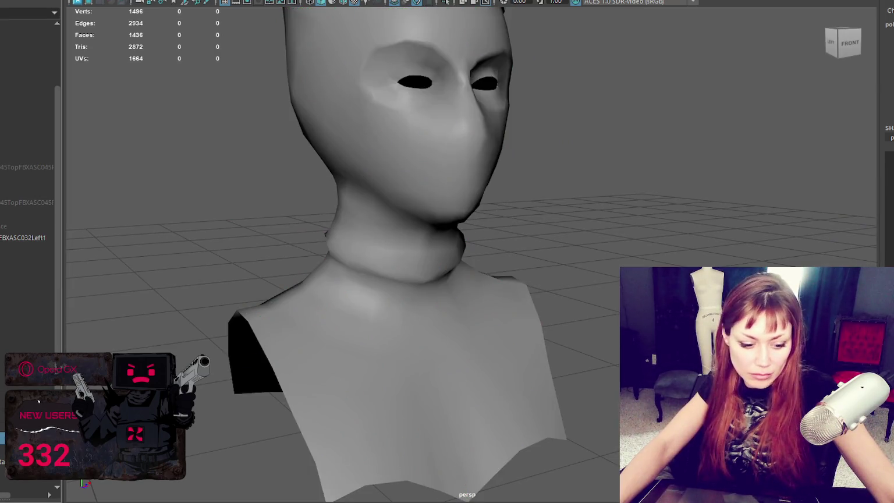
pyautogui.hotkey('ctrl', 'shift', 'h')
# Apply Soften Edge to the high-poly sculpt from Mesh Display.
pyautogui.click(337, 249)
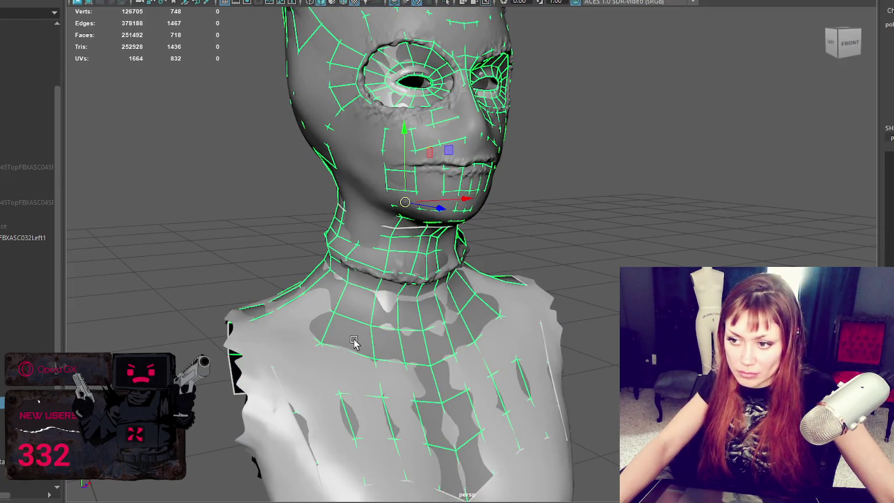
pyautogui.click(280, 323)
pyautogui.click(245, 1)
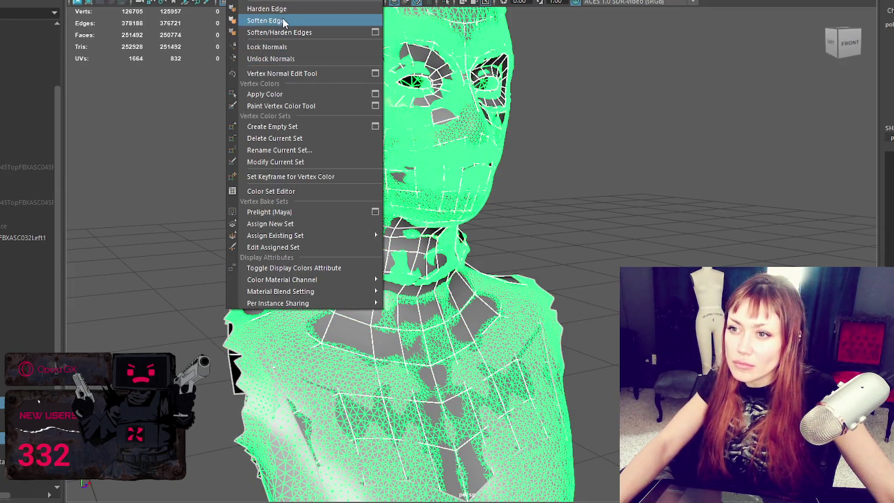
pyautogui.click(663, 114)
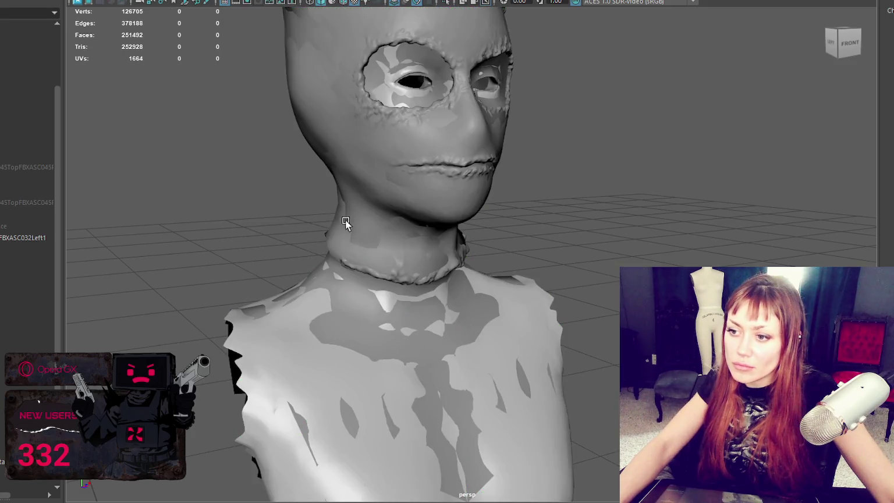
# Select the retopo bust then the sculpt and apply Deform > ShrinkWrap.
pyautogui.click(341, 249)
pyautogui.keyDown('shift'); pyautogui.click(319, 355); pyautogui.keyUp('shift')
pyautogui.click(201, 1)
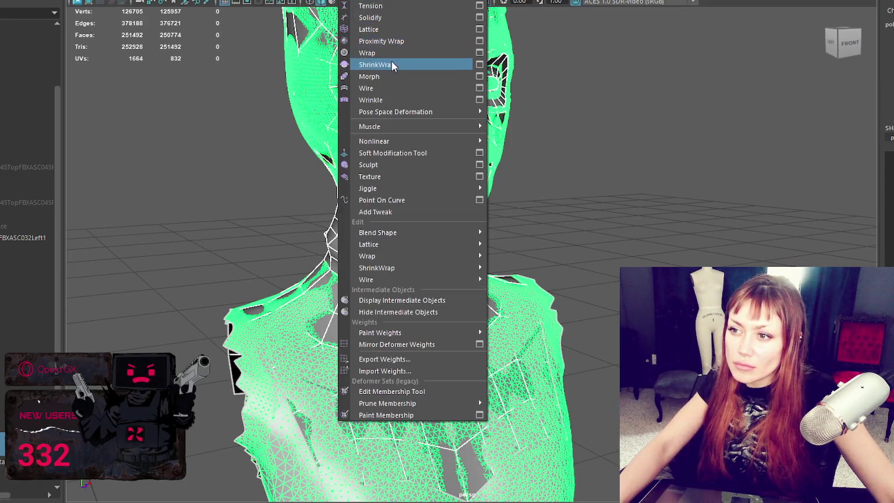
pyautogui.click(391, 61)
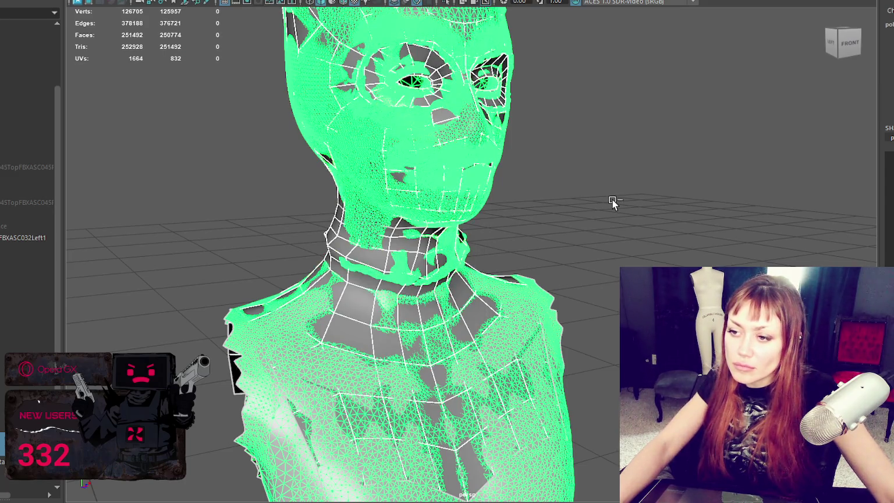
# Inspect the shrink-wrapped result in wireframe, briefly hiding the retopo bust.
pyautogui.moveTo(612, 201)
pyautogui.keyDown('alt'); pyautogui.mouseDown()
pyautogui.moveTo(715, 198)
pyautogui.moveTo(688, 215)
pyautogui.moveTo(767, 256)
pyautogui.moveTo(817, 256)
pyautogui.mouseUp(); pyautogui.keyUp('alt')
pyautogui.press('4')
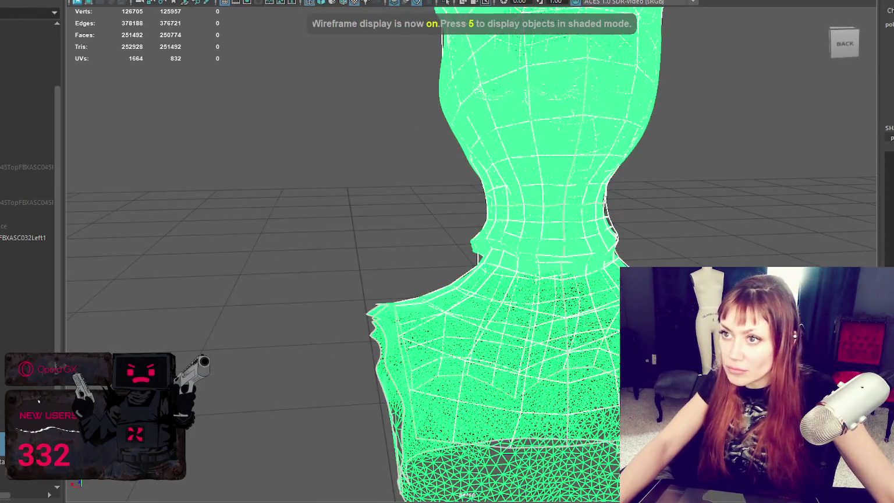
pyautogui.click(393, 62)
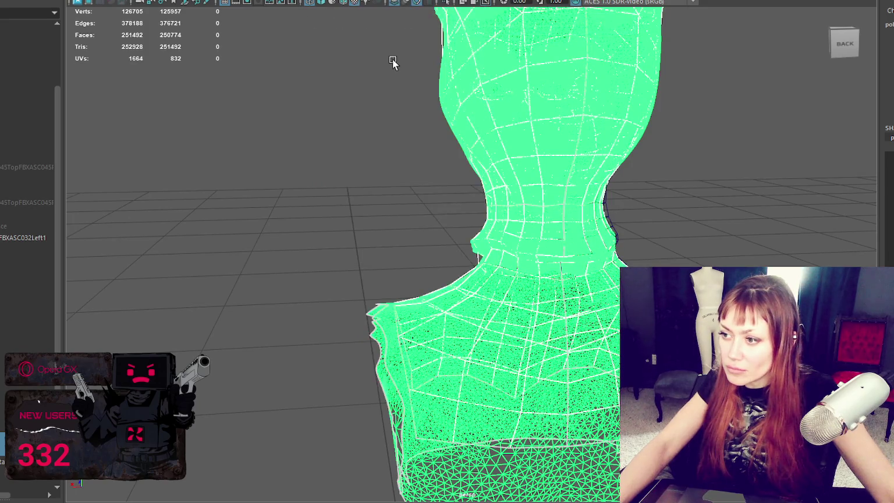
pyautogui.click(608, 216)
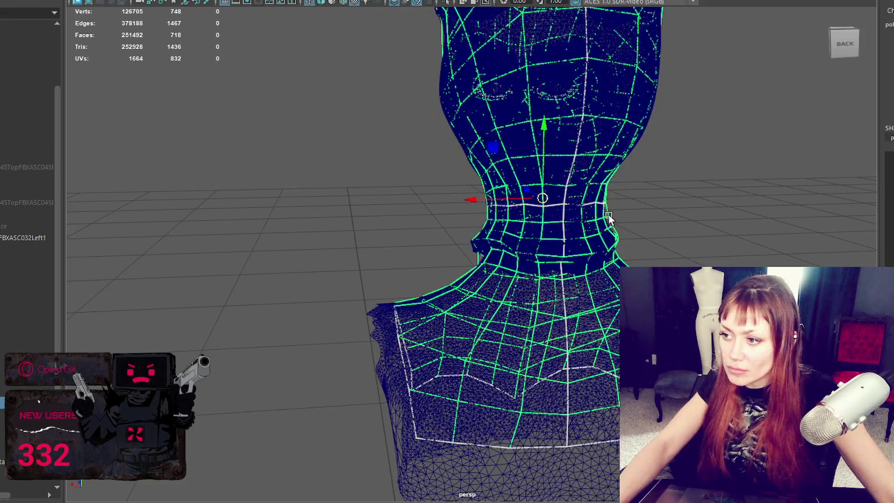
pyautogui.press('Delete')
pyautogui.click(615, 253)
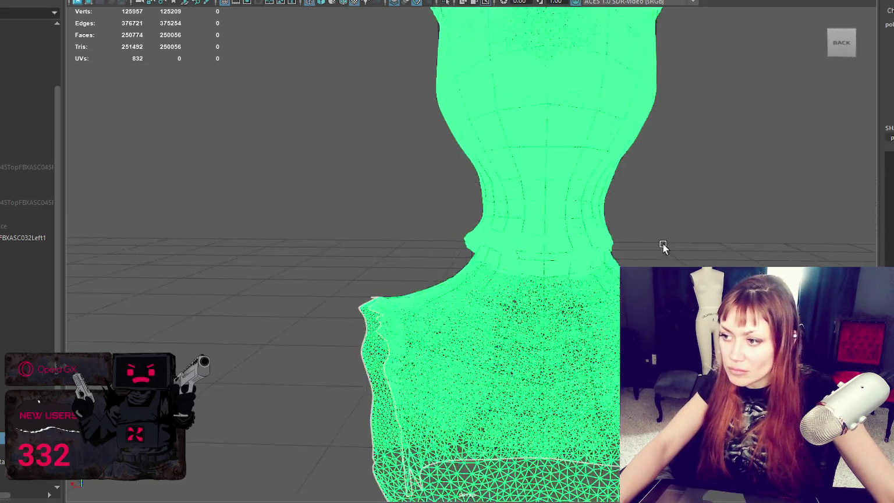
pyautogui.keyDown('alt'); pyautogui.moveTo(686, 246); pyautogui.dragTo(425, 245); pyautogui.keyUp('alt')
pyautogui.hotkey('ctrl', 'z')
# Return to shaded display and frame the whole bust.
pyautogui.scroll(3, 440, 146)
pyautogui.press('5')
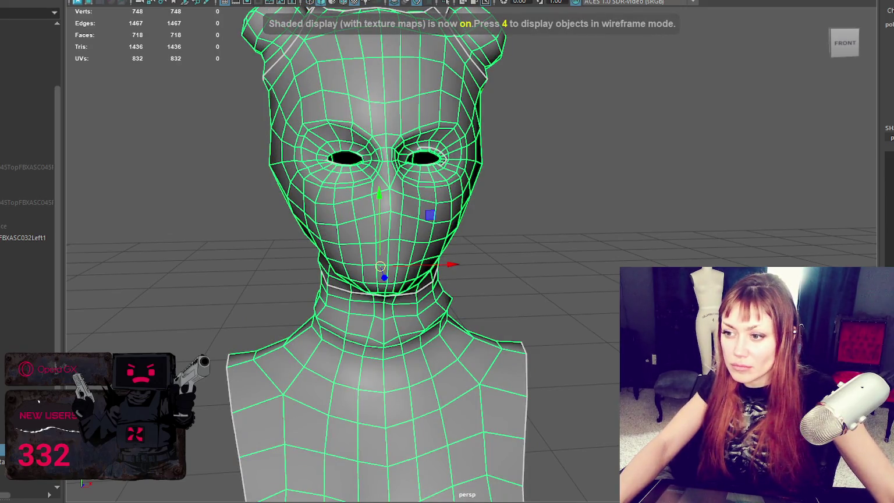
pyautogui.scroll(-5, 483, 171)
pyautogui.scroll(-3, 353, 194)
pyautogui.hotkey('ctrl', 'd')
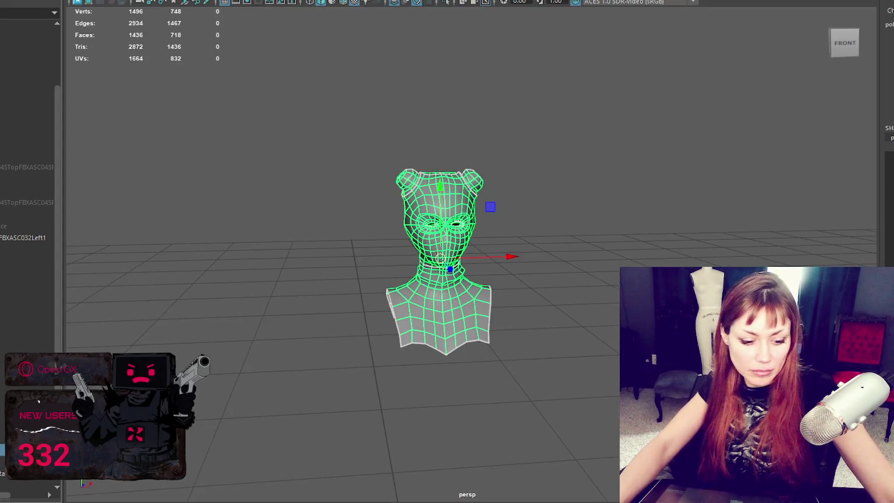
pyautogui.click(93, 1)
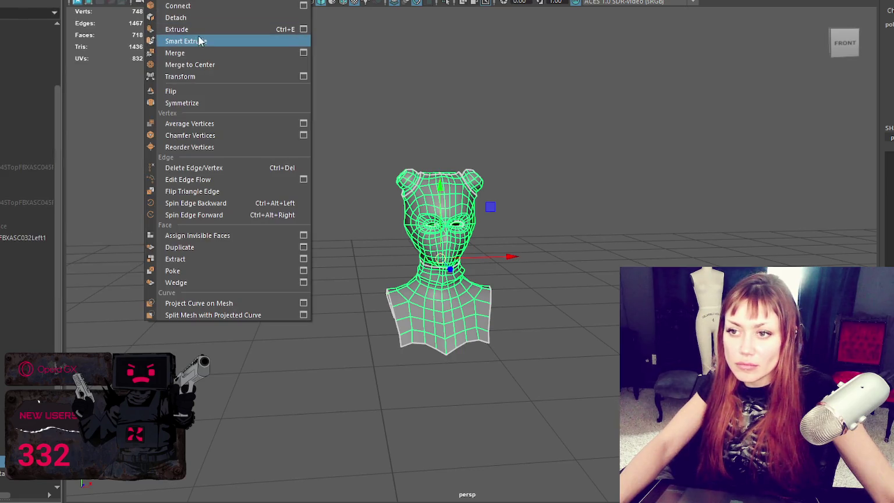
pyautogui.moveTo(119, 1)
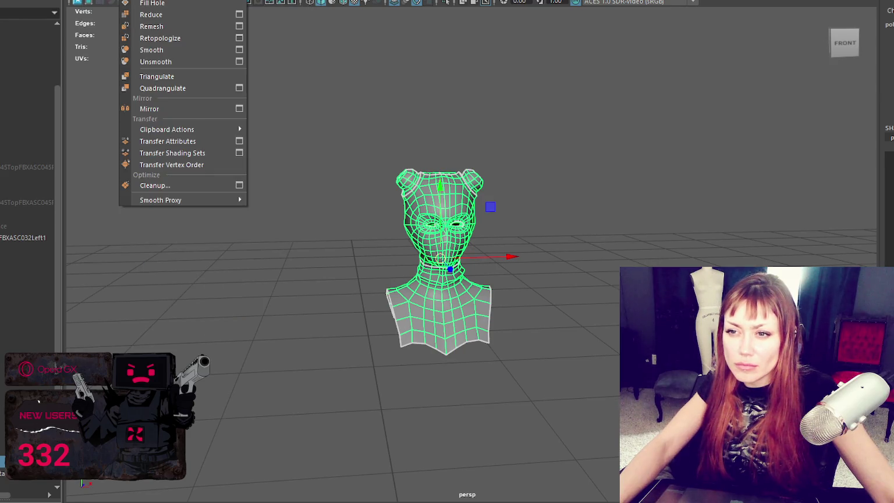
# Triangulate the retopo bust to 1436 triangles and drop its pivot down to the grid origin.
pyautogui.click(171, 75)
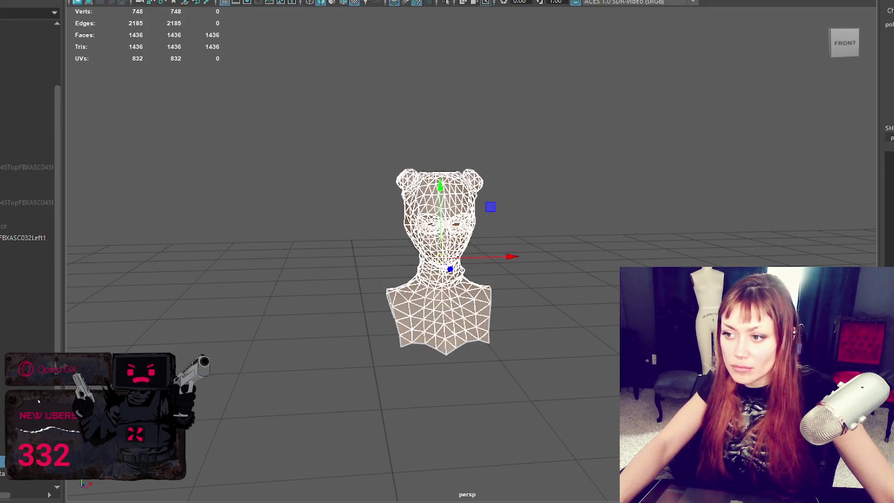
pyautogui.scroll(-5, 442, 261)
pyautogui.moveTo(461, 253); pyautogui.dragTo(469, 454)
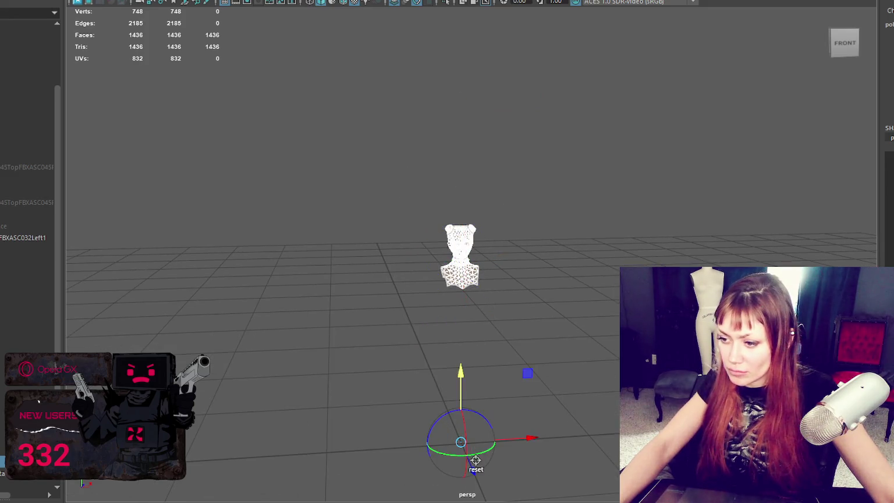
pyautogui.press('w')
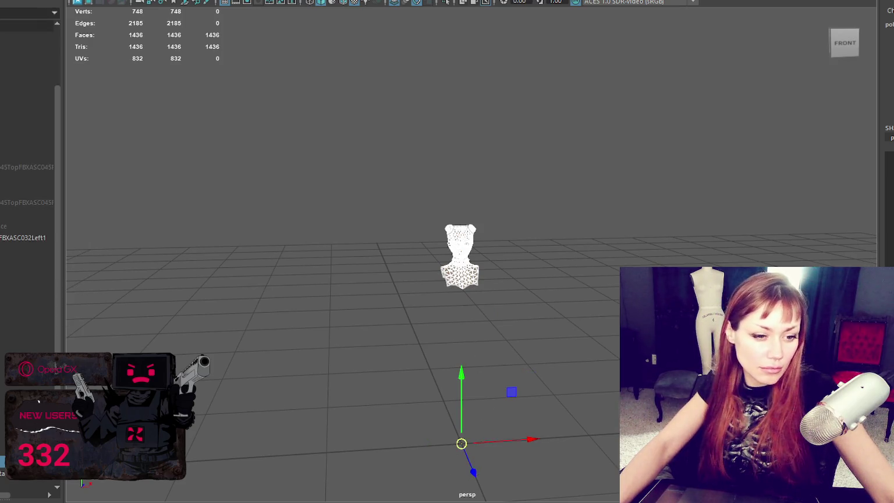
pyautogui.click(459, 256)
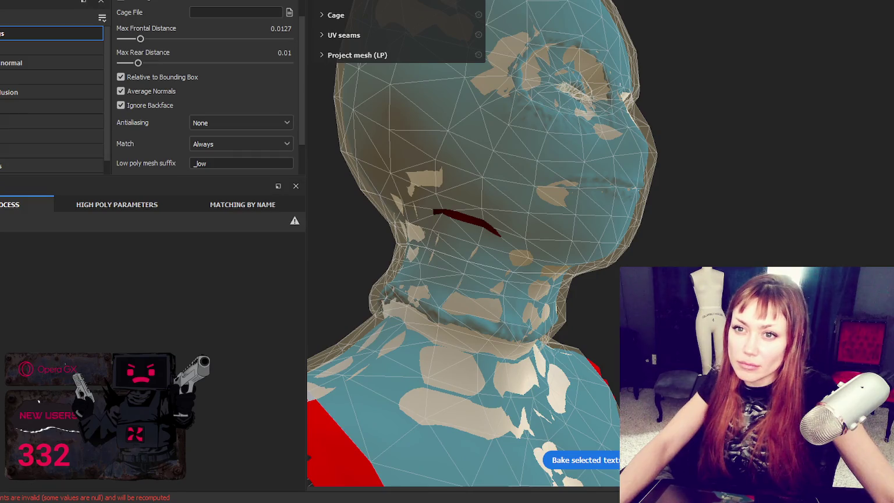
# Swap the project's mesh for the lofi file from the Desktop in Project configuration.
pyautogui.click(569, 107)
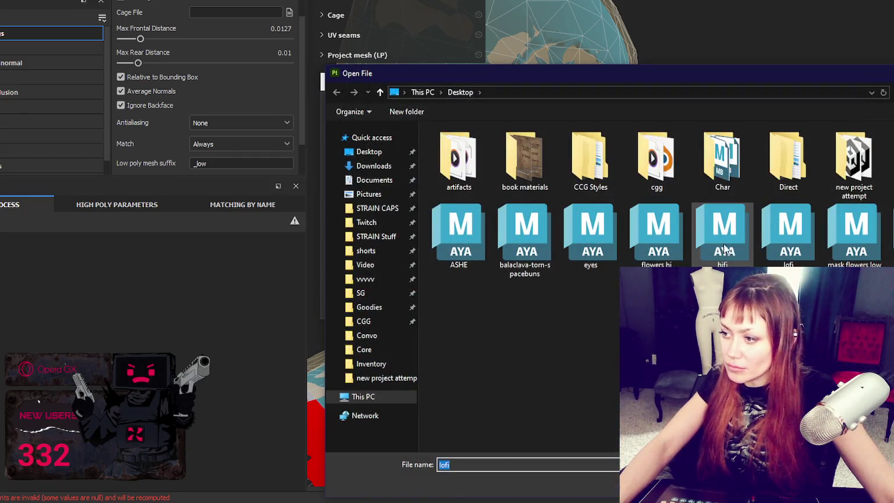
pyautogui.doubleClick(788, 233)
pyautogui.click(517, 305)
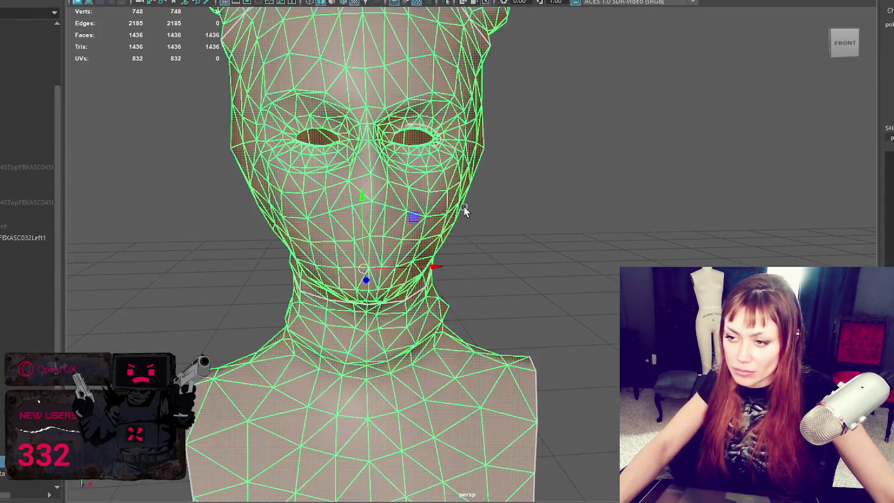
pyautogui.keyDown('alt'); pyautogui.moveTo(464, 211); pyautogui.dragTo(346, 215); pyautogui.keyUp('alt')
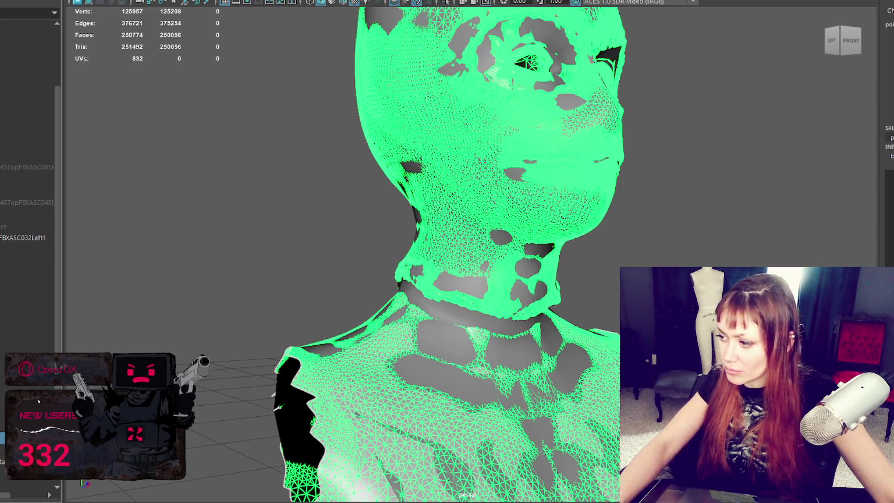
# Enter vertex editing on the retopo bust, frame the neck and select a stray neck vertex.
pyautogui.click(660, 237)
pyautogui.moveTo(750, 170); pyautogui.dragTo(695, 166, button='right')
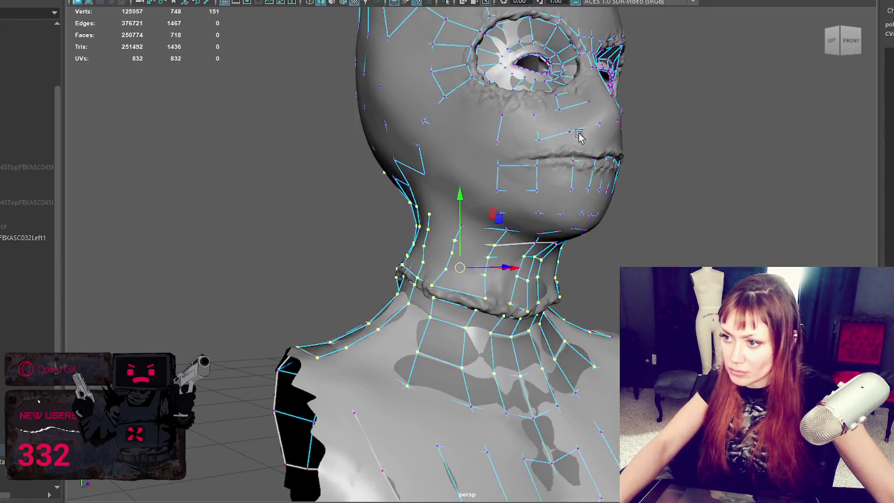
pyautogui.press('f')
pyautogui.press('4')
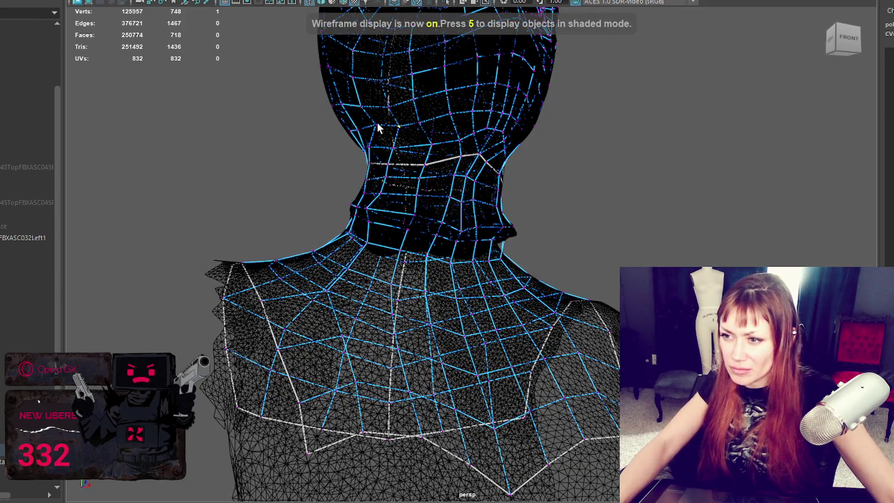
pyautogui.scroll(-2, 378, 128)
pyautogui.press('5')
pyautogui.scroll(2, 330, 196)
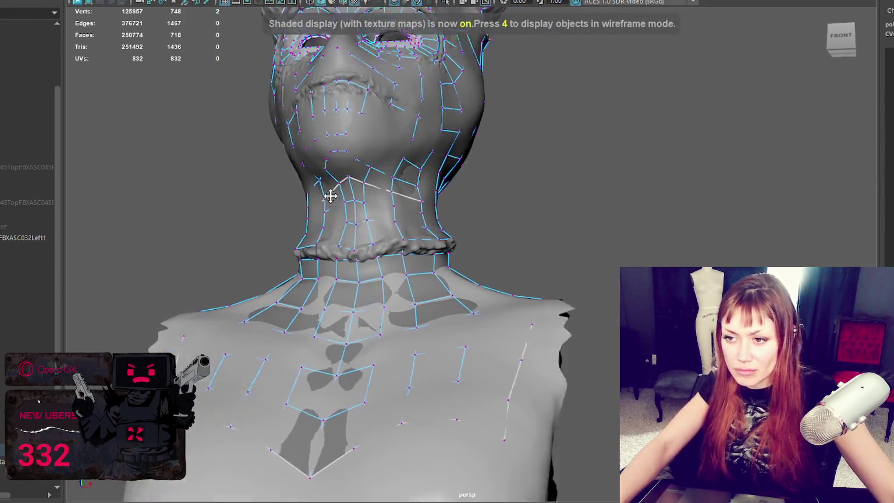
pyautogui.click(330, 196)
pyautogui.keyDown('alt'); pyautogui.moveTo(330, 196); pyautogui.dragTo(425, 233, button='middle'); pyautogui.keyUp('alt')
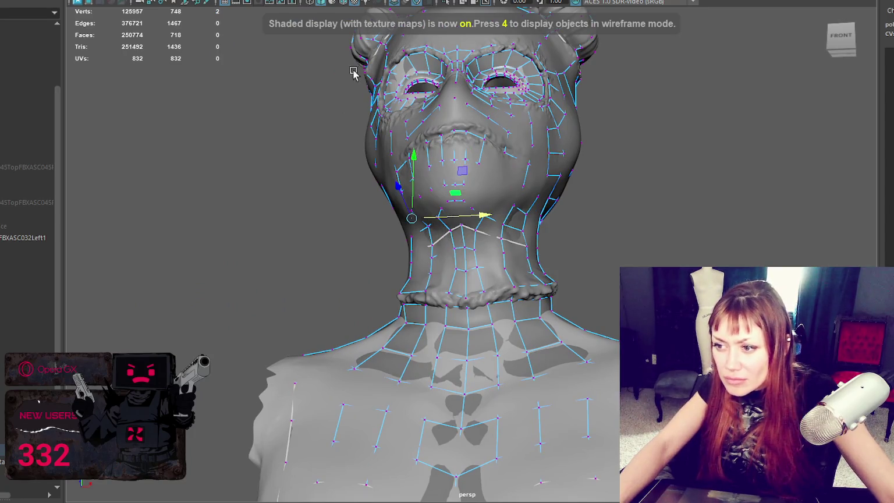
# Move the neck vertex onto the sculpted neck, checking in wireframe, then duplicate the bust.
pyautogui.moveTo(450, 217); pyautogui.dragTo(584, 236)
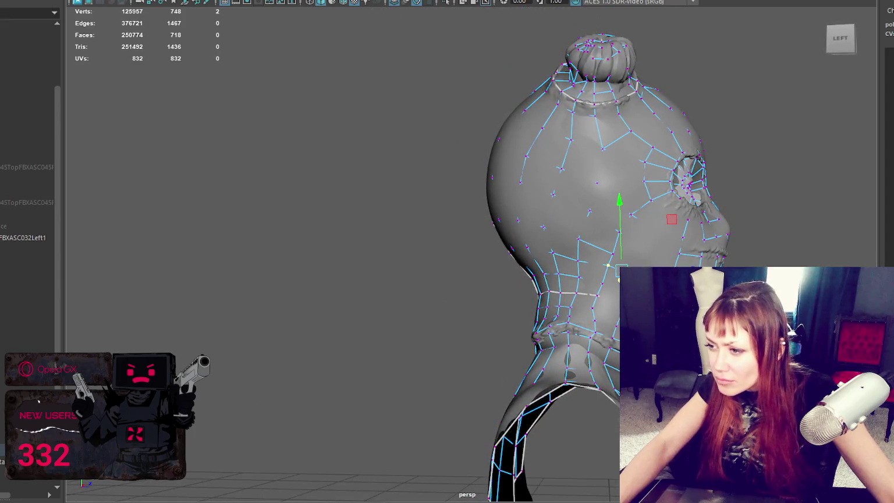
pyautogui.press('4')
pyautogui.press('6')
pyautogui.keyDown('alt'); pyautogui.moveTo(644, 264); pyautogui.dragTo(555, 291); pyautogui.keyUp('alt')
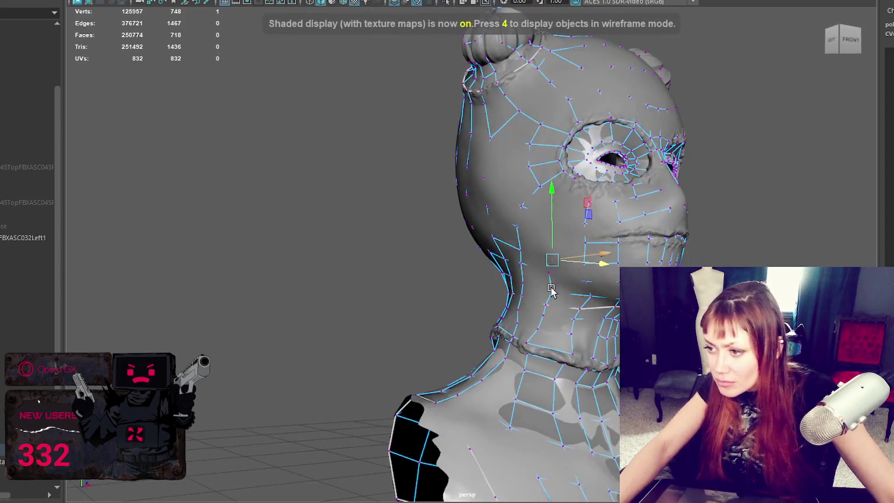
pyautogui.moveTo(596, 269)
pyautogui.mouseDown()
pyautogui.moveTo(588, 267)
pyautogui.moveTo(593, 244)
pyautogui.moveTo(580, 213)
pyautogui.moveTo(596, 226)
pyautogui.moveTo(684, 220)
pyautogui.mouseUp()
pyautogui.press('4')
pyautogui.press('6')
pyautogui.press('4')
pyautogui.press('6')
pyautogui.press('F8')
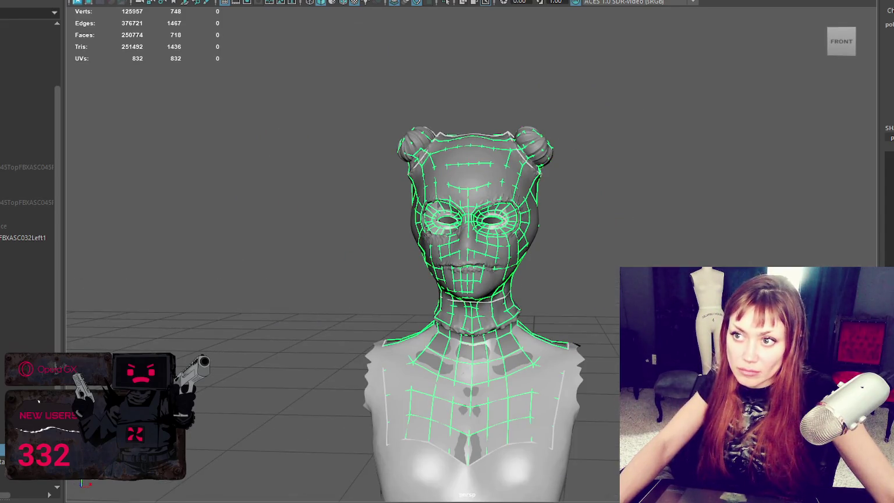
pyautogui.hotkey('ctrl', 'd')
# Triangulate the duplicated bust via Mesh > Triangulate and lower its pivot to the ground.
pyautogui.click(129, 0)
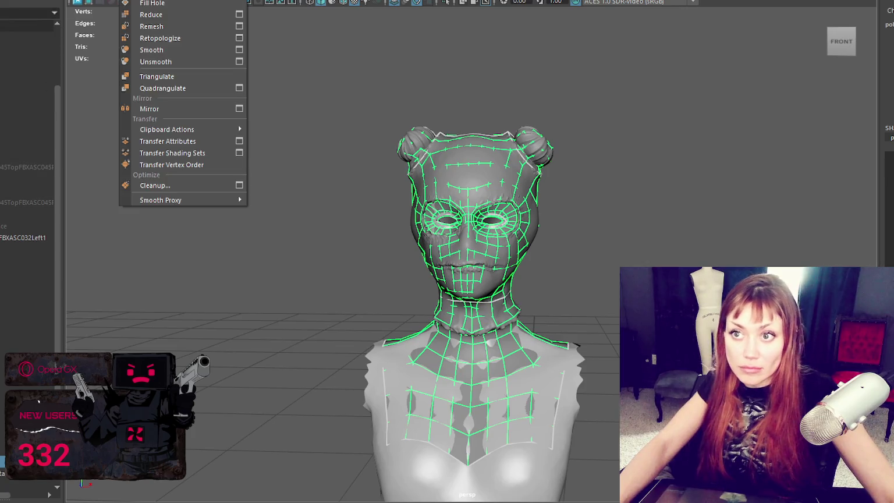
pyautogui.click(152, 76)
pyautogui.scroll(-3, 407, 175)
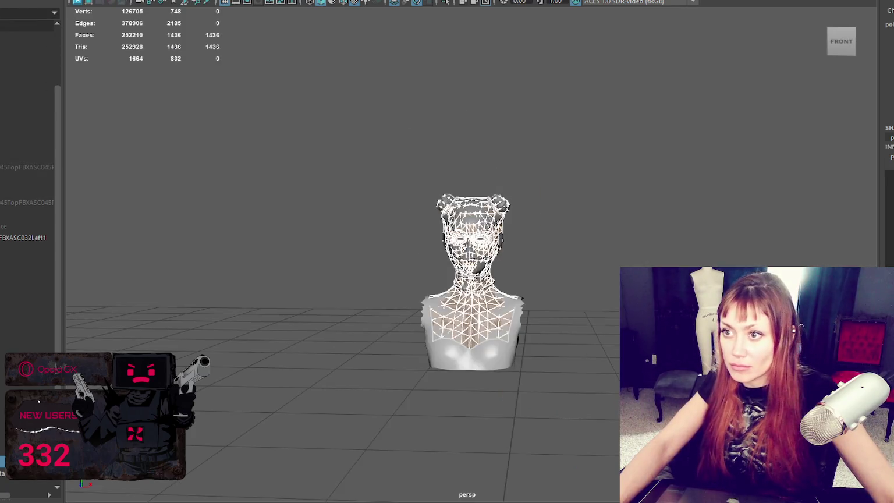
pyautogui.scroll(-2, 476, 209)
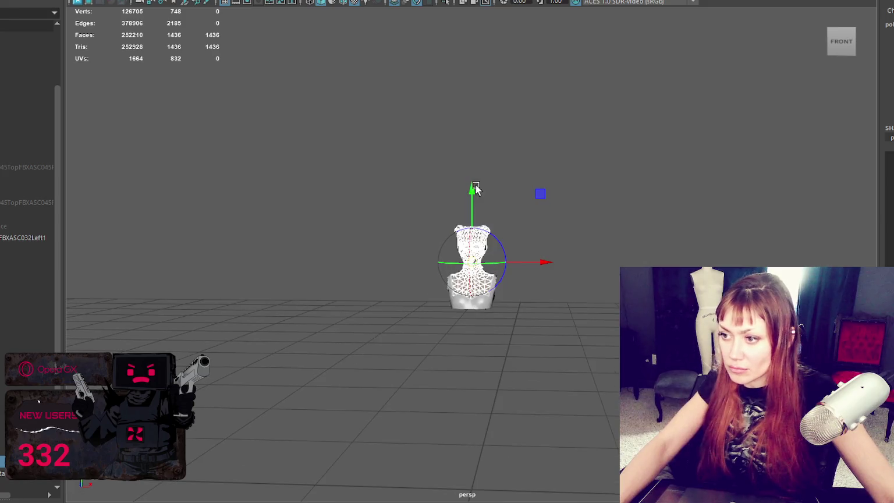
pyautogui.keyDown('alt'); pyautogui.moveTo(529, 407); pyautogui.dragTo(529, 492); pyautogui.keyUp('alt')
pyautogui.click(519, 476)
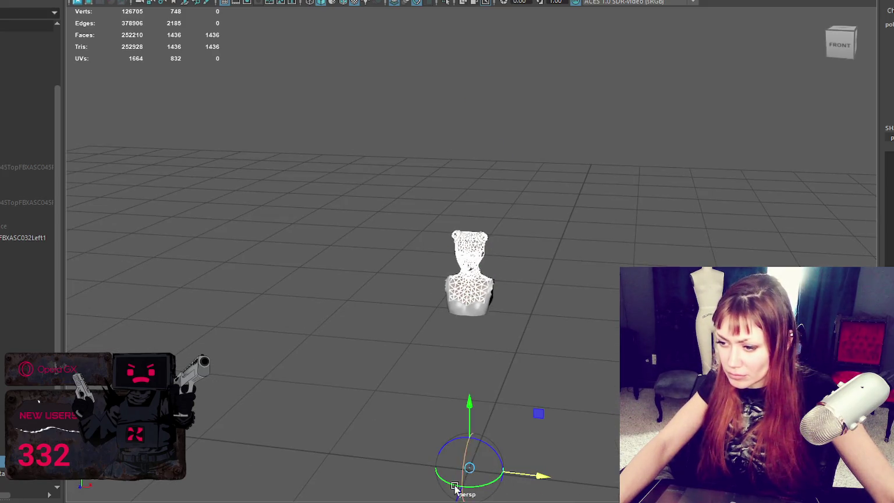
pyautogui.scroll(-2, 460, 466)
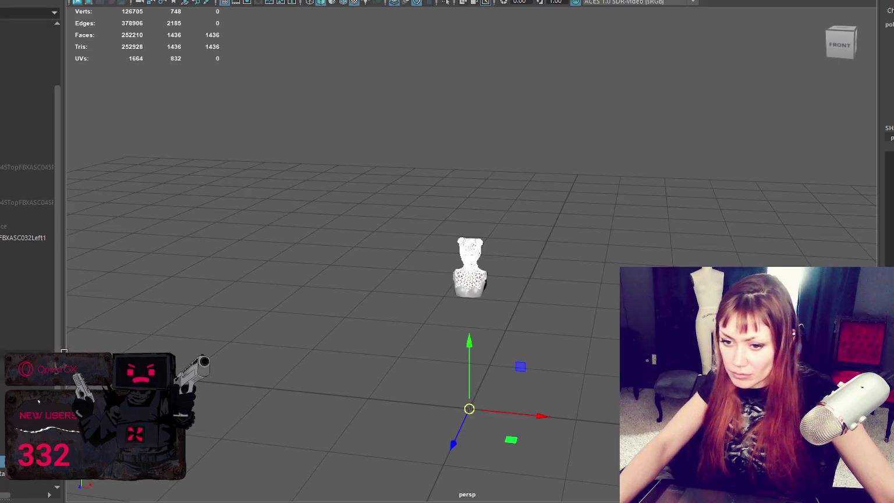
# Select and delete the extra 748-vertex copy, undoing to keep the triangulated bust.
pyautogui.press('Up')
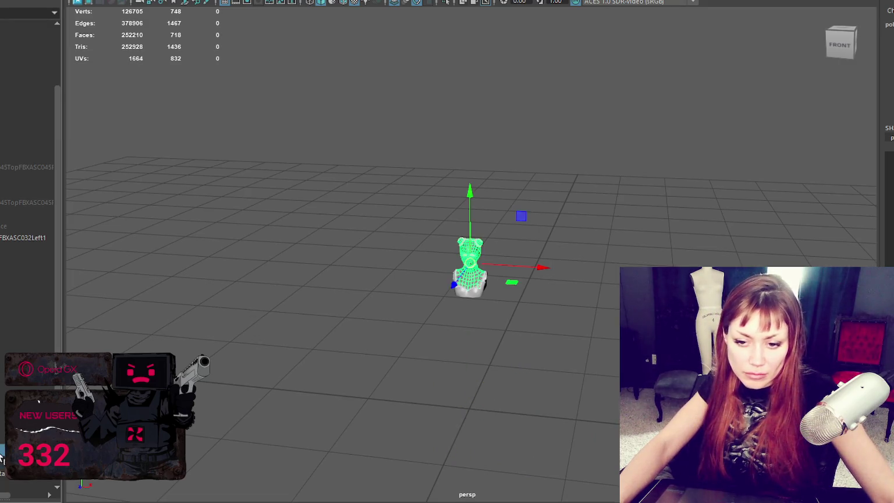
pyautogui.press('Up')
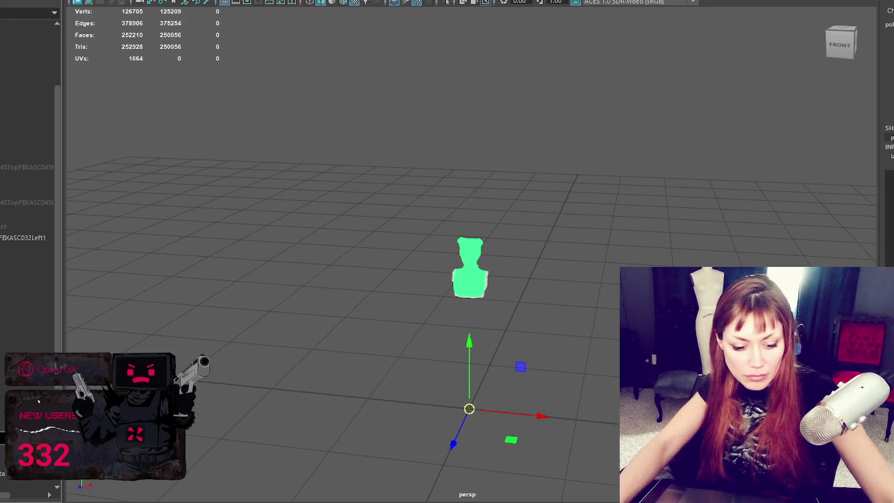
pyautogui.press('Down')
pyautogui.press('Delete')
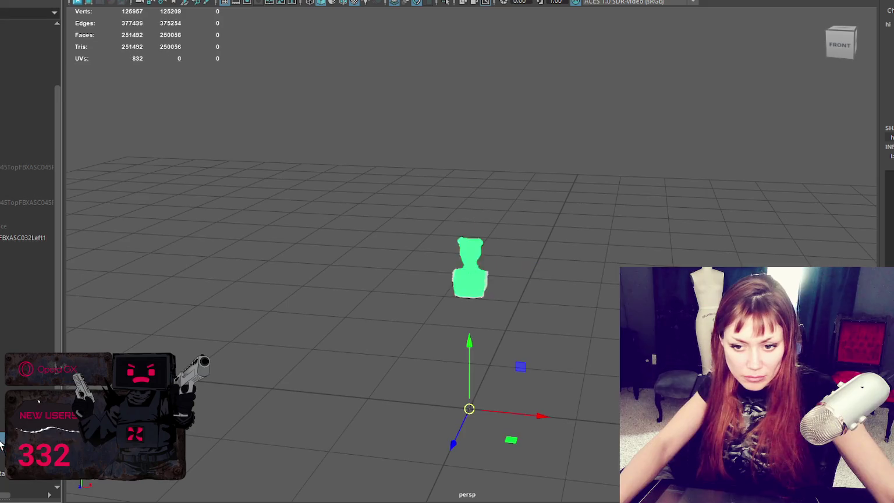
pyautogui.hotkey('ctrl', 'z')
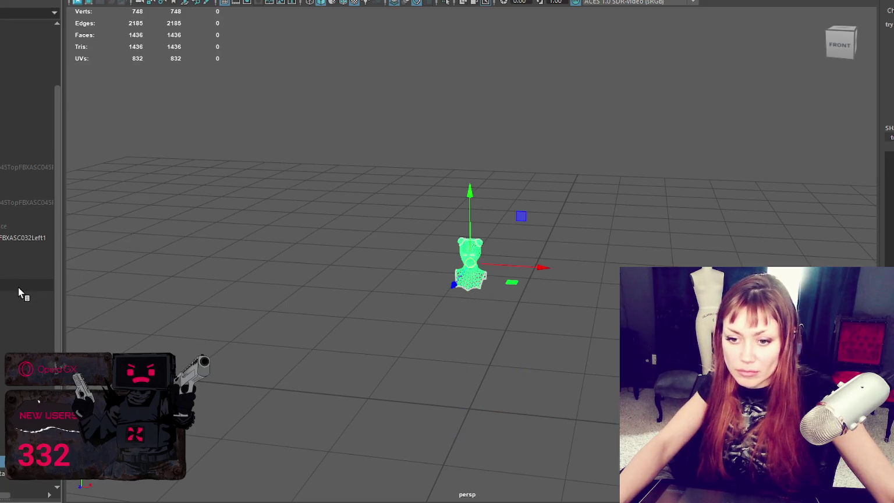
# Lower the triangulated bust's pivot below it and review File export options without exporting.
pyautogui.scroll(3, 457, 236)
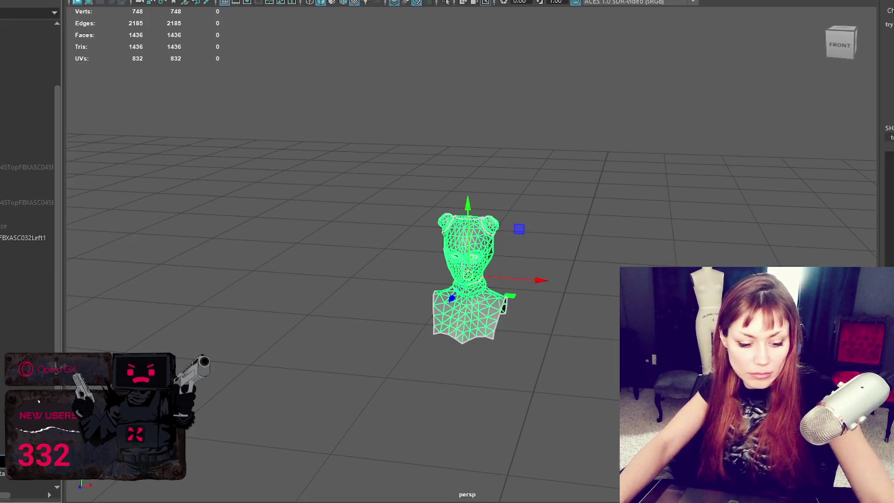
pyautogui.press('5')
pyautogui.press('4')
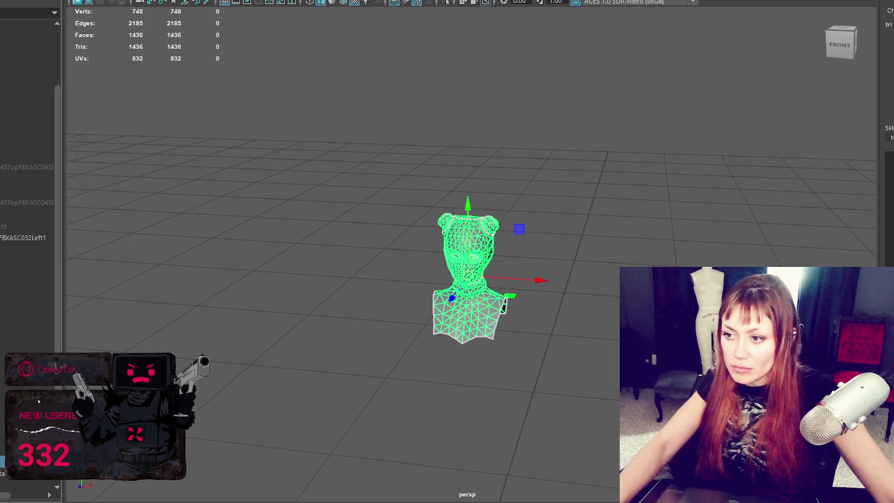
pyautogui.scroll(-3, 472, 194)
pyautogui.press('e')
pyautogui.moveTo(471, 229); pyautogui.dragTo(466, 437)
pyautogui.press('w')
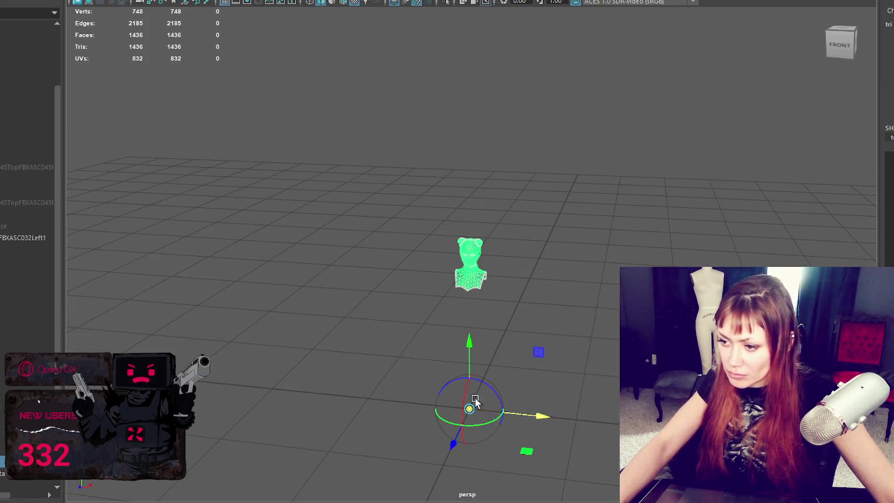
pyautogui.click(3, 1)
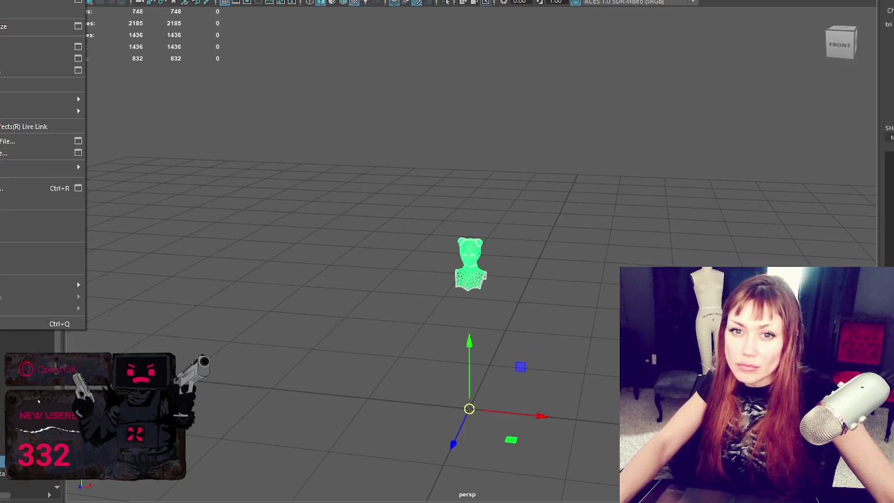
pyautogui.click(4, 74)
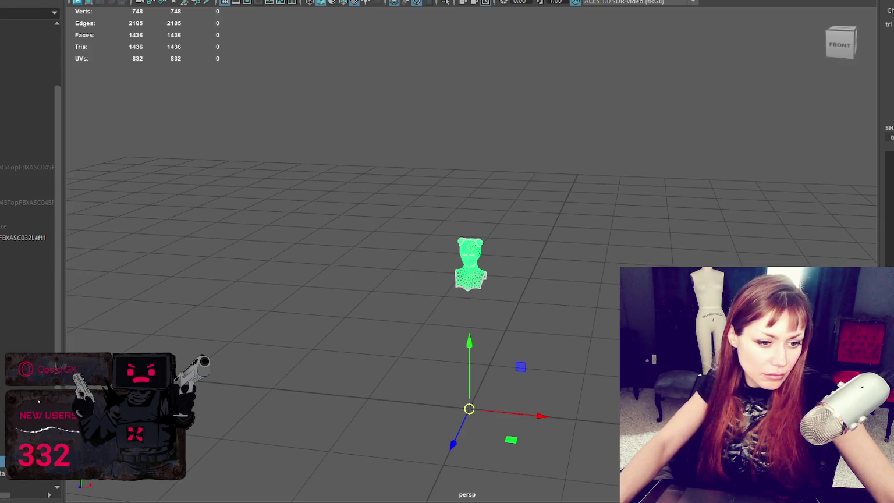
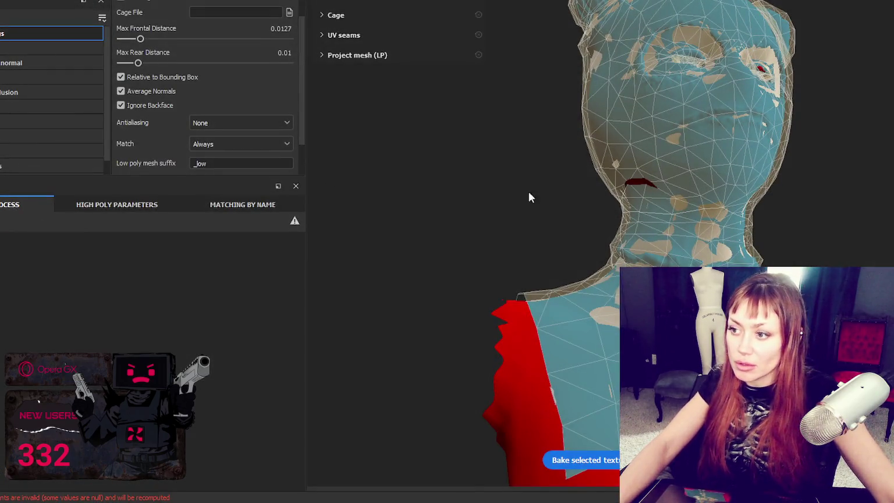
# Tumble the head in Substance Painter's bake view toward a frontal angle.
pyautogui.moveTo(528, 197)
pyautogui.keyDown('alt'); pyautogui.mouseDown()
pyautogui.moveTo(584, 152)
pyautogui.moveTo(603, 217)
pyautogui.mouseUp(); pyautogui.keyUp('alt')
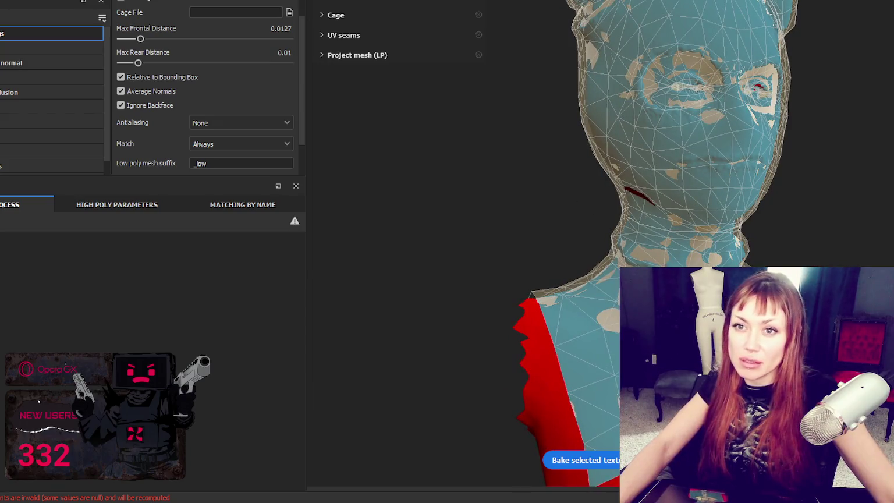
# Swap the project mesh for lofi.fbx from the Desktop, then inspect the head's eye area.
pyautogui.click(558, 110)
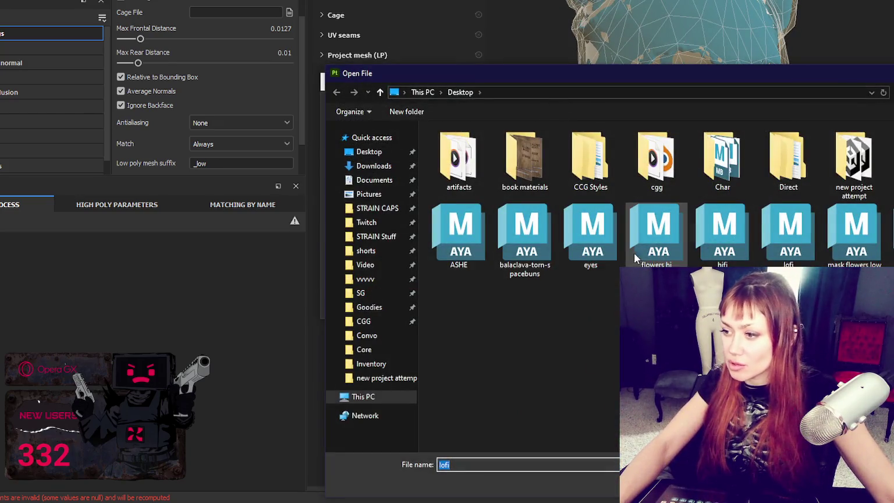
pyautogui.doubleClick(789, 230)
pyautogui.click(505, 301)
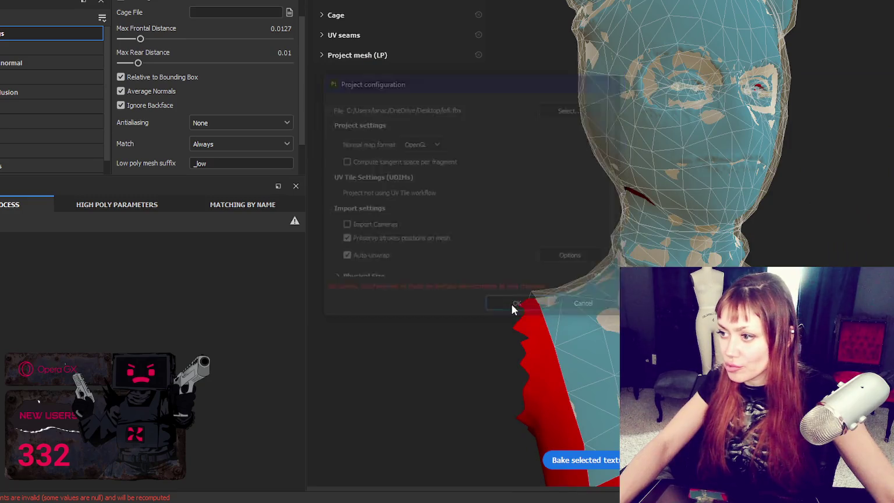
pyautogui.moveTo(511, 305)
pyautogui.keyDown('alt'); pyautogui.mouseDown()
pyautogui.moveTo(682, 224)
pyautogui.moveTo(591, 244)
pyautogui.mouseUp(); pyautogui.keyUp('alt')
pyautogui.scroll(2, 640, 221)
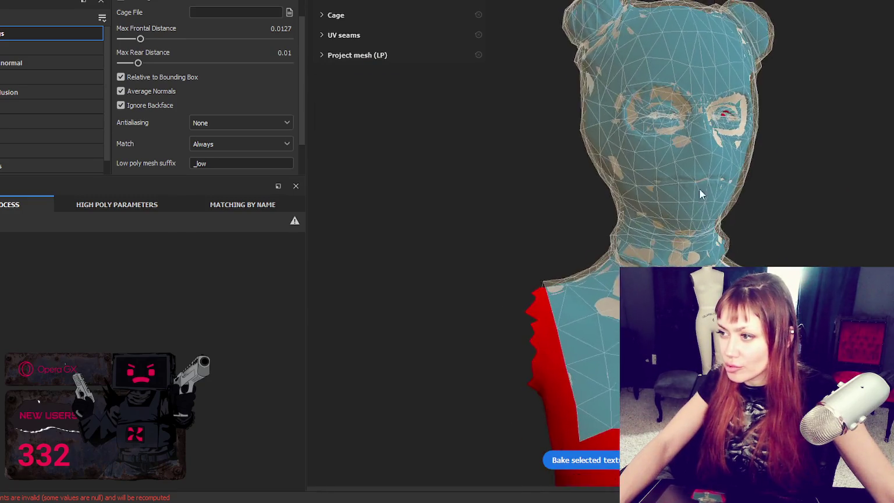
pyautogui.scroll(3, 733, 140)
pyautogui.scroll(3, 765, 77)
pyautogui.scroll(3, 750, 70)
pyautogui.moveTo(737, 65)
pyautogui.keyDown('alt'); pyautogui.mouseDown()
pyautogui.moveTo(716, 58)
pyautogui.moveTo(624, 92)
pyautogui.moveTo(534, 96)
pyautogui.moveTo(627, 20)
pyautogui.mouseUp(); pyautogui.keyUp('alt')
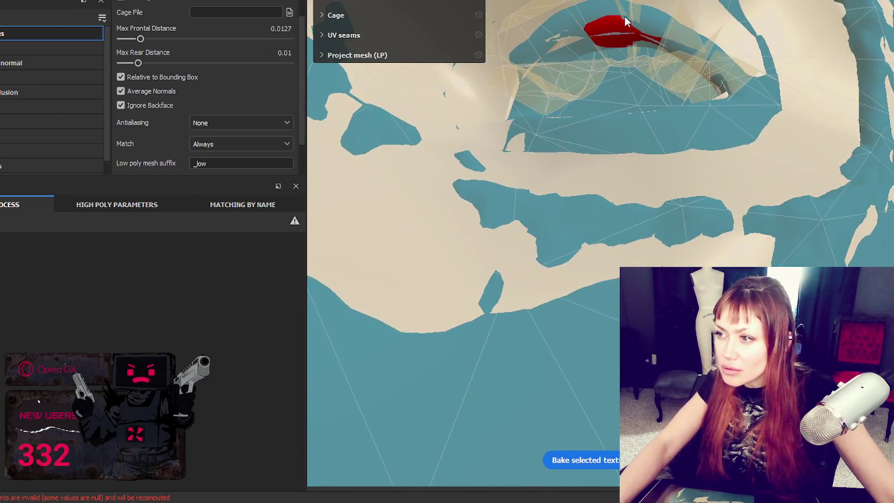
pyautogui.hotkey('alt', 'Tab')
# Zoom in on the face and undo to restore the head's quad topology.
pyautogui.scroll(3, 537, 187)
pyautogui.scroll(5, 538, 195)
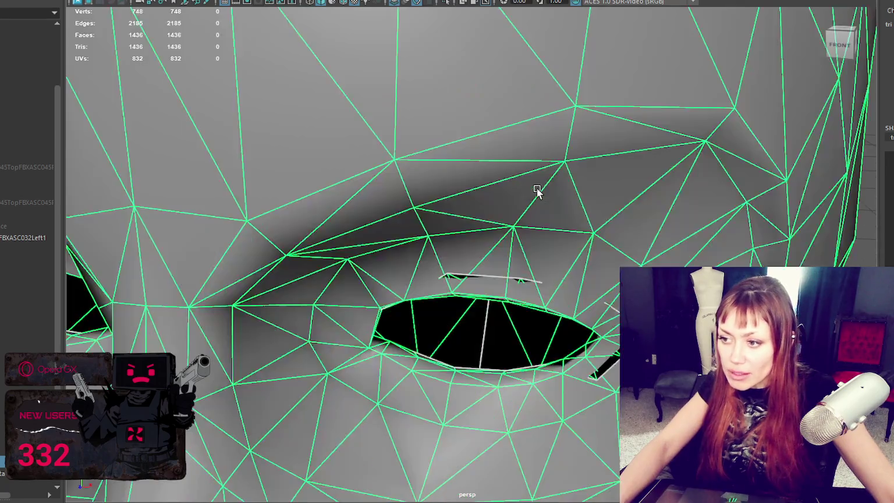
pyautogui.scroll(-5, 542, 206)
pyautogui.scroll(5, 563, 132)
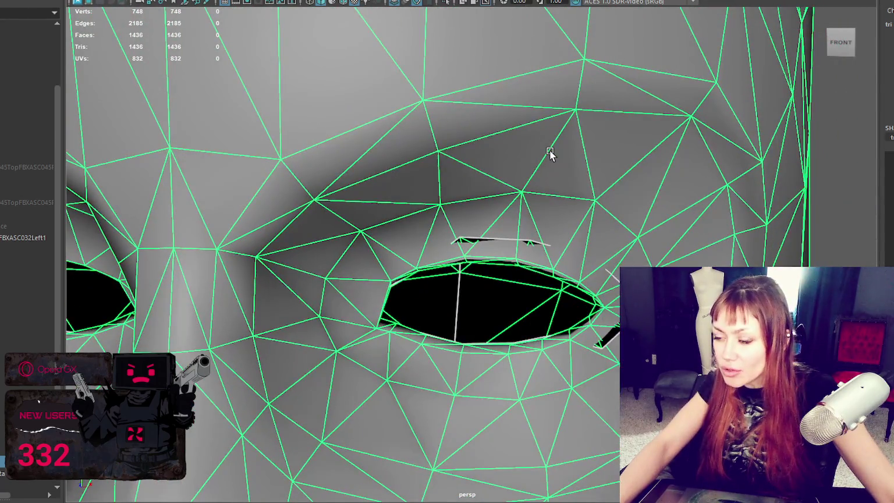
pyautogui.scroll(-5, 559, 150)
pyautogui.scroll(3, 568, 148)
pyautogui.keyDown('alt'); pyautogui.moveTo(557, 151); pyautogui.dragTo(552, 152); pyautogui.keyUp('alt')
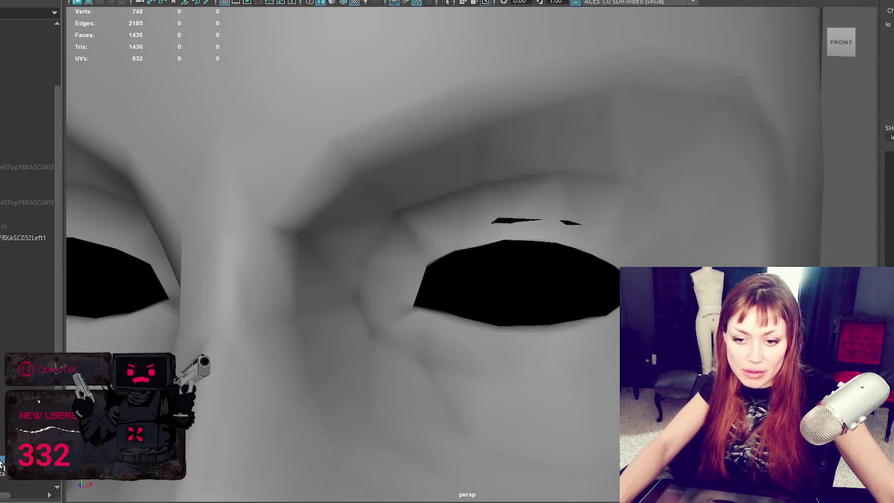
pyautogui.hotkey('ctrl', 'z')
# Select the eye-hole edge loop and view the head in wireframe.
pyautogui.rightClick(522, 227)
pyautogui.doubleClick(527, 221)
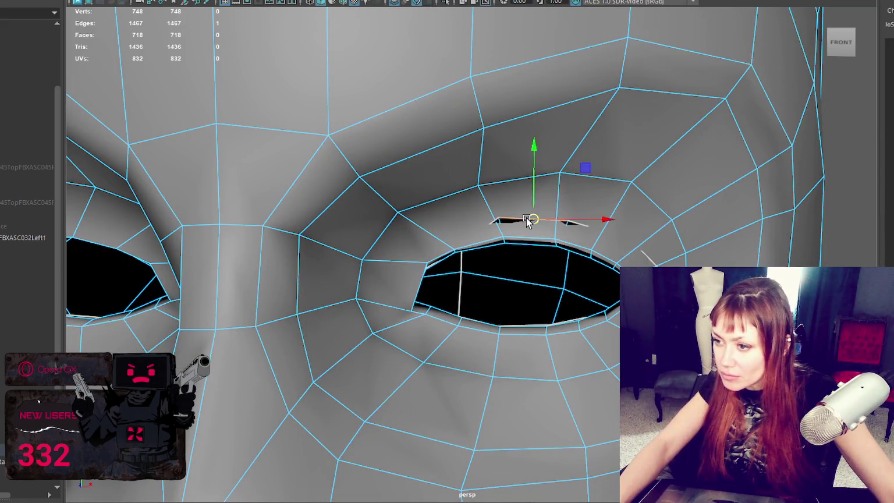
pyautogui.press('4')
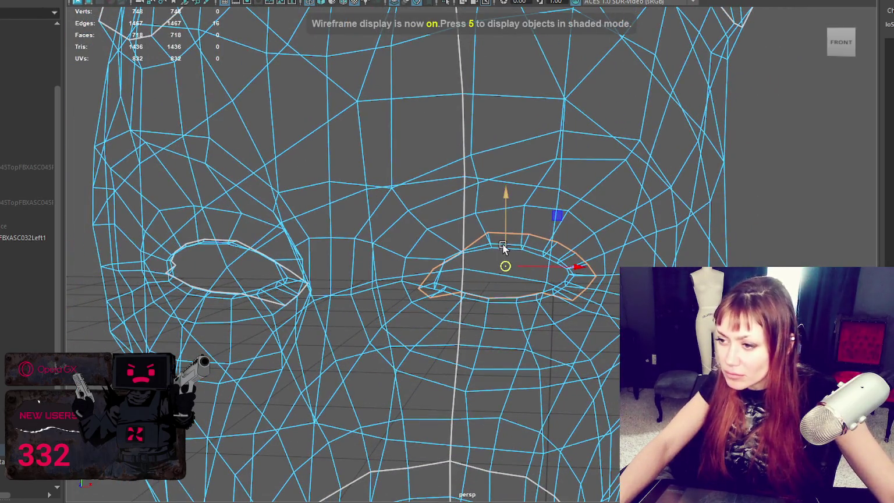
pyautogui.keyDown('alt'); pyautogui.moveTo(520, 278); pyautogui.dragTo(466, 279); pyautogui.keyUp('alt')
pyautogui.scroll(-3, 413, 248)
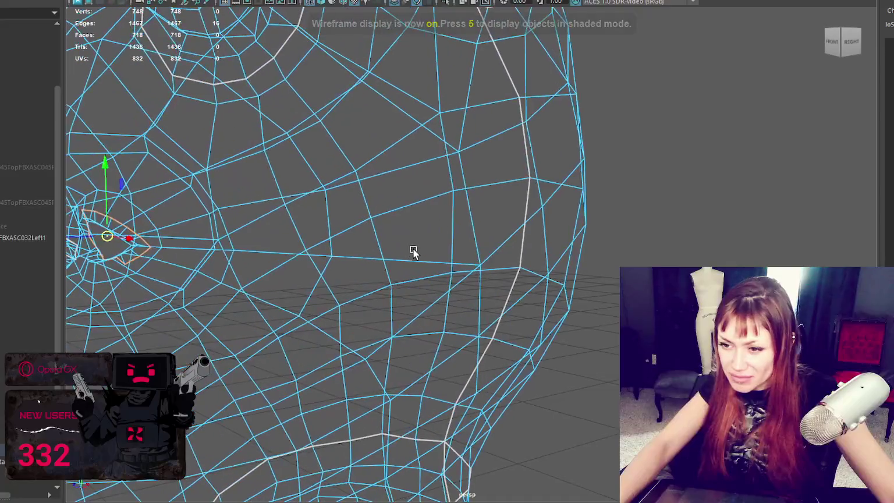
pyautogui.scroll(-3, 239, 247)
# Drag the eye loop far out along X into a tube and select its 16 tip vertices.
pyautogui.click(239, 248)
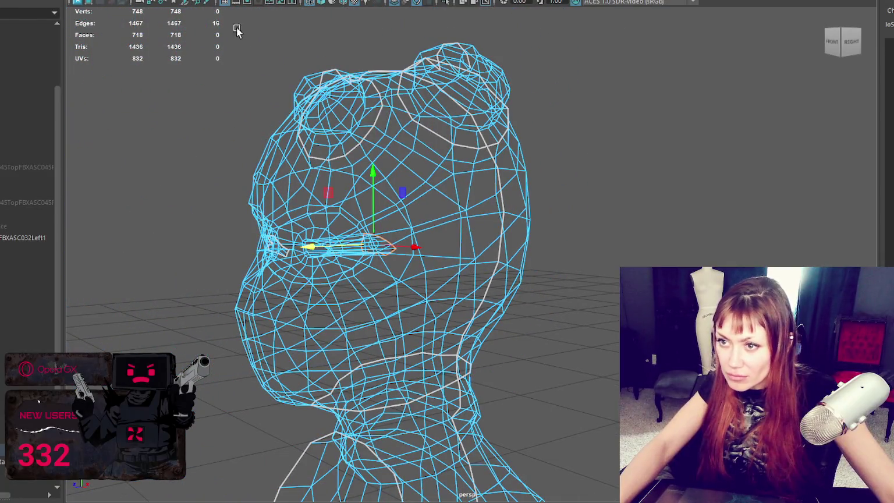
pyautogui.moveTo(252, 251)
pyautogui.mouseDown()
pyautogui.moveTo(535, 205)
pyautogui.moveTo(527, 207)
pyautogui.mouseUp()
pyautogui.press('f')
pyautogui.scroll(-3, 527, 208)
pyautogui.rightClick(569, 130)
pyautogui.moveTo(569, 130); pyautogui.dragTo(512, 129, button='right')
pyautogui.moveTo(434, 168); pyautogui.dragTo(494, 289)
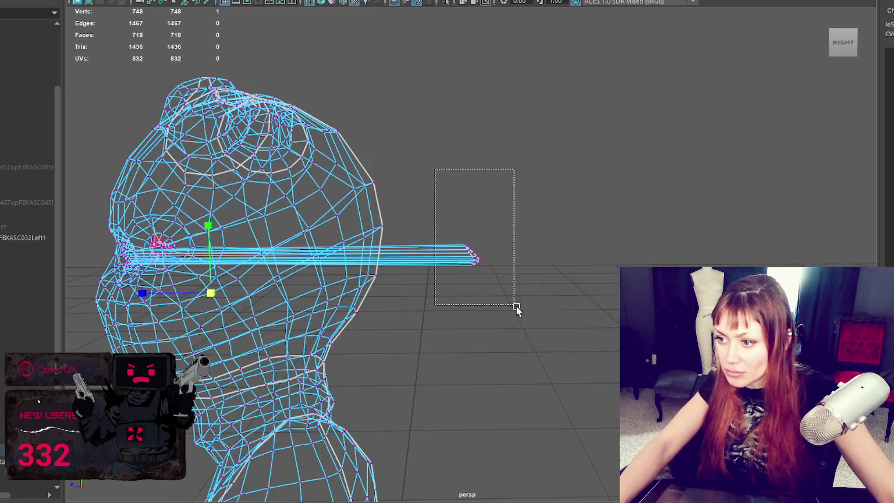
# Slide the tube-tip vertices back toward the head and re-adjust them from the front.
pyautogui.moveTo(474, 260)
pyautogui.mouseDown()
pyautogui.moveTo(80, 256)
pyautogui.moveTo(230, 249)
pyautogui.mouseUp()
pyautogui.press('f')
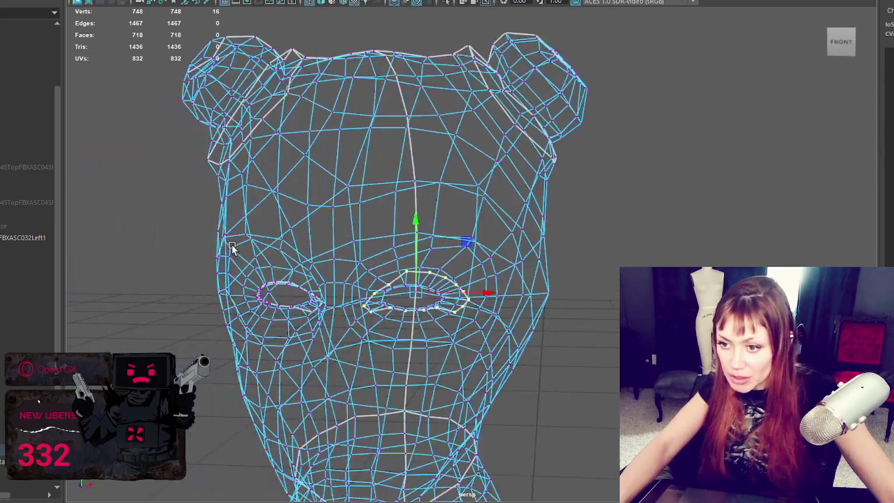
pyautogui.moveTo(428, 290)
pyautogui.keyDown('alt'); pyautogui.mouseDown()
pyautogui.moveTo(339, 299)
pyautogui.moveTo(487, 235)
pyautogui.moveTo(494, 260)
pyautogui.moveTo(440, 267)
pyautogui.mouseUp(); pyautogui.keyUp('alt')
pyautogui.press('q')
# Reselect all the tube-end vertices and push them back into the head along X.
pyautogui.click(440, 260)
pyautogui.press('w')
pyautogui.moveTo(441, 222)
pyautogui.mouseDown()
pyautogui.moveTo(473, 229)
pyautogui.moveTo(494, 255)
pyautogui.moveTo(503, 223)
pyautogui.mouseUp()
pyautogui.click(495, 255)
pyautogui.moveTo(513, 191); pyautogui.dragTo(428, 298)
pyautogui.moveTo(449, 259)
pyautogui.mouseDown()
pyautogui.moveTo(87, 301)
pyautogui.moveTo(187, 277)
pyautogui.mouseUp()
# Frame the shaded eye and lift its inner-corner vertex slightly upward.
pyautogui.press('6')
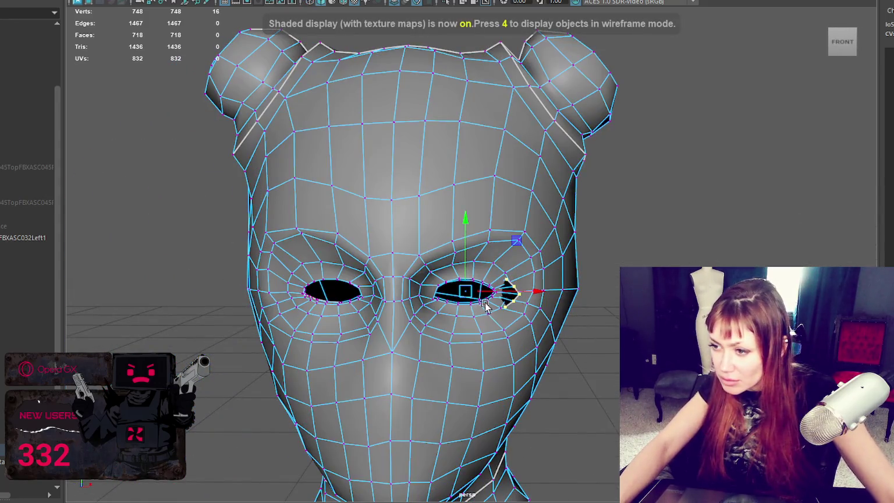
pyautogui.press('e')
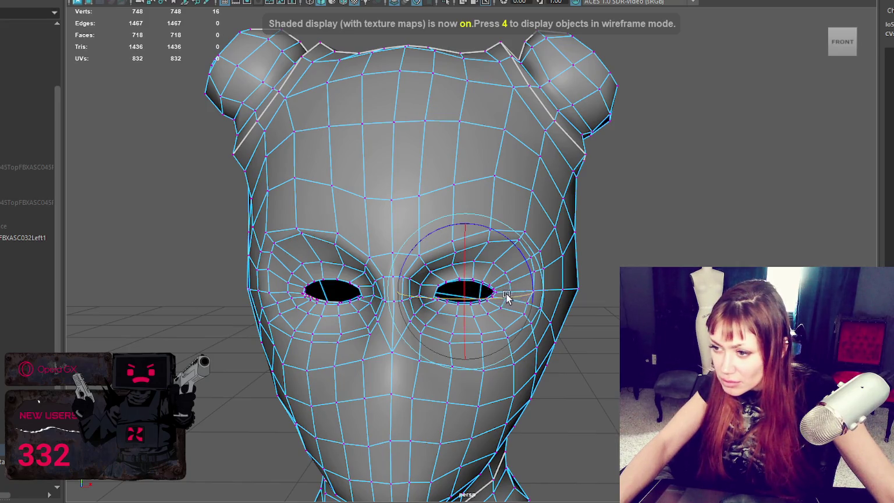
pyautogui.press('f')
pyautogui.scroll(-3, 494, 293)
pyautogui.keyDown('alt'); pyautogui.moveTo(495, 293); pyautogui.dragTo(416, 285); pyautogui.keyUp('alt')
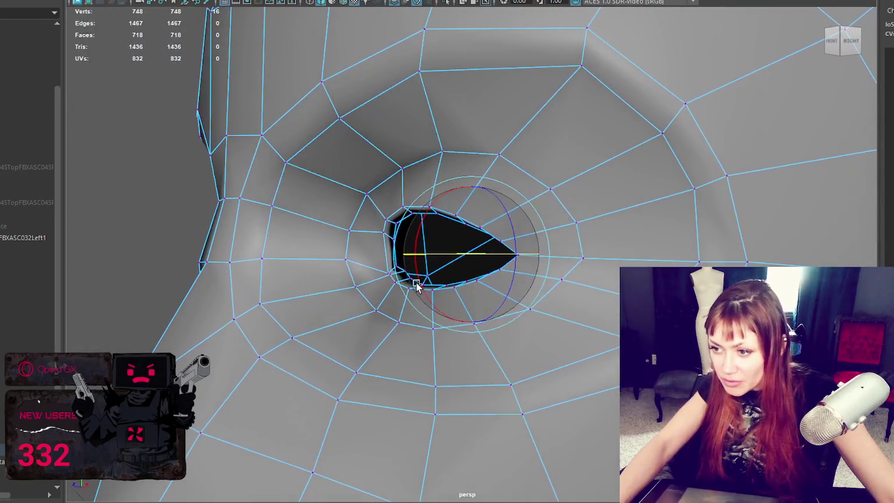
pyautogui.press('w')
pyautogui.click(387, 272)
pyautogui.moveTo(389, 260); pyautogui.dragTo(389, 250)
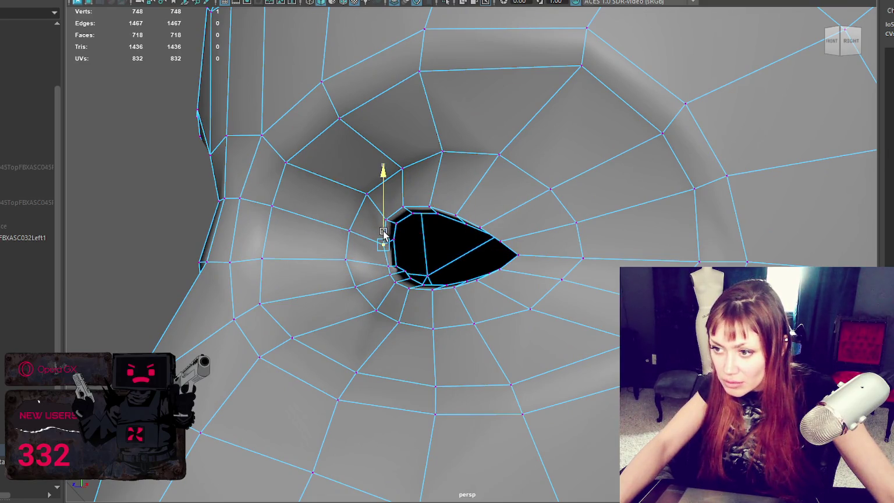
pyautogui.moveTo(393, 238)
pyautogui.mouseDown()
pyautogui.moveTo(489, 240)
pyautogui.moveTo(399, 246)
pyautogui.mouseUp()
# Reselect the eye-corner vertex, nudge it up a little more, and switch to wireframe.
pyautogui.click(379, 249)
pyautogui.click(380, 252)
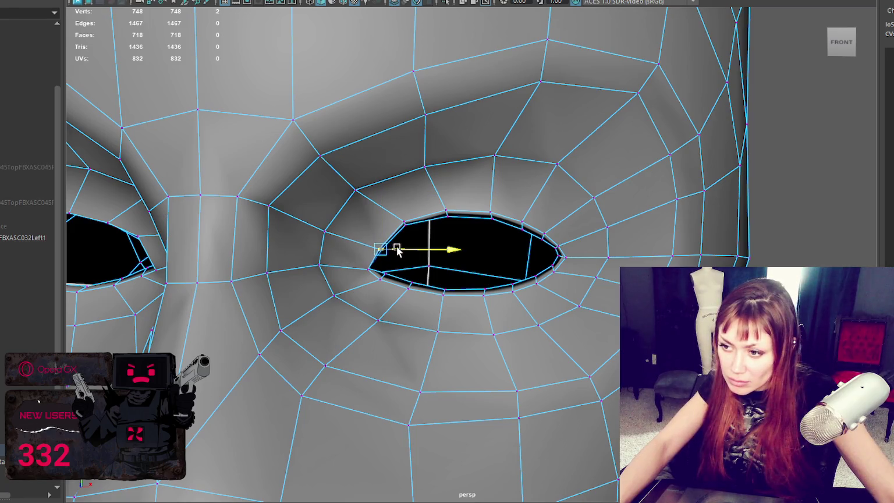
pyautogui.moveTo(379, 233); pyautogui.dragTo(379, 230)
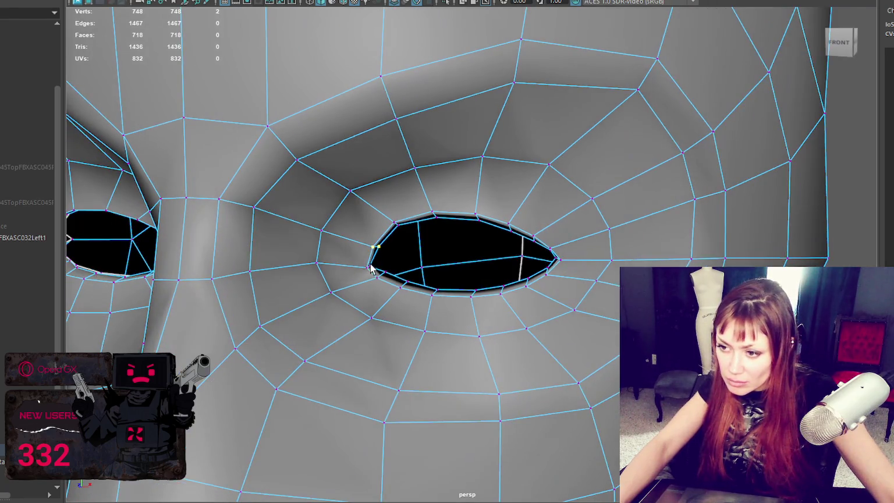
pyautogui.click(373, 267)
pyautogui.scroll(-3, 349, 256)
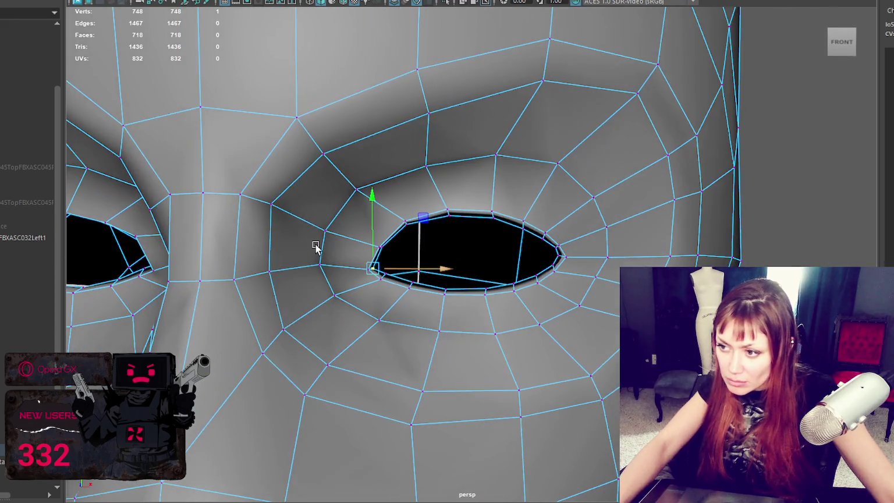
pyautogui.keyDown('alt'); pyautogui.moveTo(313, 247); pyautogui.dragTo(368, 245); pyautogui.keyUp('alt')
pyautogui.press('4')
pyautogui.moveTo(584, 168); pyautogui.dragTo(646, 149, button='right')
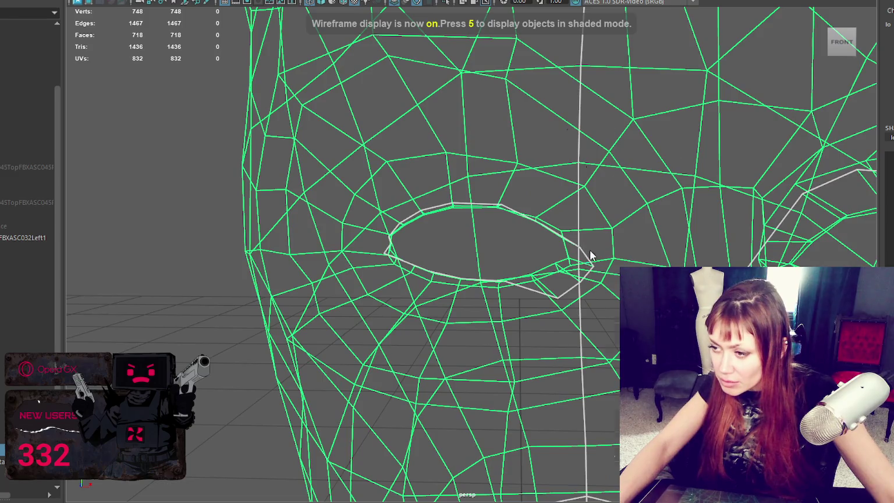
# Select the eye-hole edge loop and frame it from a side view.
pyautogui.moveTo(589, 250); pyautogui.dragTo(585, 246, button='right')
pyautogui.doubleClick(582, 249)
pyautogui.keyDown('alt'); pyautogui.moveTo(584, 254); pyautogui.dragTo(669, 273); pyautogui.keyUp('alt')
pyautogui.press('a')
pyautogui.keyDown('alt'); pyautogui.moveTo(302, 245); pyautogui.dragTo(331, 247); pyautogui.keyUp('alt')
pyautogui.press('f')
pyautogui.scroll(-5, 363, 221)
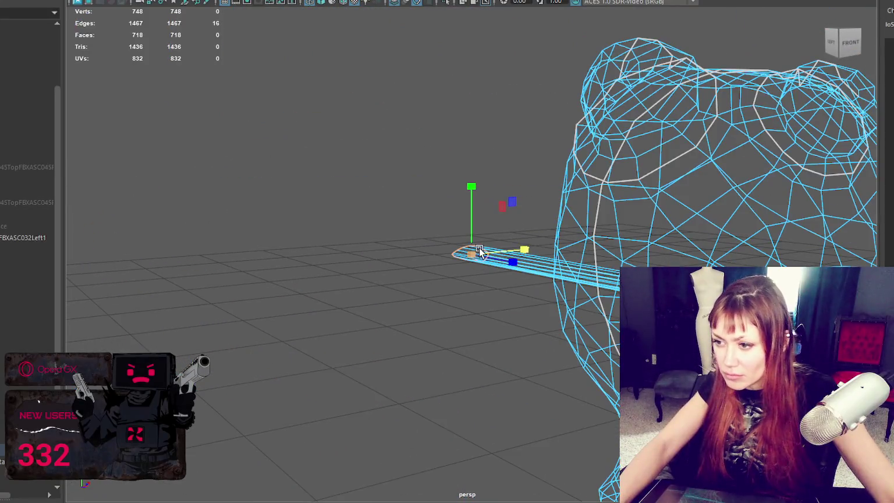
# Tuck the spike's 16 end vertices back inside the head and view it textured.
pyautogui.moveTo(494, 168); pyautogui.dragTo(439, 168, button='right')
pyautogui.keyDown('alt'); pyautogui.moveTo(493, 197); pyautogui.dragTo(471, 226); pyautogui.keyUp('alt')
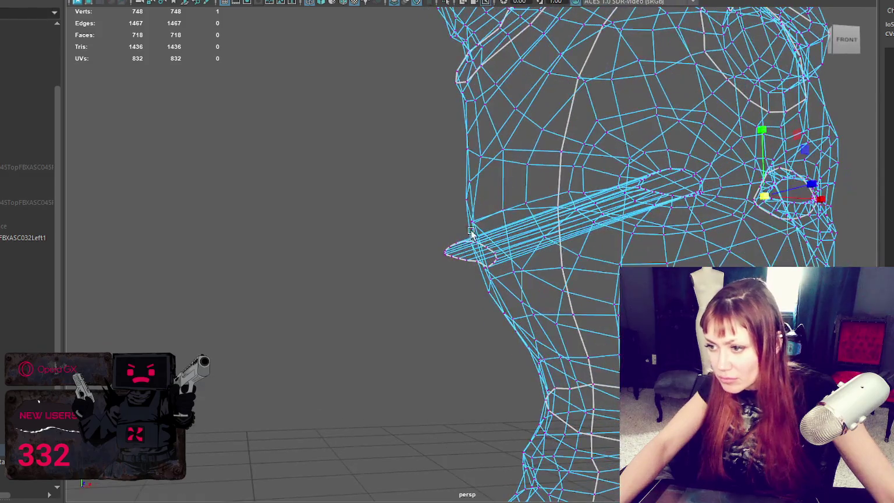
pyautogui.keyDown('alt'); pyautogui.moveTo(476, 274); pyautogui.dragTo(489, 294); pyautogui.keyUp('alt')
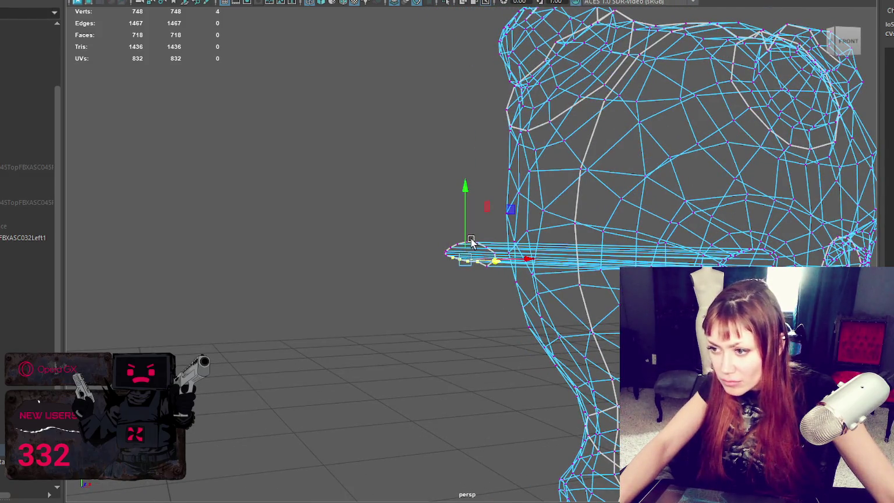
pyautogui.moveTo(471, 241); pyautogui.dragTo(442, 244)
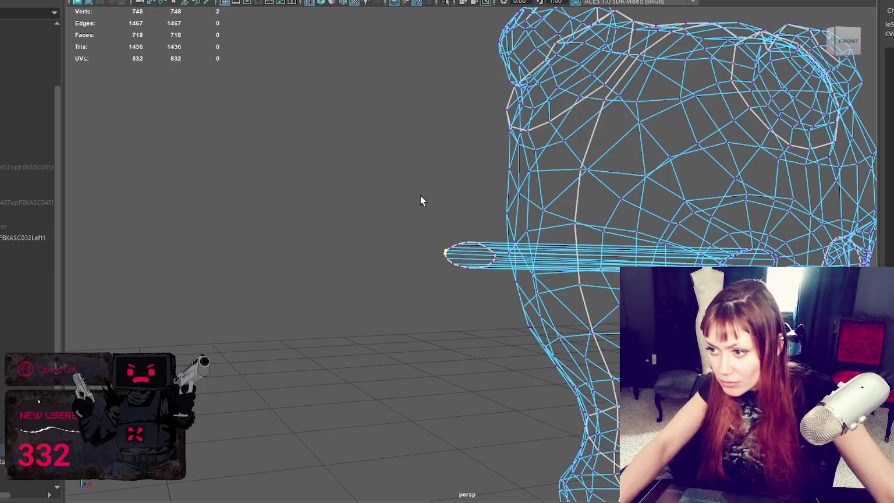
pyautogui.moveTo(498, 285); pyautogui.dragTo(498, 286)
pyautogui.keyDown('alt'); pyautogui.moveTo(494, 256); pyautogui.dragTo(512, 250); pyautogui.keyUp('alt')
pyautogui.hotkey('ctrl', 'h')
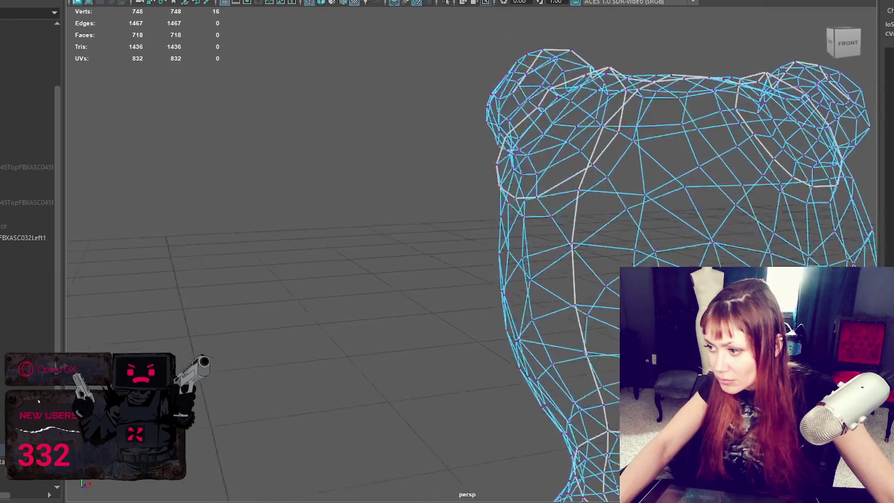
pyautogui.press('f')
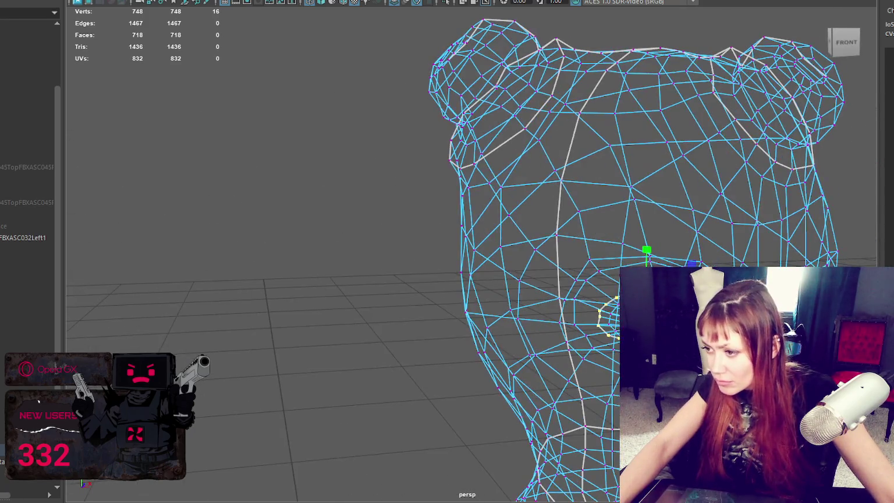
pyautogui.press('6')
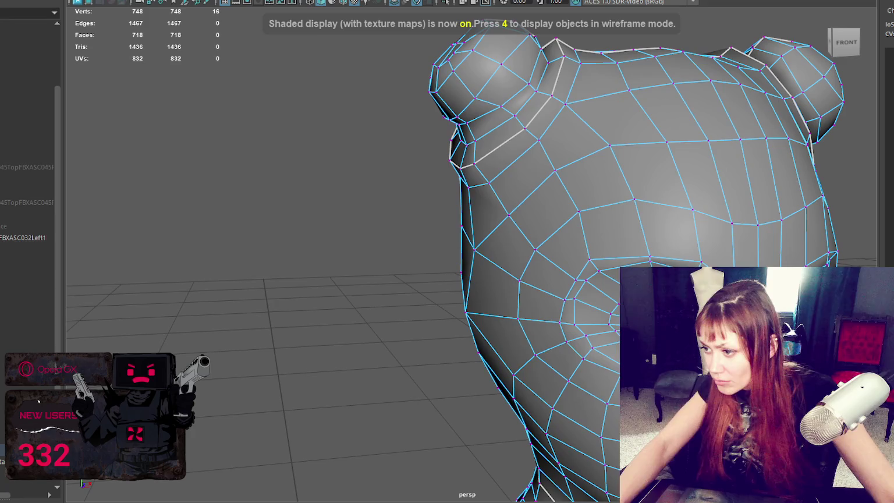
# Frame the selected eye loop in wireframe and orbit back to a front view.
pyautogui.press('e')
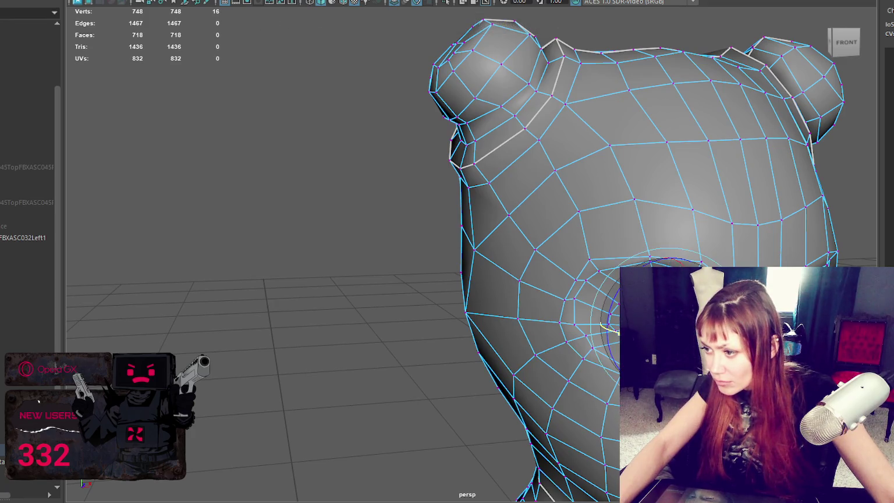
pyautogui.press('q')
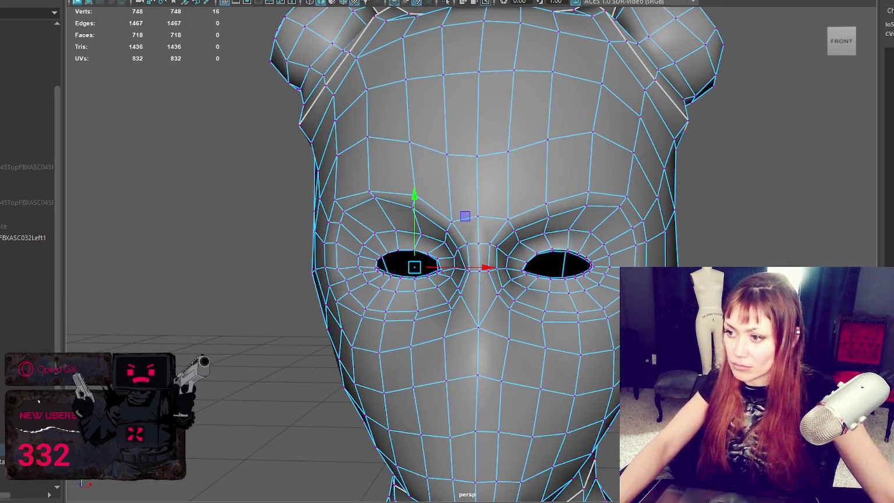
pyautogui.press('f')
pyautogui.press('4')
pyautogui.scroll(-3, 523, 261)
pyautogui.moveTo(523, 349)
pyautogui.keyDown('alt'); pyautogui.mouseDown()
pyautogui.moveTo(606, 348)
pyautogui.moveTo(564, 363)
pyautogui.mouseUp(); pyautogui.keyUp('alt')
pyautogui.press('e')
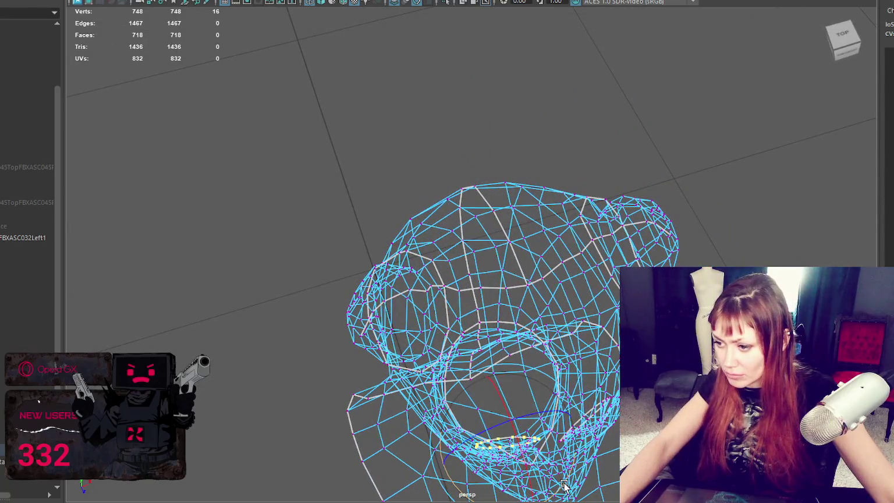
pyautogui.keyDown('alt'); pyautogui.moveTo(559, 491); pyautogui.dragTo(462, 393); pyautogui.keyUp('alt')
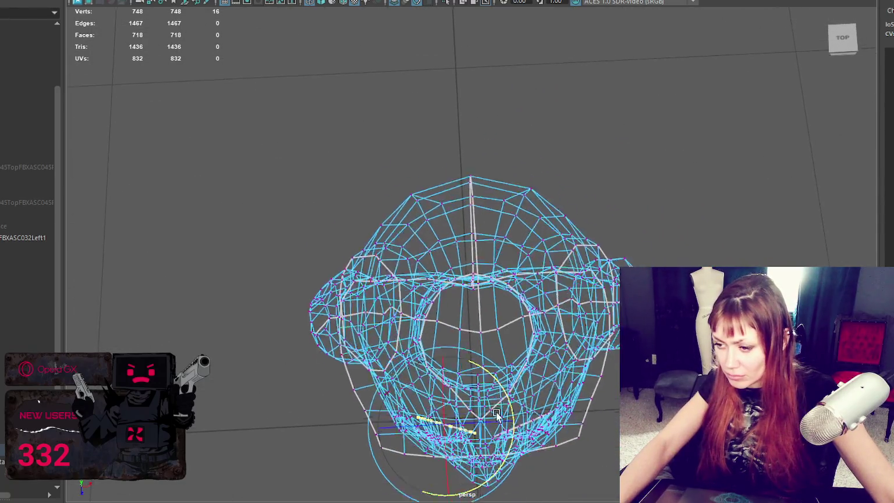
# Scale the eye edge loop and raise it, checking in wireframe and shaded views.
pyautogui.press('r')
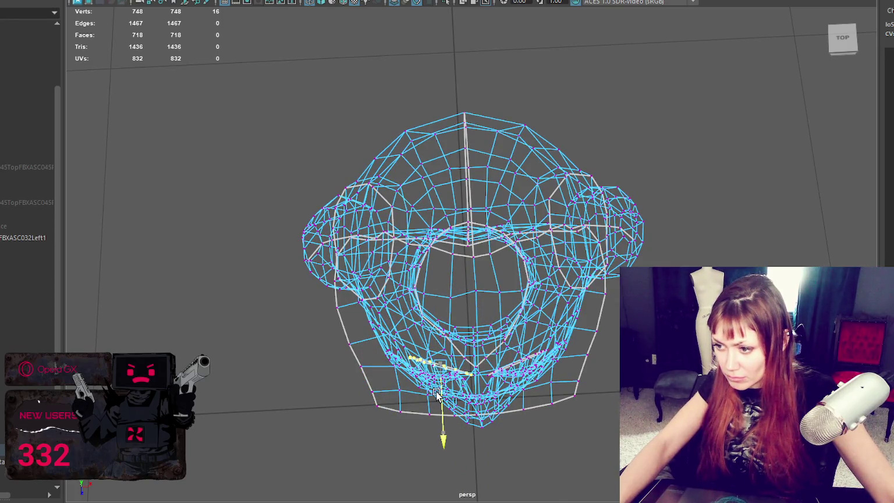
pyautogui.keyDown('alt'); pyautogui.moveTo(437, 394); pyautogui.dragTo(471, 280); pyautogui.keyUp('alt')
pyautogui.press('6')
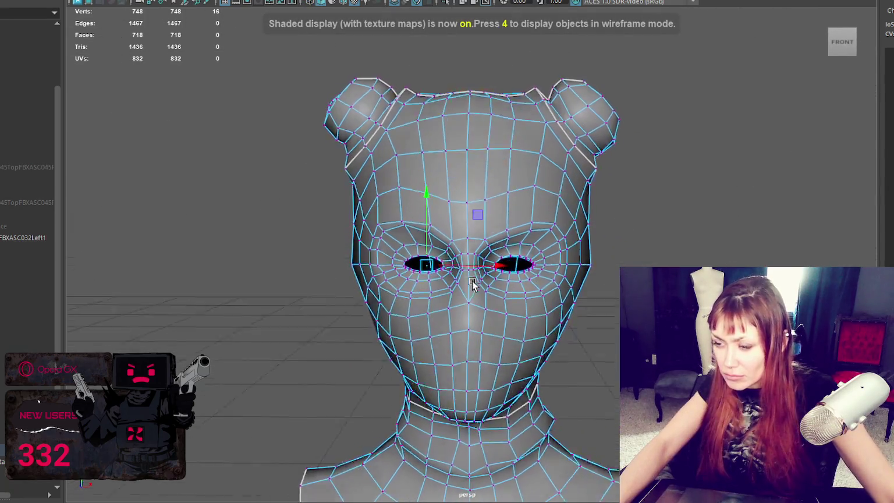
pyautogui.scroll(3, 471, 279)
pyautogui.press('4')
pyautogui.scroll(3, 547, 266)
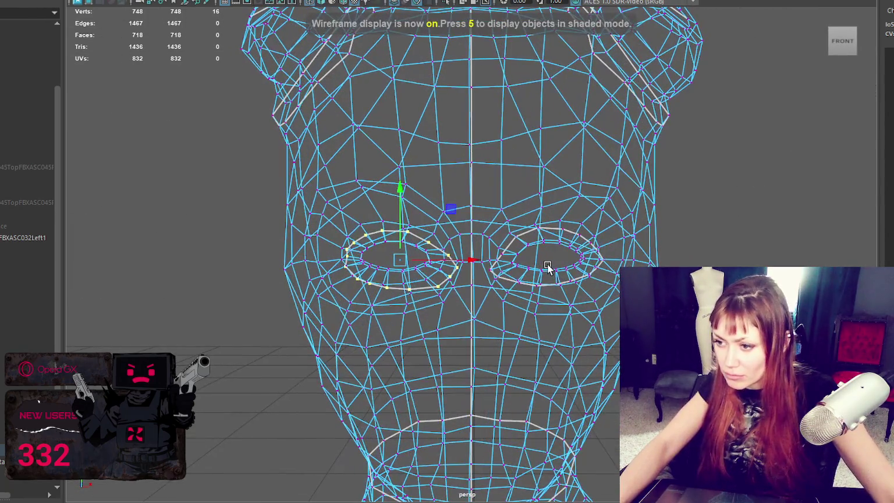
pyautogui.moveTo(395, 233); pyautogui.dragTo(401, 233)
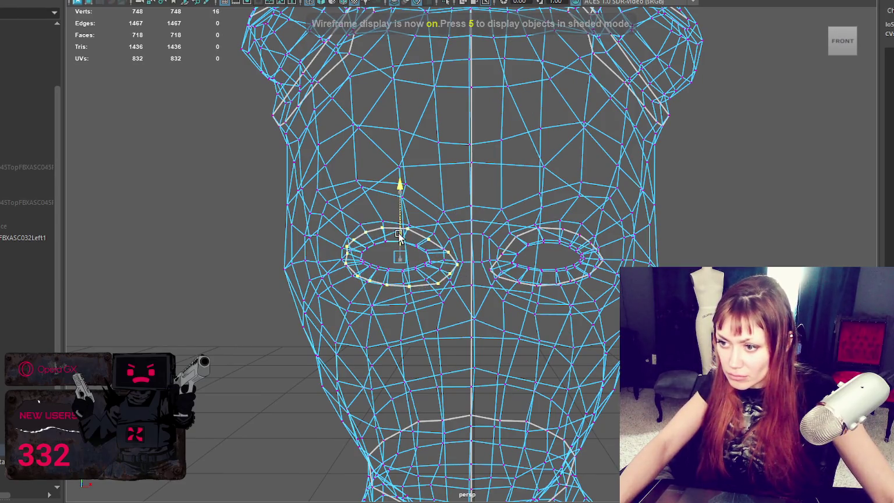
pyautogui.press('5')
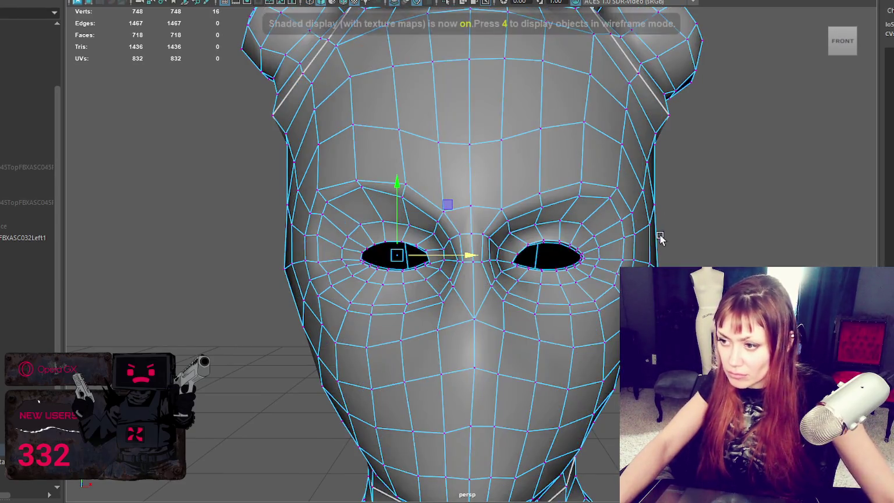
# Return to object mode, reselect the head mesh and switch to vertex selection.
pyautogui.moveTo(710, 149); pyautogui.dragTo(730, 127, button='right')
pyautogui.click(730, 126)
pyautogui.click(486, 223)
pyautogui.moveTo(467, 169); pyautogui.dragTo(424, 259, button='right')
pyautogui.moveTo(427, 179); pyautogui.dragTo(379, 185, button='right')
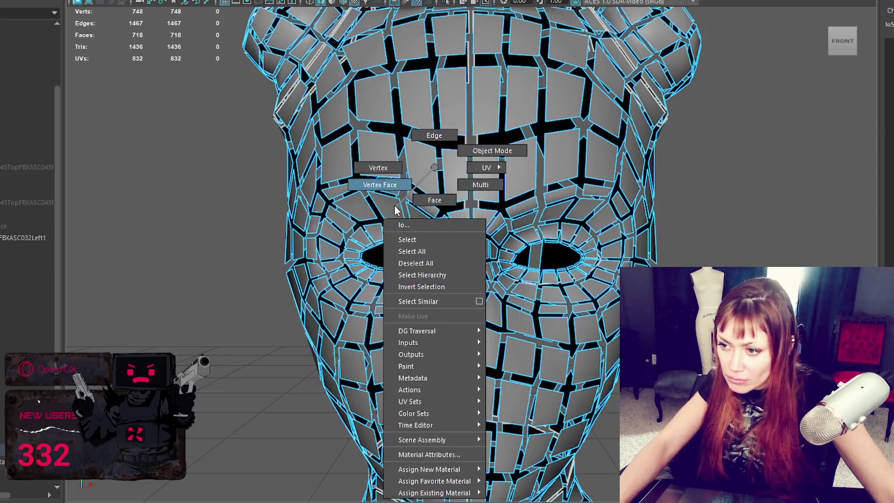
# Pull the eye hole's right corner vertex down and to the right.
pyautogui.press('f')
pyautogui.click(703, 219)
pyautogui.click(693, 219)
pyautogui.click(692, 220)
pyautogui.moveTo(692, 220); pyautogui.dragTo(710, 241)
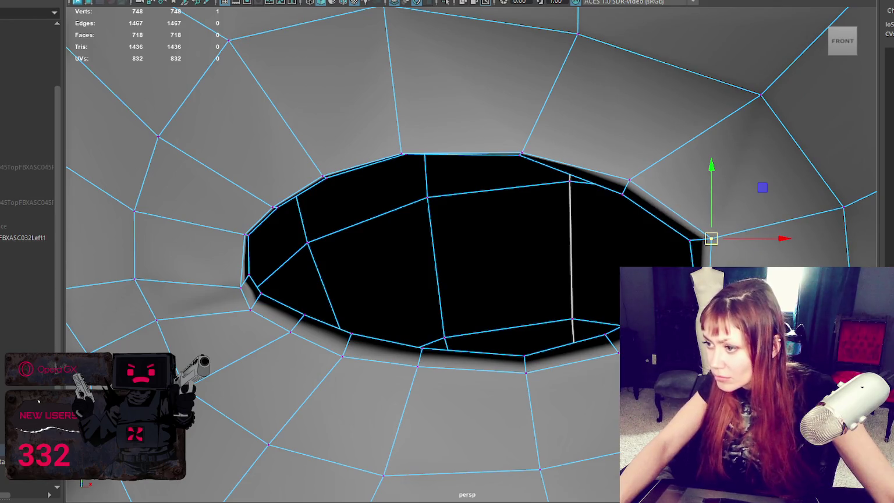
pyautogui.scroll(-5, 714, 234)
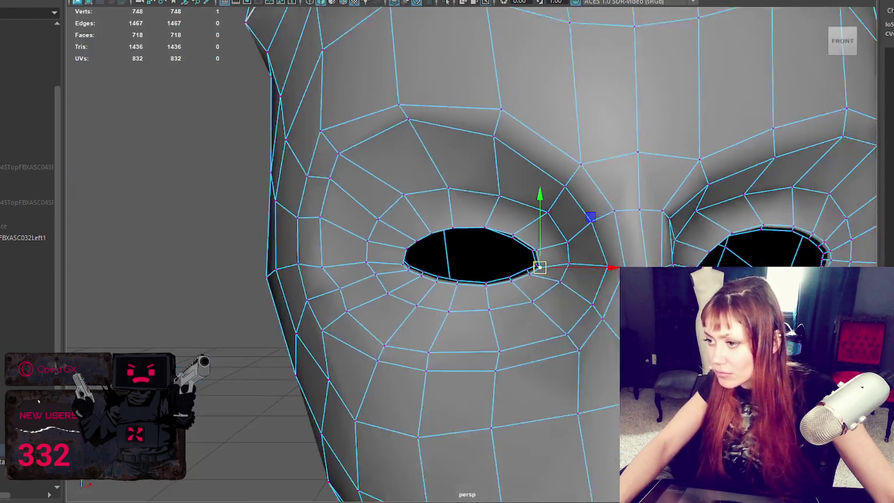
pyautogui.moveTo(714, 234)
pyautogui.keyDown('alt'); pyautogui.mouseDown()
pyautogui.moveTo(703, 262)
pyautogui.moveTo(694, 243)
pyautogui.moveTo(546, 249)
pyautogui.mouseUp(); pyautogui.keyUp('alt')
# Select the other eye's corner and a lower-eyelid vertex for adjustment.
pyautogui.click(700, 249)
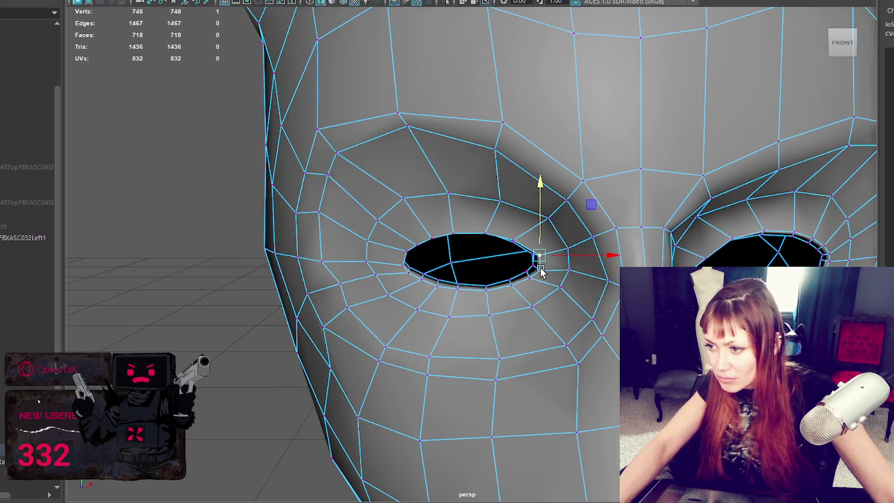
pyautogui.keyDown('alt'); pyautogui.moveTo(540, 256); pyautogui.dragTo(536, 228); pyautogui.keyUp('alt')
pyautogui.click(456, 282)
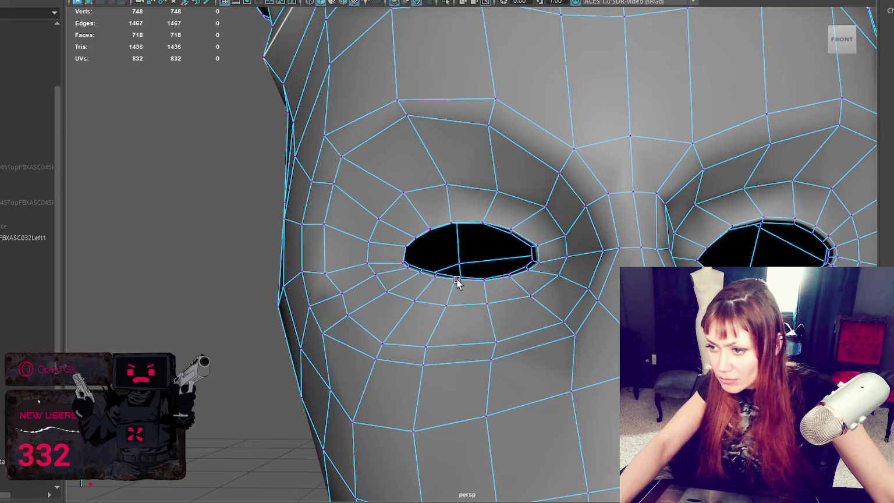
pyautogui.click(404, 248)
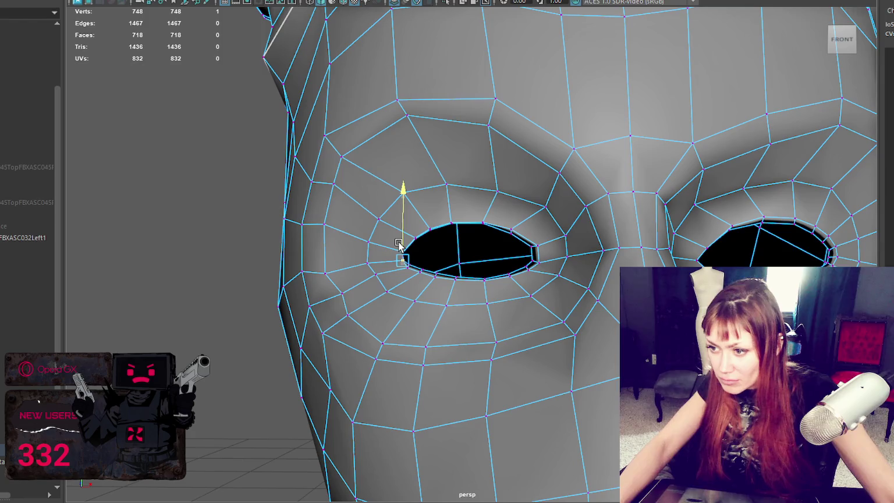
pyautogui.keyDown('alt'); pyautogui.moveTo(588, 260); pyautogui.dragTo(543, 263); pyautogui.keyUp('alt')
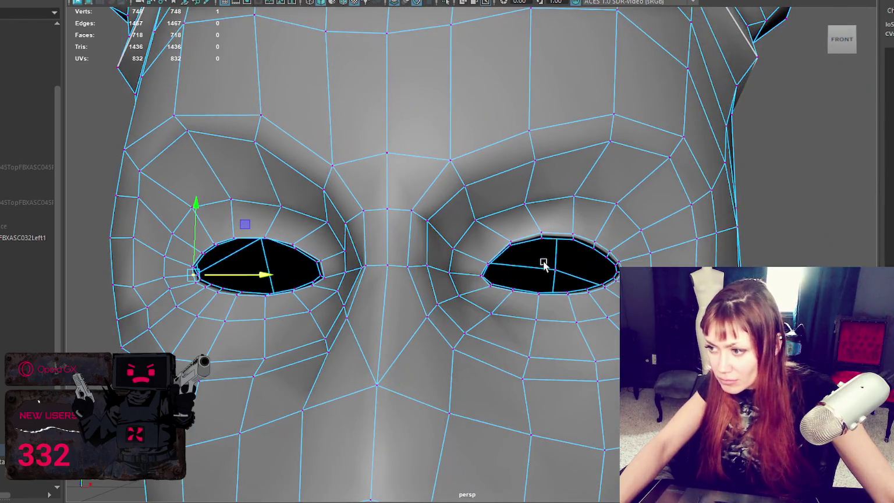
# Select the vertex below the left eye and the right eye's outer corner.
pyautogui.click(152, 309)
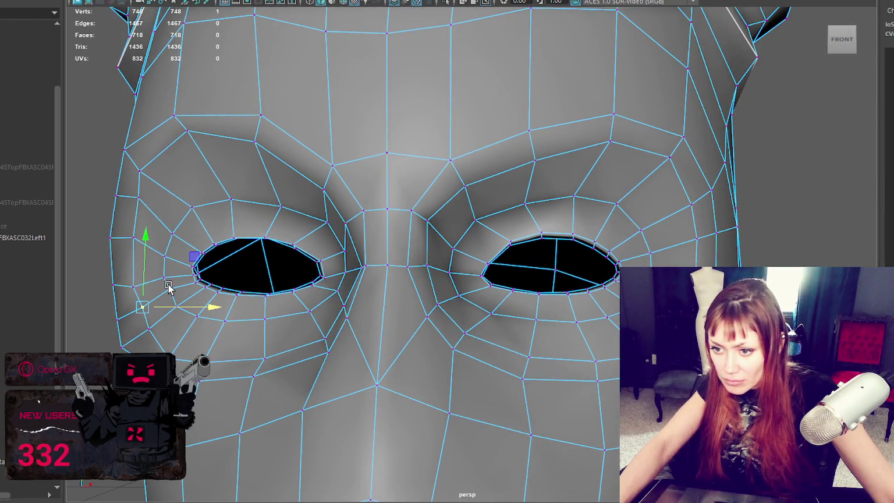
pyautogui.click(168, 288)
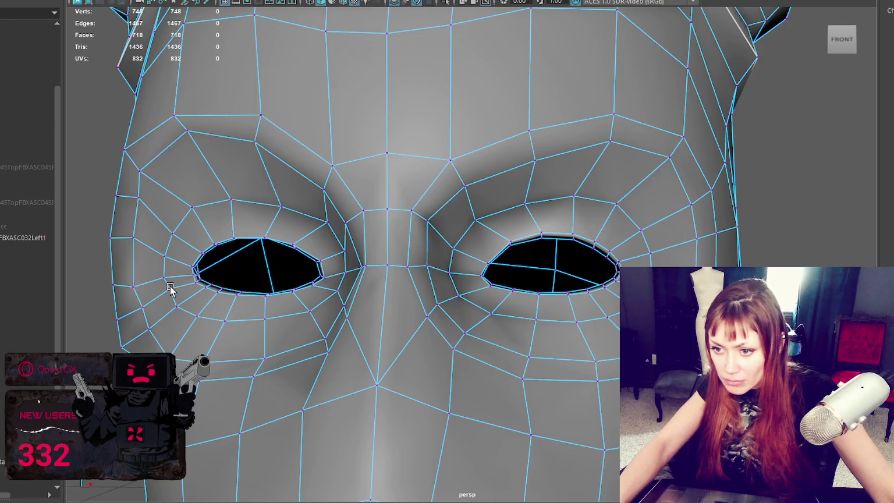
pyautogui.click(168, 281)
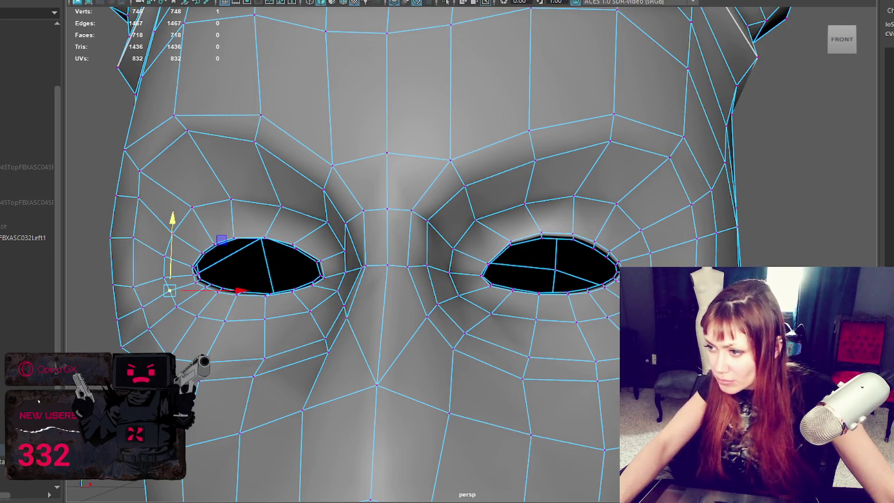
pyautogui.click(622, 258)
pyautogui.scroll(-2, 622, 258)
pyautogui.scroll(-5, 673, 192)
# Check the reshaped eye holes by toggling between wireframe and shaded display.
pyautogui.press('F8')
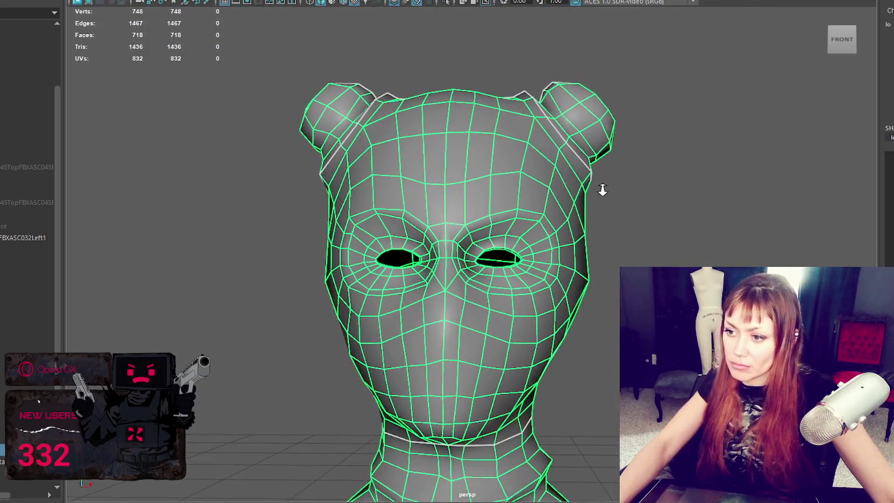
pyautogui.scroll(5, 602, 189)
pyautogui.moveTo(669, 168); pyautogui.dragTo(643, 169, button='right')
pyautogui.scroll(2, 304, 247)
pyautogui.press('4')
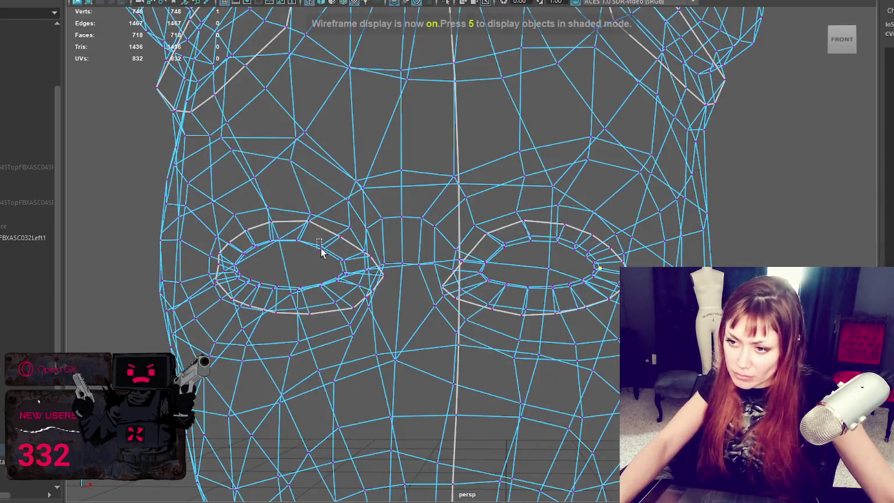
pyautogui.press('5')
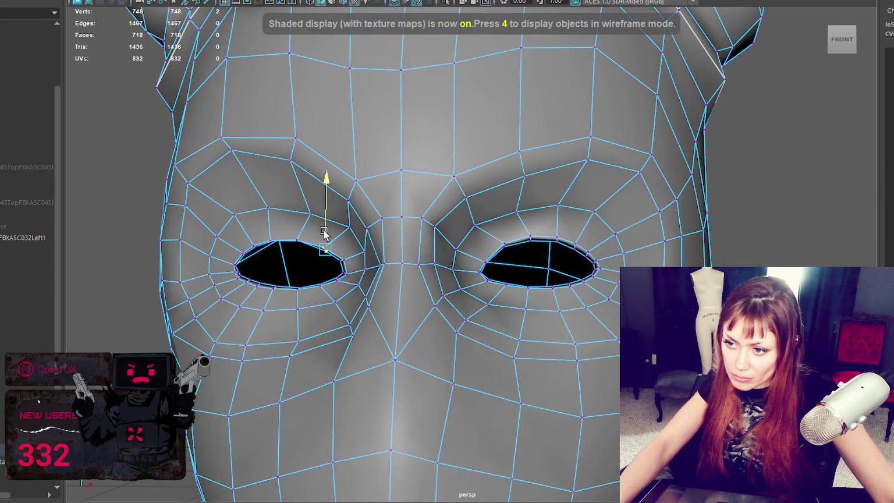
pyautogui.scroll(-3, 518, 220)
pyautogui.scroll(5, 592, 195)
pyautogui.scroll(-7, 573, 162)
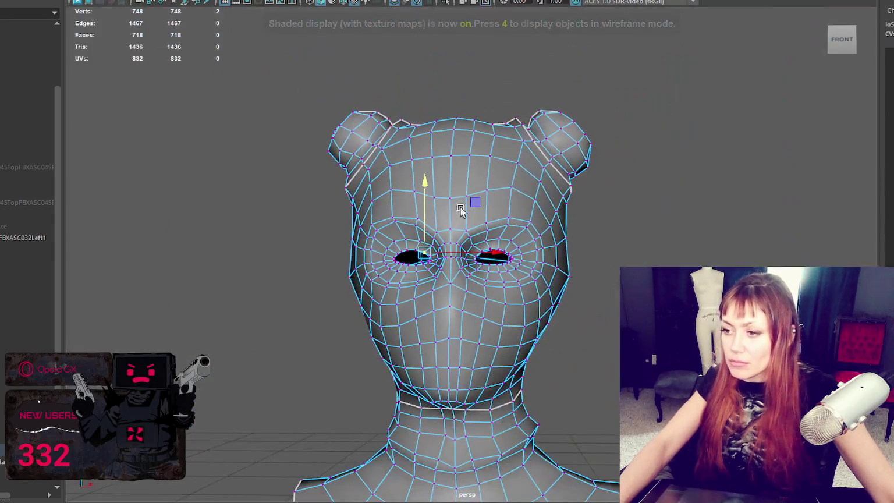
# Leave vertex editing and select the whole bust mesh.
pyautogui.press('F8')
pyautogui.click(556, 110)
pyautogui.scroll(-3, 556, 109)
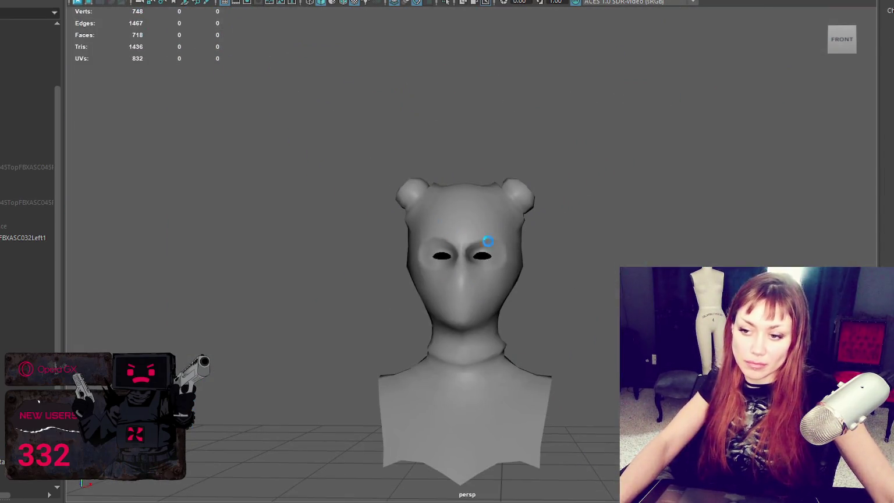
pyautogui.click(465, 291)
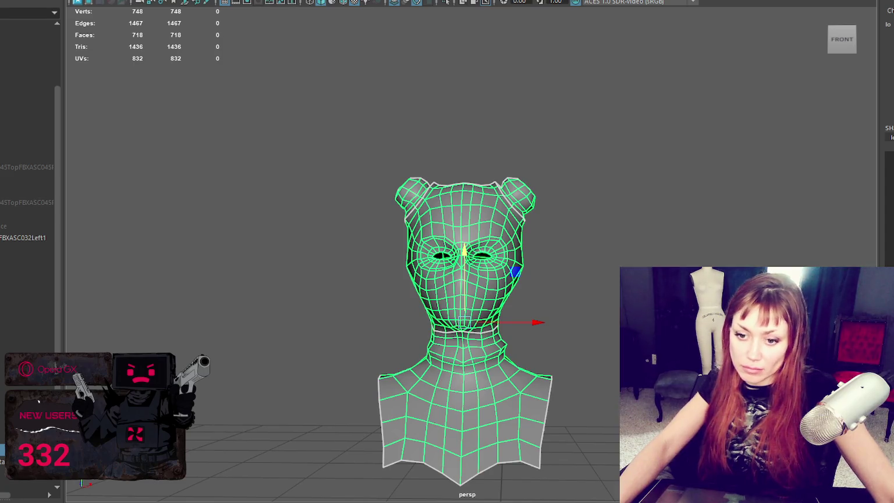
pyautogui.click(87, 1)
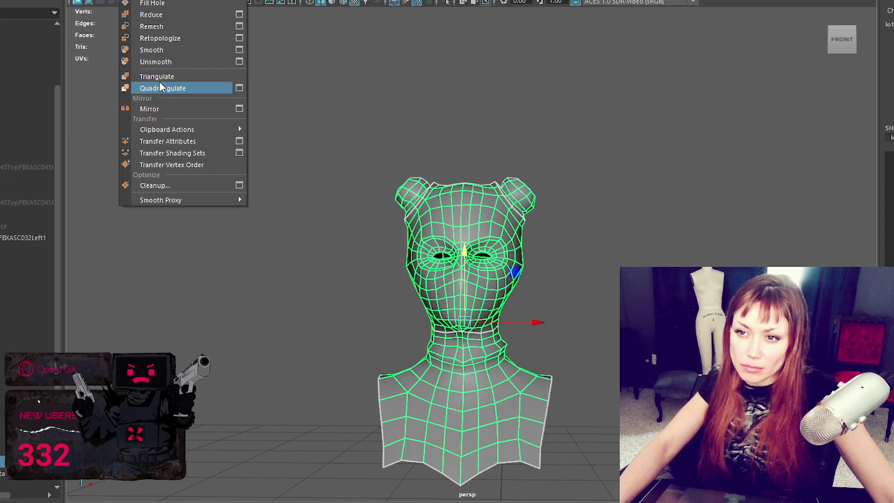
# Apply Mesh > Triangulate to the bust, yielding 1436 triangles, then reselect it.
pyautogui.click(160, 79)
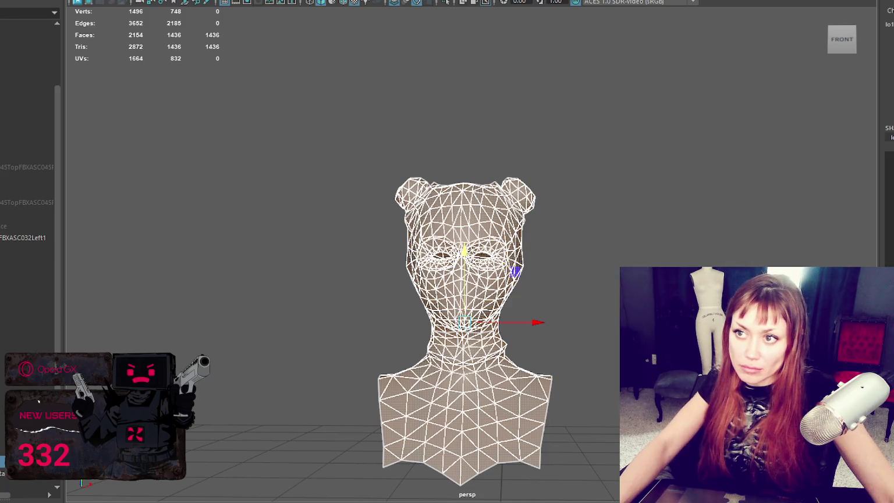
pyautogui.scroll(-5, 362, 45)
pyautogui.moveTo(469, 221); pyautogui.dragTo(455, 443)
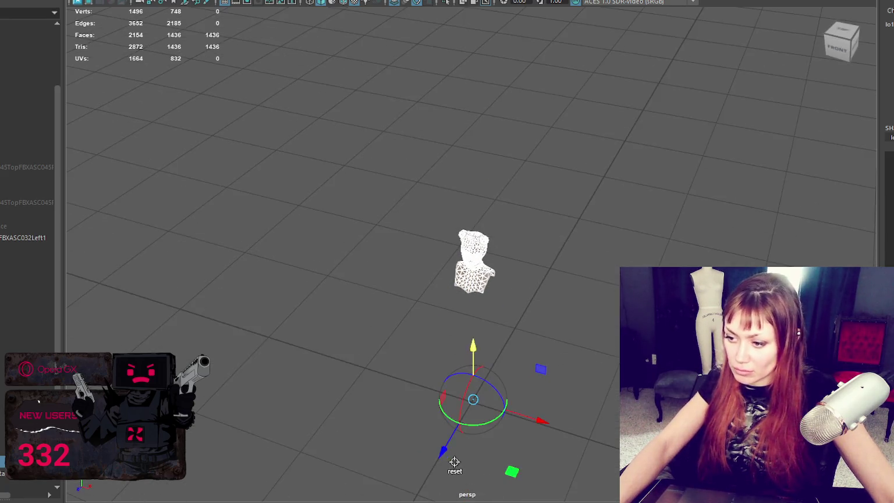
pyautogui.press('w')
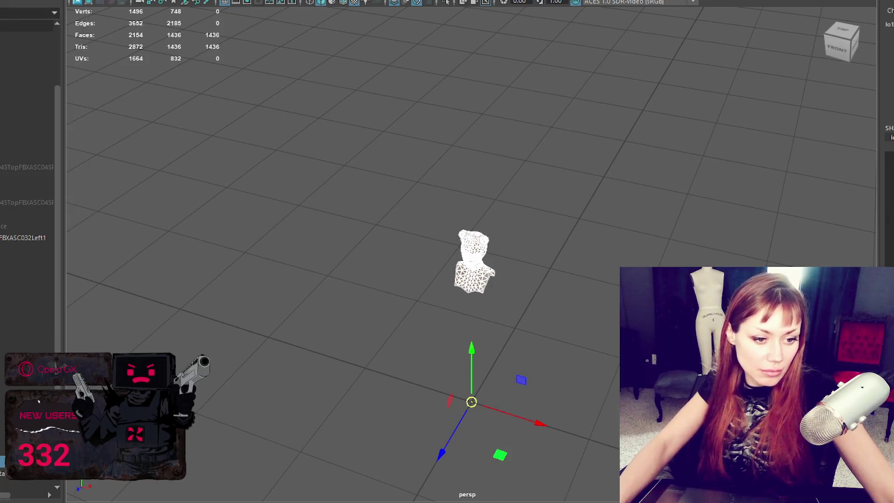
pyautogui.click(474, 259)
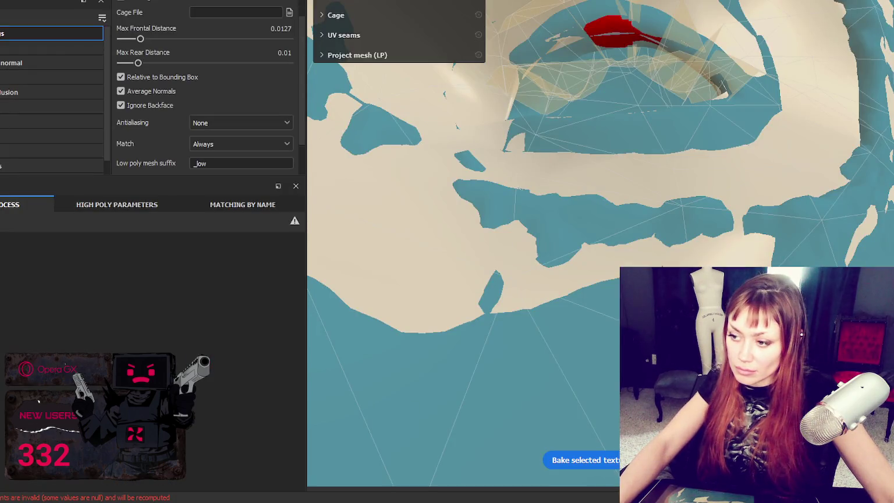
# Load a new mesh file into the project configuration.
pyautogui.click(535, 307)
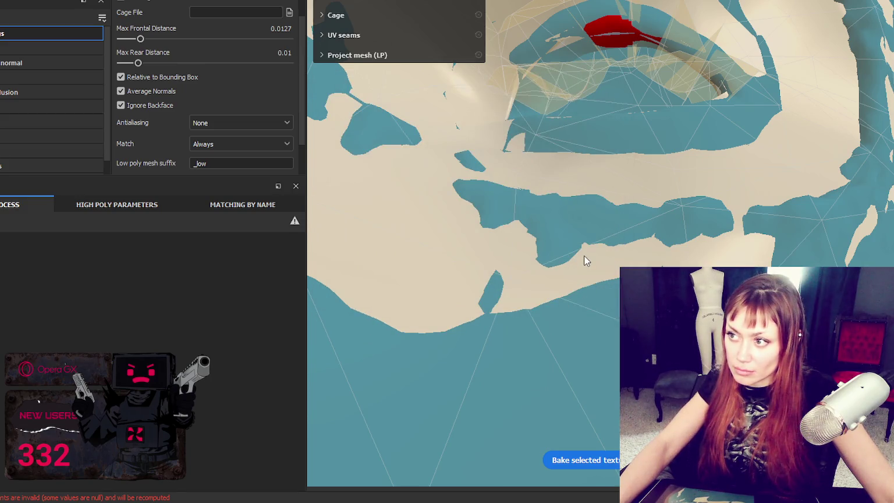
pyautogui.click(573, 108)
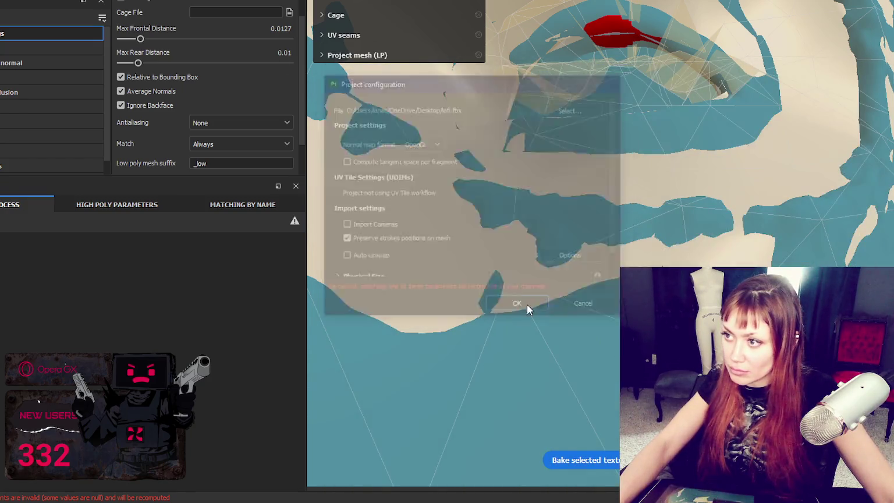
pyautogui.click(527, 304)
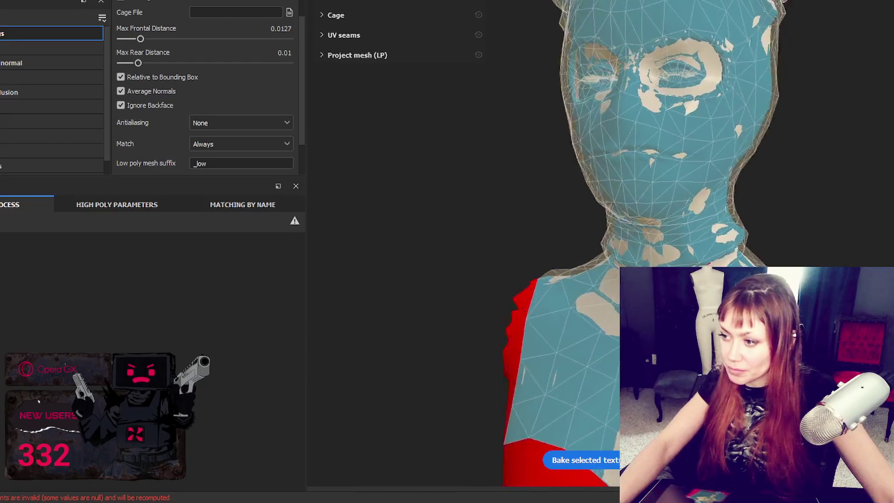
# Lower the bake's Max Frontal Distance to 0.0119 and inspect the red miss areas on the bust.
pyautogui.scroll(-2, 221, 88)
pyautogui.scroll(4, 206, 124)
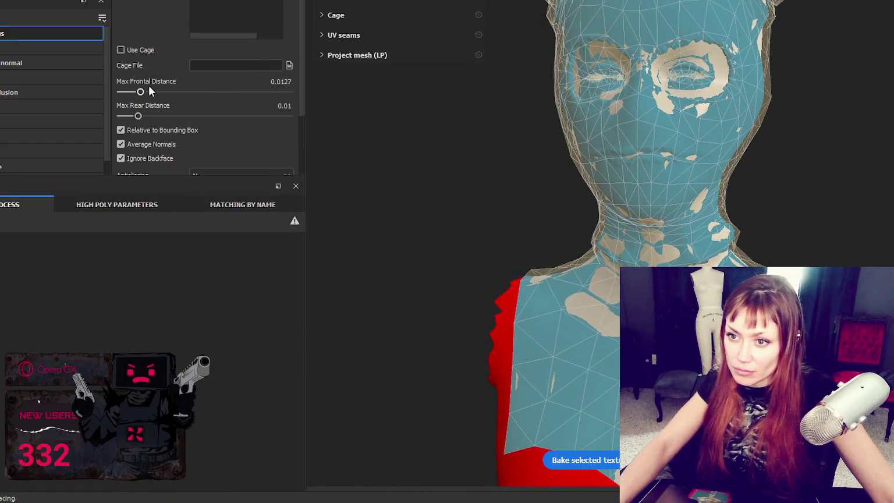
pyautogui.moveTo(140, 93); pyautogui.dragTo(142, 93)
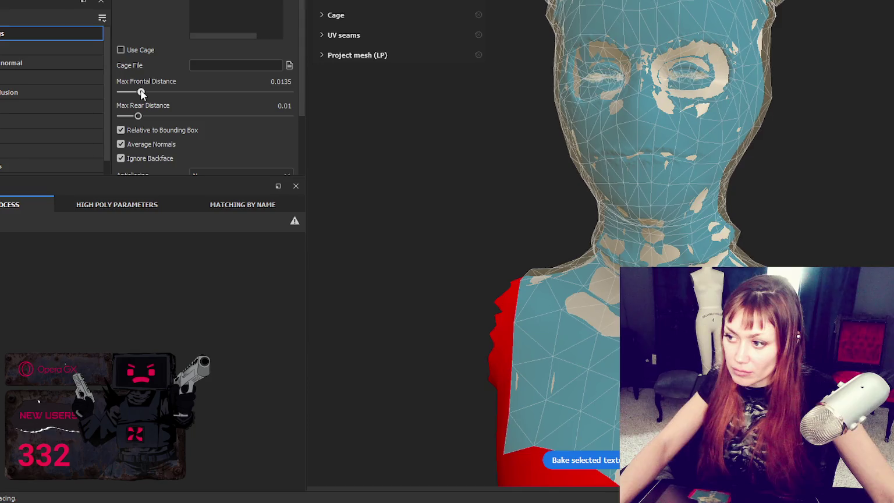
pyautogui.keyDown('alt'); pyautogui.moveTo(576, 100); pyautogui.dragTo(646, 114); pyautogui.keyUp('alt')
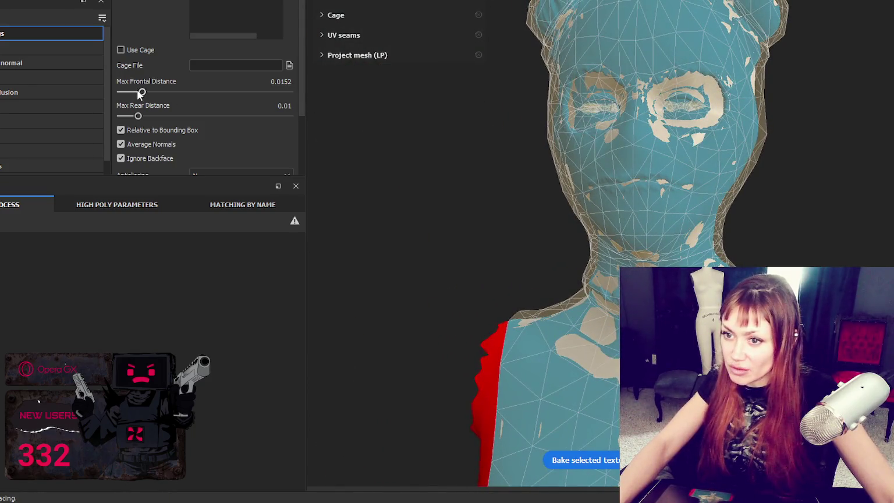
pyautogui.moveTo(142, 92); pyautogui.dragTo(140, 93)
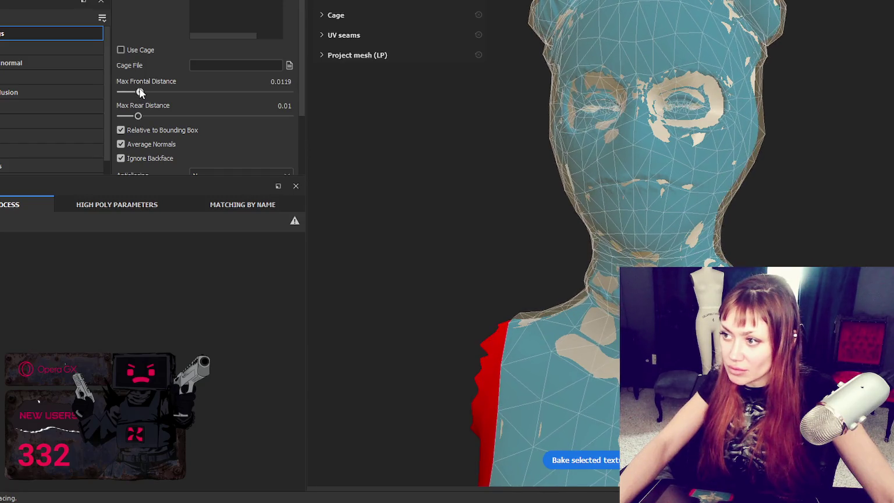
pyautogui.keyDown('alt'); pyautogui.moveTo(433, 139); pyautogui.dragTo(273, 136); pyautogui.keyUp('alt')
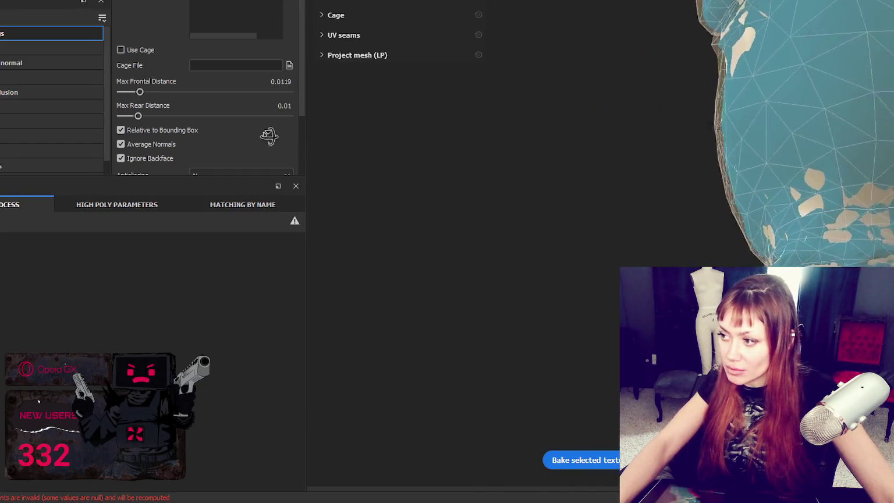
pyautogui.keyDown('alt'); pyautogui.moveTo(570, 335); pyautogui.dragTo(587, 338); pyautogui.keyUp('alt')
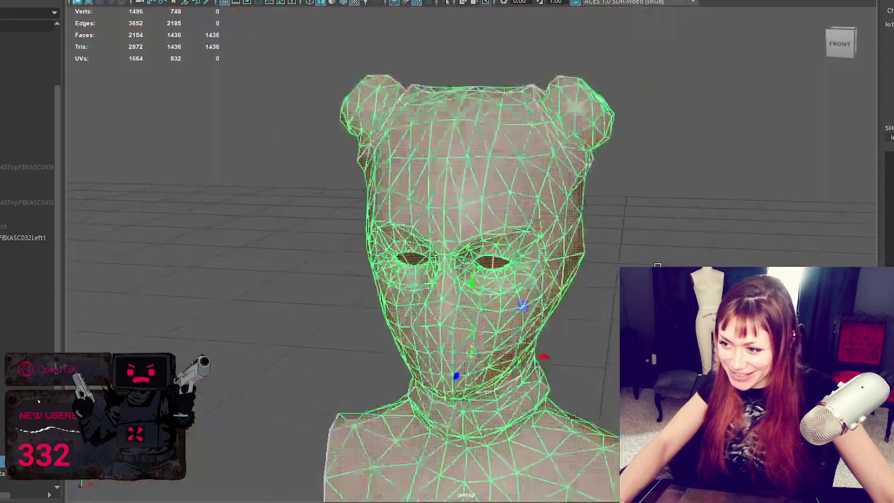
# Delete the extra quad mesh at the neck and frame the remaining triangulated head-and-shoulders mesh.
pyautogui.scroll(-5, 657, 266)
pyautogui.scroll(10, 634, 144)
pyautogui.moveTo(695, 154); pyautogui.dragTo(634, 151, button='right')
pyautogui.press('5')
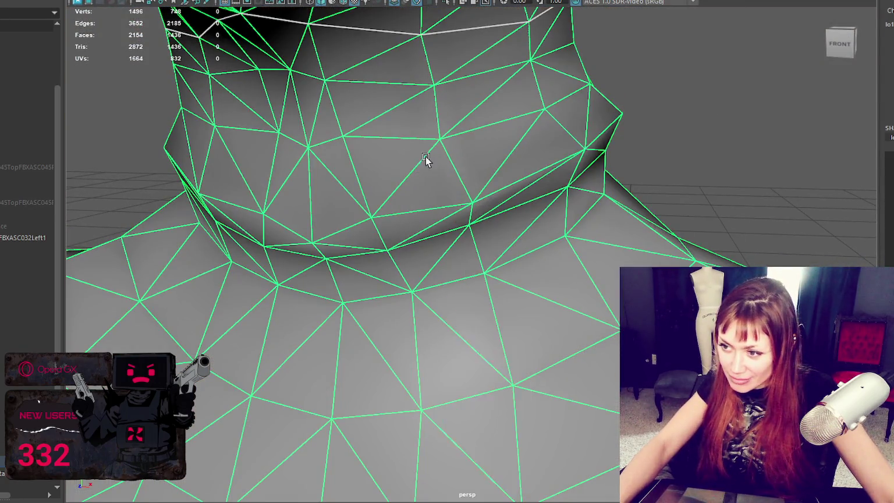
pyautogui.keyDown('shift'); pyautogui.click(467, 225); pyautogui.keyUp('shift')
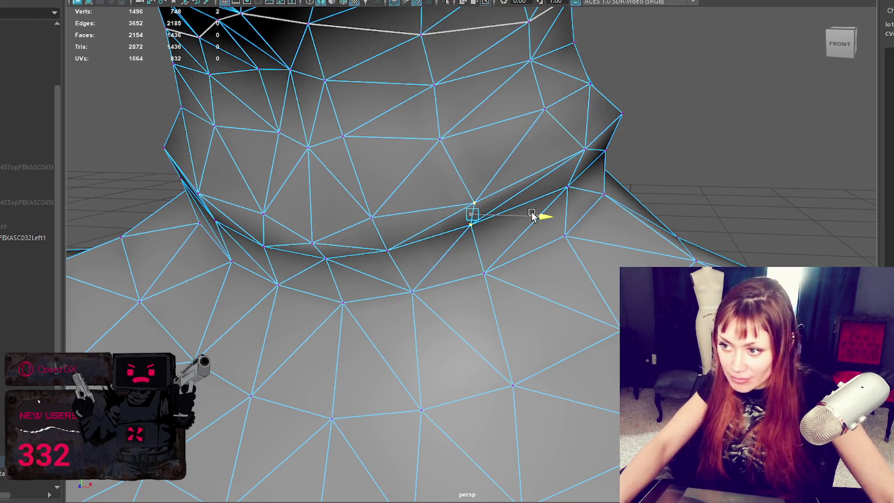
pyautogui.keyDown('alt'); pyautogui.moveTo(535, 214); pyautogui.dragTo(502, 226); pyautogui.keyUp('alt')
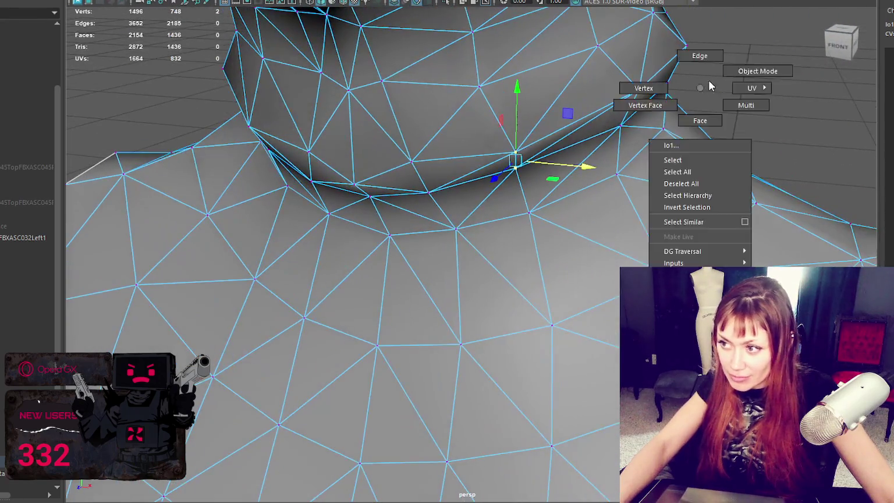
pyautogui.moveTo(698, 88); pyautogui.dragTo(758, 70, button='right')
pyautogui.press('Delete')
pyautogui.click(665, 119)
pyautogui.press('f')
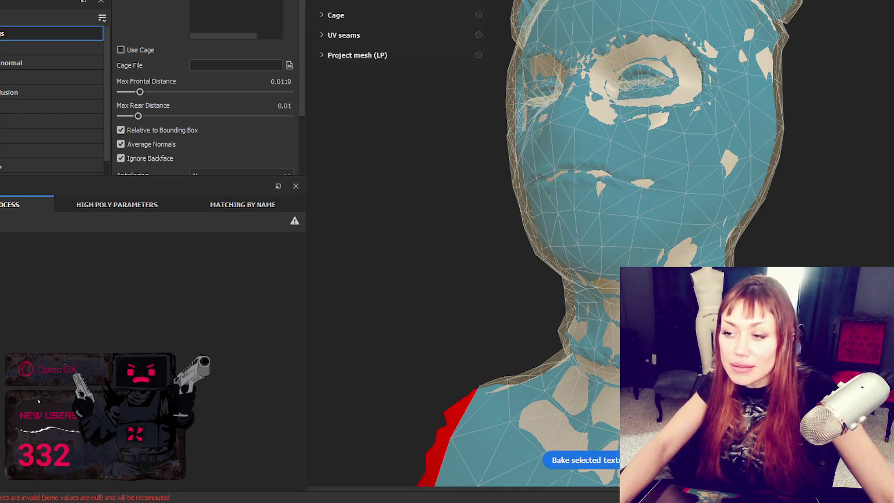
# Reload the updated lofi mesh through the project configuration.
pyautogui.hotkey('ctrl', 'alt', 'shift', 'p')
pyautogui.click(580, 108)
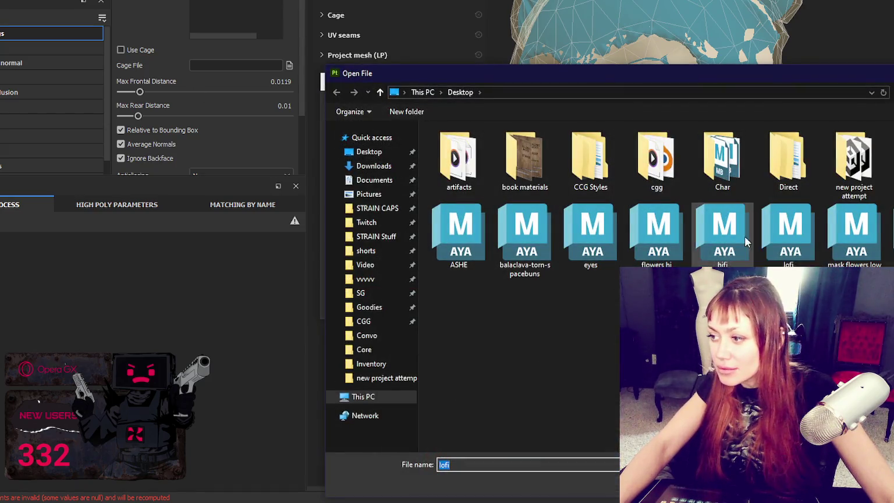
pyautogui.doubleClick(774, 233)
pyautogui.click(518, 307)
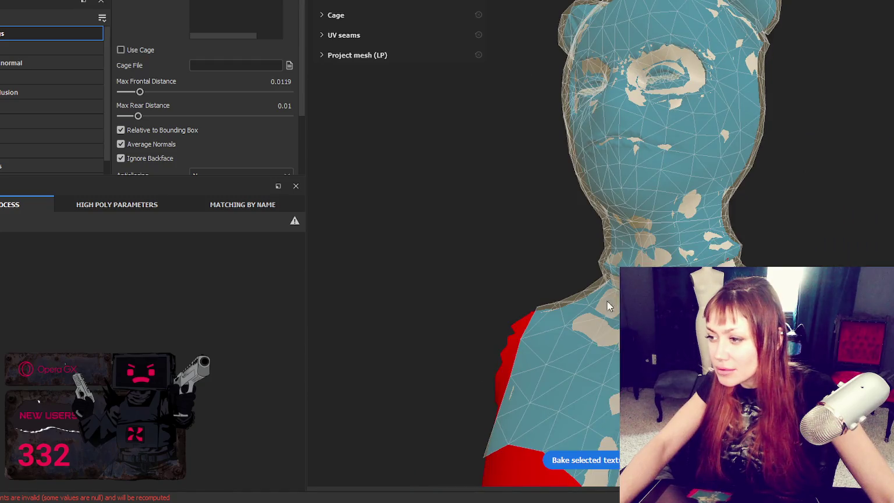
# Set the bake's Max Frontal Distance to 0.0127, after trying 0.015 and 0.01.
pyautogui.scroll(5, 574, 300)
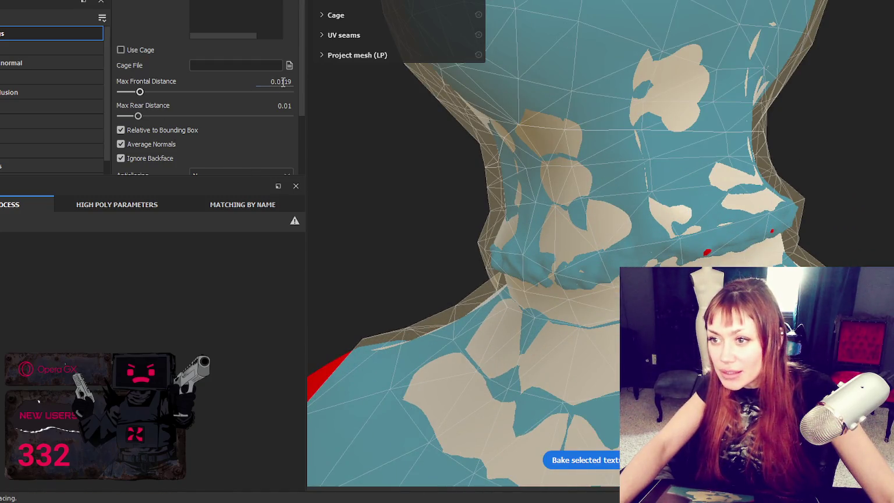
pyautogui.press('Return')
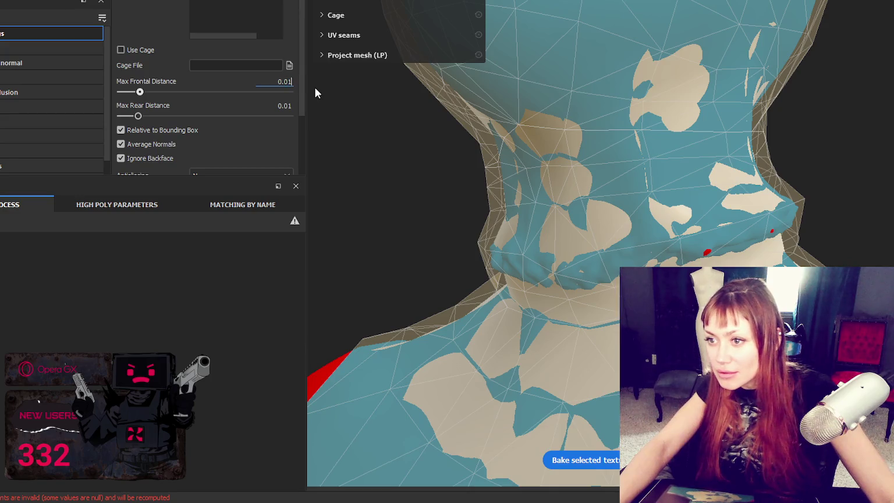
pyautogui.press('Tab')
pyautogui.press('Tab')
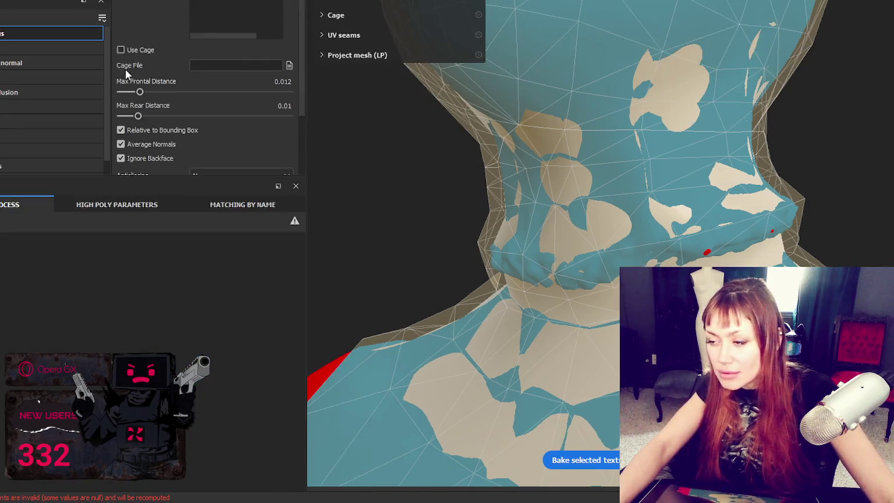
pyautogui.write('5')
pyautogui.press('Return')
pyautogui.click(289, 92)
pyautogui.click(289, 82)
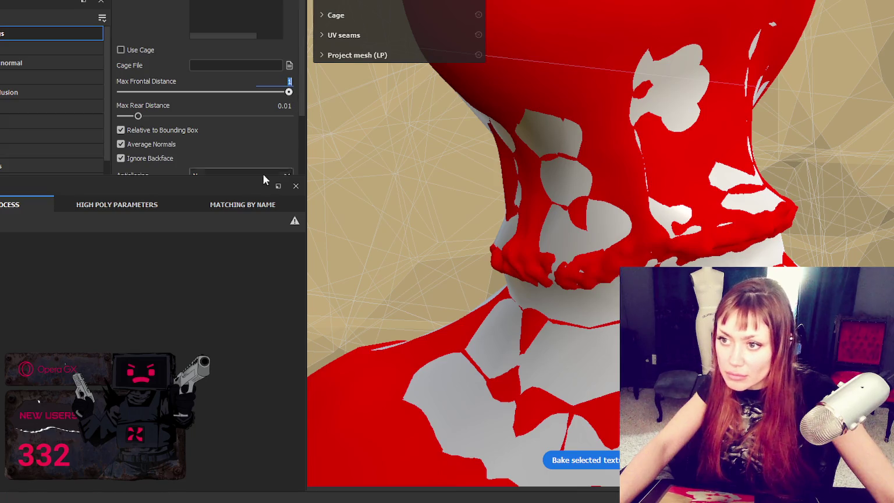
pyautogui.write('0.01')
pyautogui.press('Return')
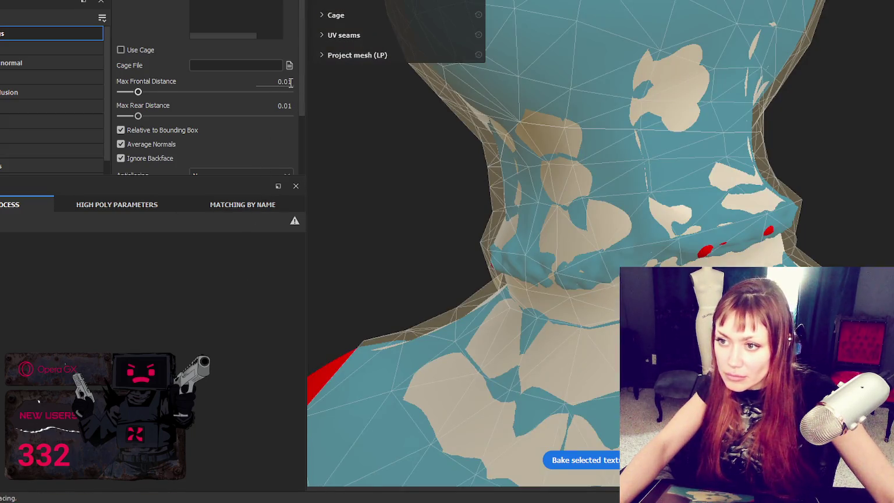
pyautogui.moveTo(138, 92); pyautogui.dragTo(140, 93)
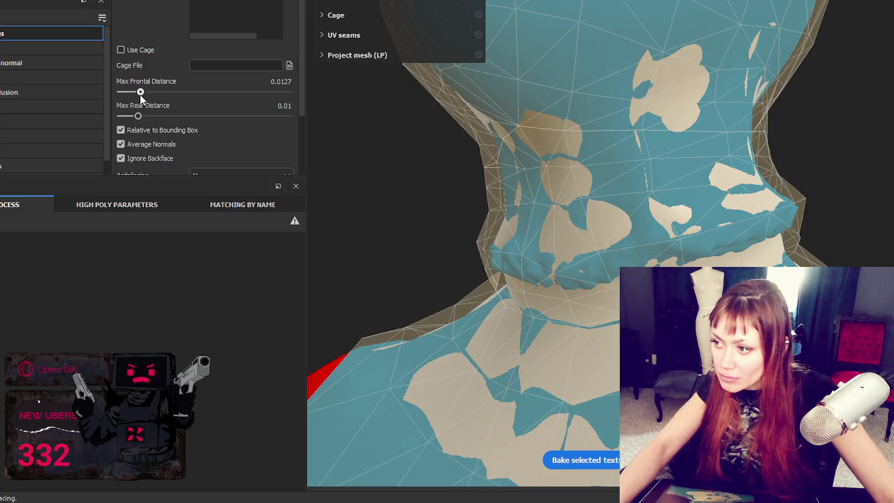
# Save the Substance Painter project.
pyautogui.scroll(-5, 618, 157)
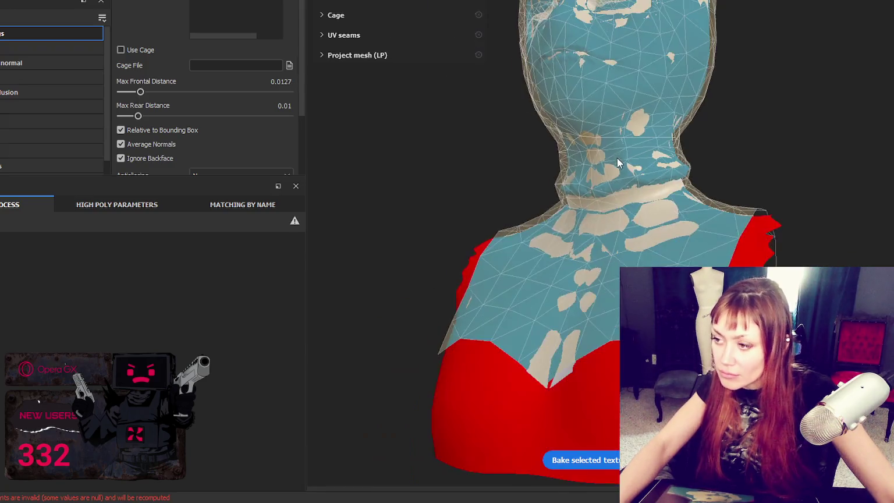
pyautogui.scroll(-3, 697, 165)
pyautogui.hotkey('ctrl', 's')
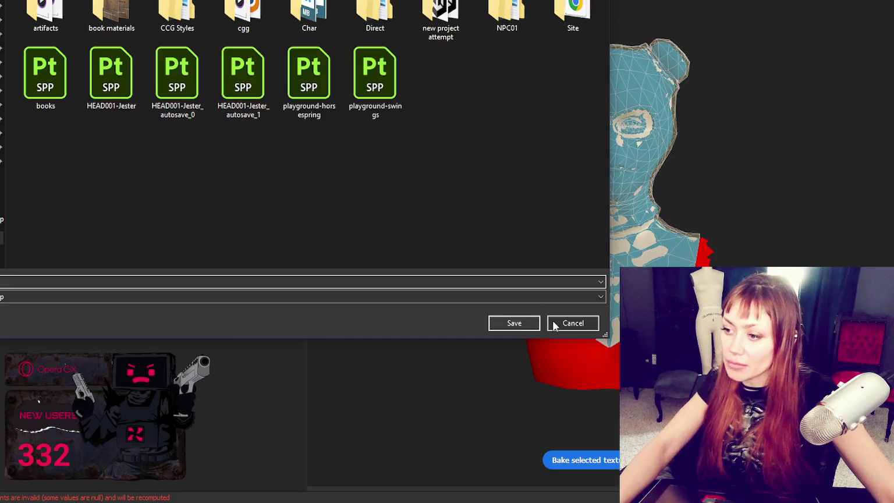
pyautogui.click(515, 324)
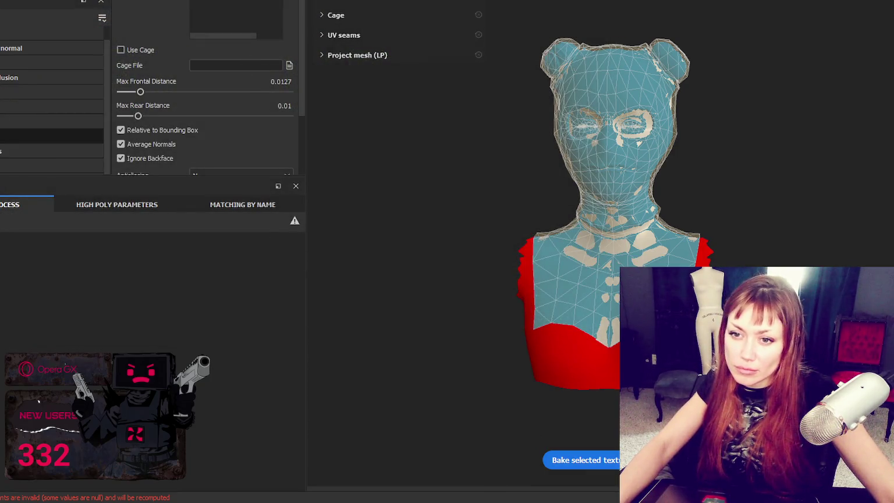
pyautogui.click(52, 136)
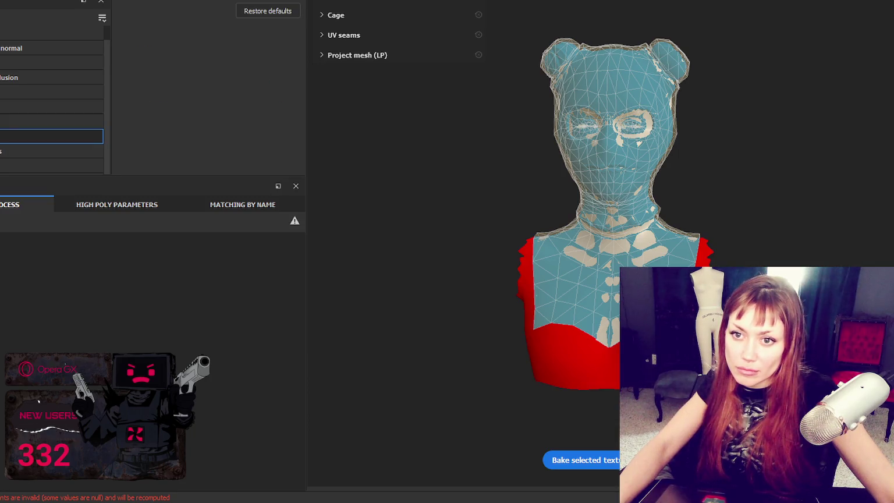
# Bake all eight mesh maps, including normal, ambient occlusion and curvature, for the bust.
pyautogui.click(604, 459)
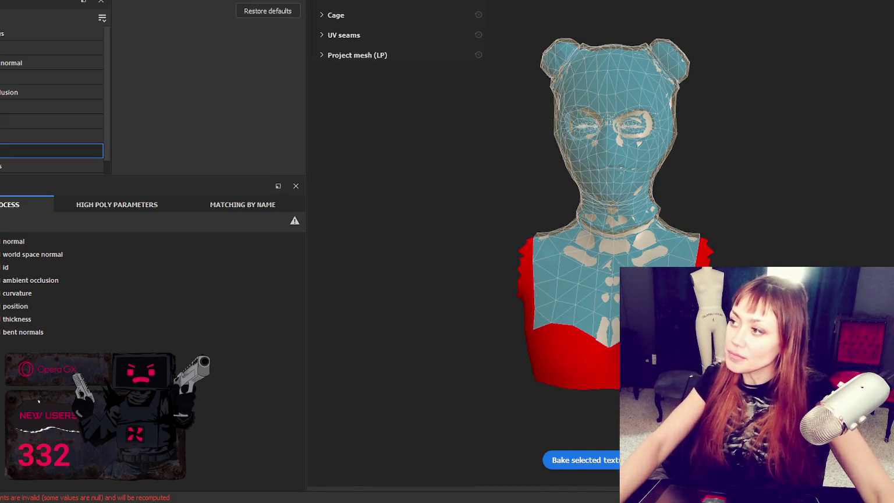
pyautogui.scroll(5, 686, 112)
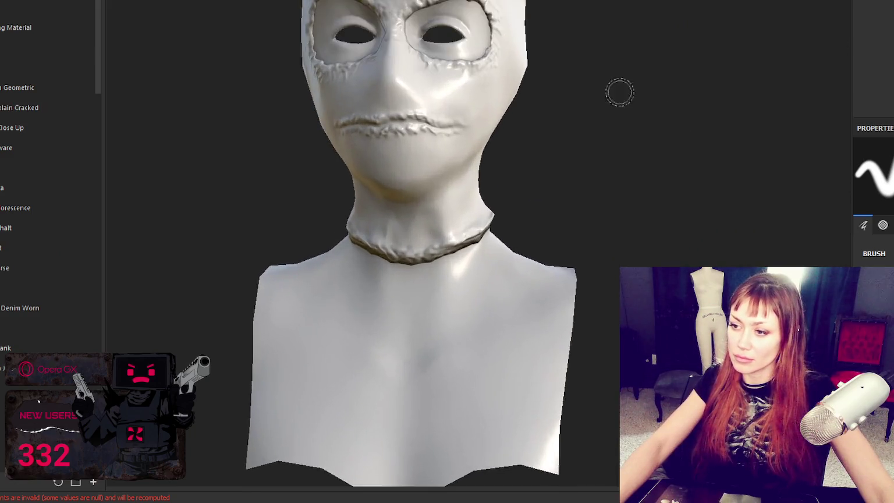
pyautogui.moveTo(618, 187)
pyautogui.keyDown('alt'); pyautogui.mouseDown()
pyautogui.moveTo(794, 156)
pyautogui.moveTo(511, 179)
pyautogui.moveTo(274, 176)
pyautogui.moveTo(602, 205)
pyautogui.moveTo(619, 183)
pyautogui.moveTo(616, 126)
pyautogui.moveTo(580, 115)
pyautogui.mouseUp(); pyautogui.keyUp('alt')
pyautogui.scroll(-3, 602, 205)
pyautogui.moveTo(580, 115)
pyautogui.keyDown('shift'); pyautogui.mouseDown(button='right')
pyautogui.moveTo(679, 124)
pyautogui.moveTo(465, 169)
pyautogui.mouseUp(button='right'); pyautogui.keyUp('shift')
pyautogui.moveTo(465, 169)
pyautogui.keyDown('alt'); pyautogui.mouseDown()
pyautogui.moveTo(558, 112)
pyautogui.moveTo(858, 118)
pyautogui.moveTo(408, 105)
pyautogui.mouseUp(); pyautogui.keyUp('alt')
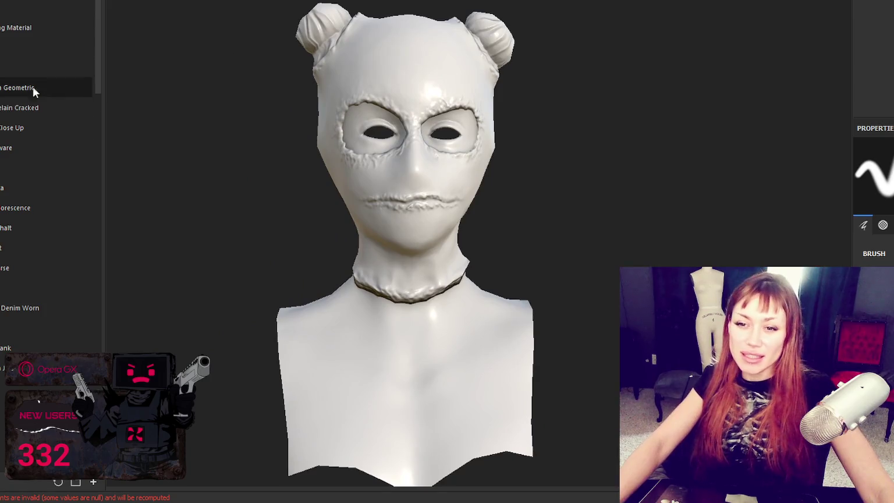
pyautogui.scroll(-5, 49, 175)
pyautogui.scroll(-5, 49, 174)
pyautogui.scroll(-5, 50, 175)
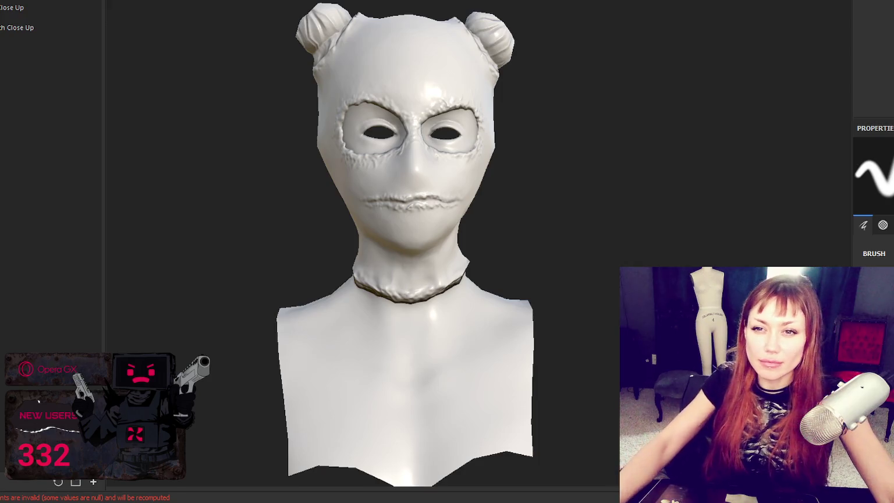
pyautogui.click(23, 7)
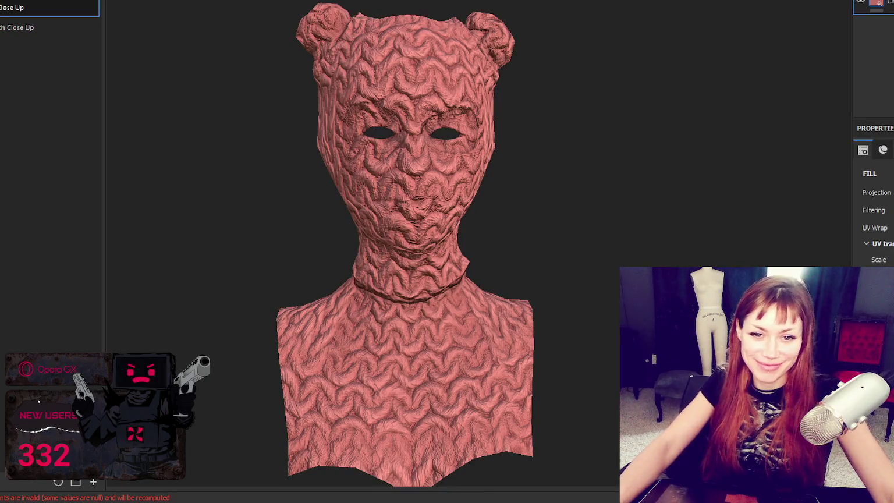
# Apply the second Close Up knit material and compare the pink and blue knit layers.
pyautogui.click(23, 27)
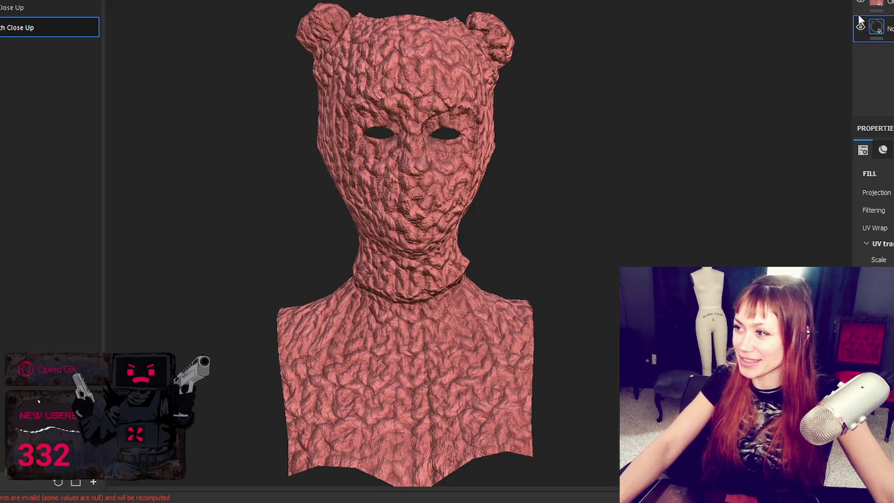
pyautogui.click(860, 3)
pyautogui.click(857, 3)
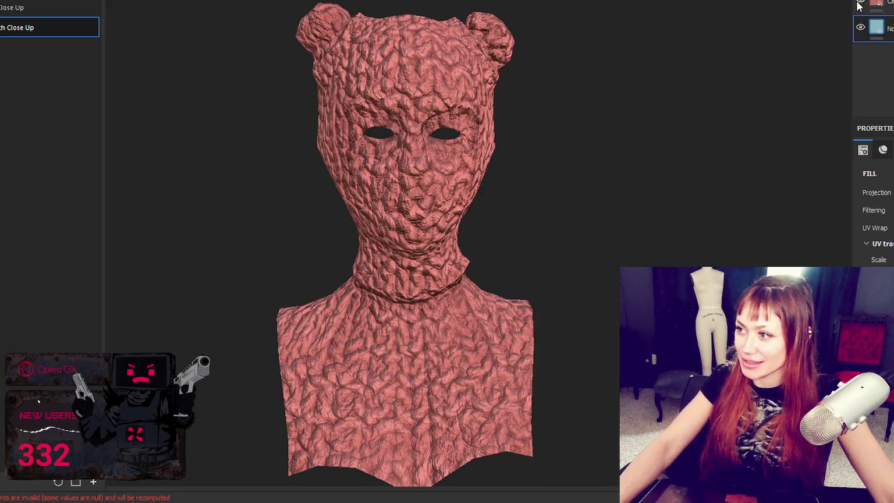
pyautogui.click(868, 4)
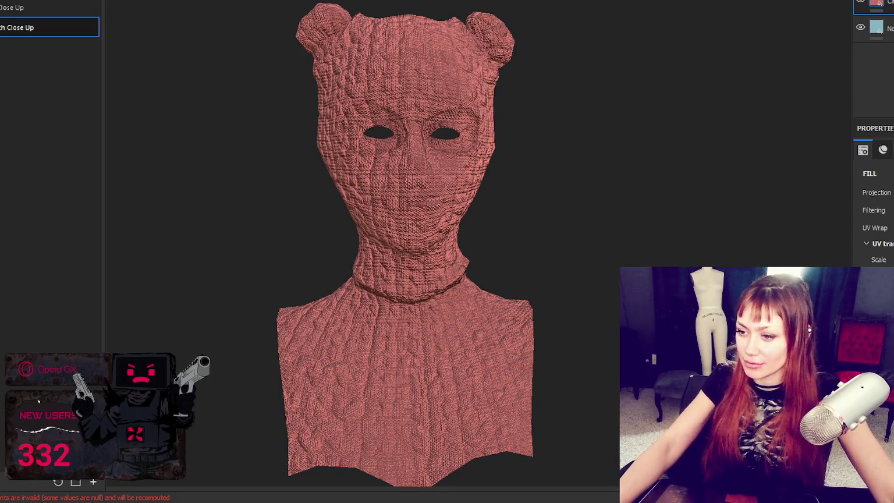
pyautogui.click(859, 3)
pyautogui.click(876, 23)
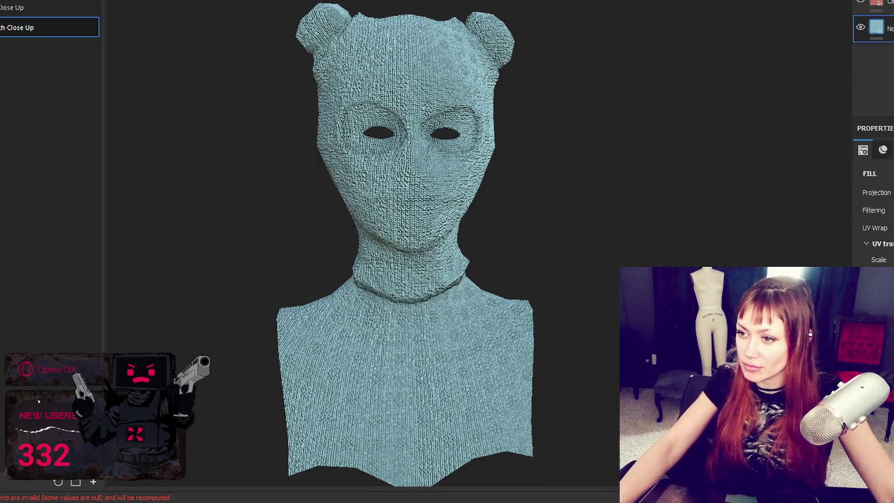
pyautogui.scroll(2, 623, 198)
pyautogui.scroll(-3, 873, 210)
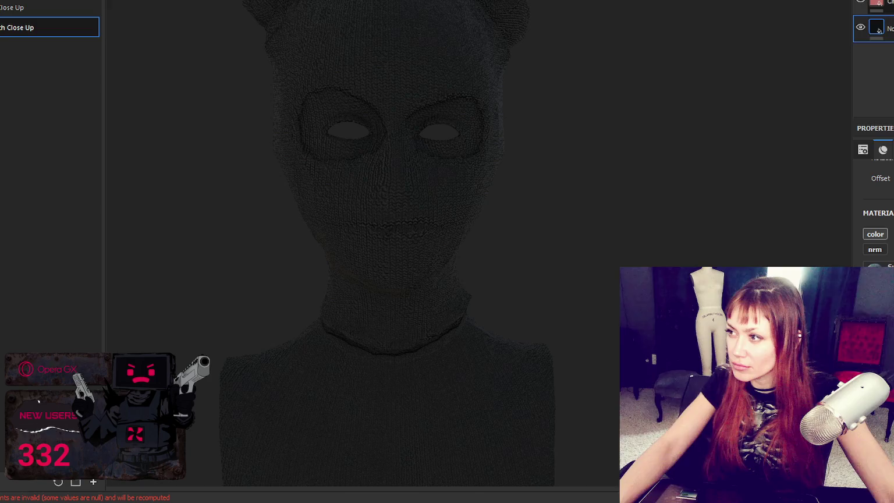
# Group the knit fill layer into a folder and hide it behind an empty mask.
pyautogui.rightClick(878, 29)
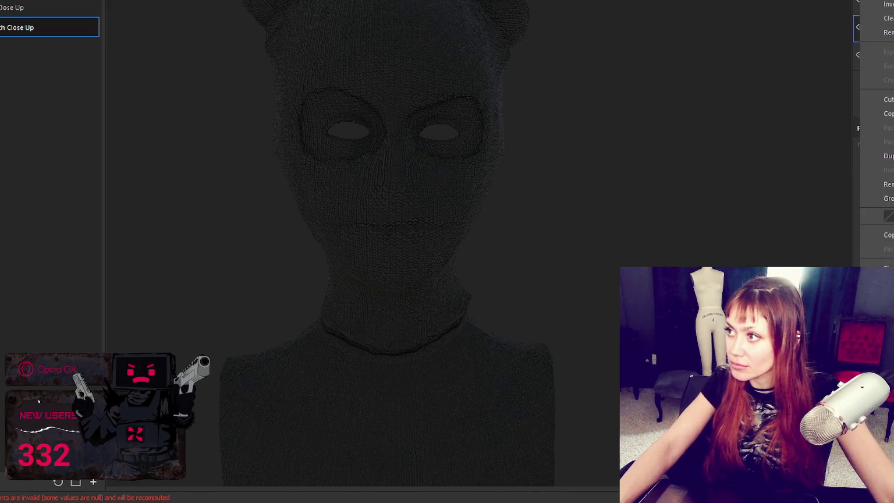
pyautogui.press('Escape')
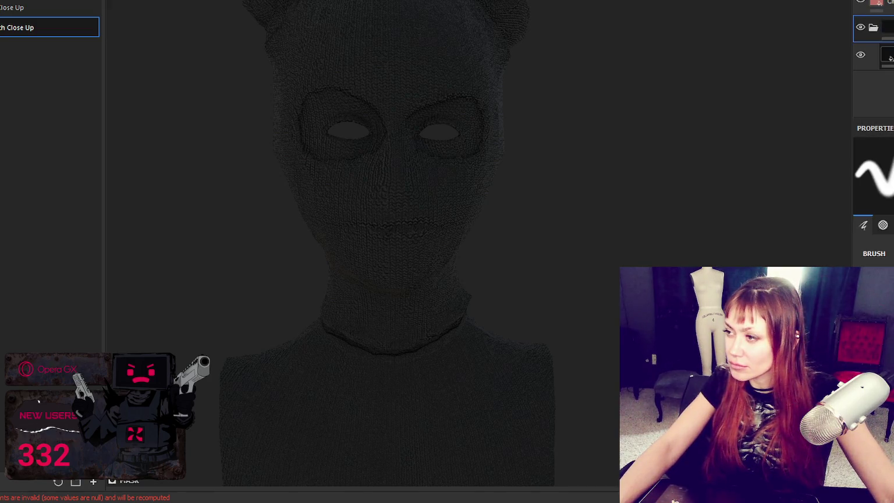
pyautogui.rightClick(878, 29)
pyautogui.click(878, 62)
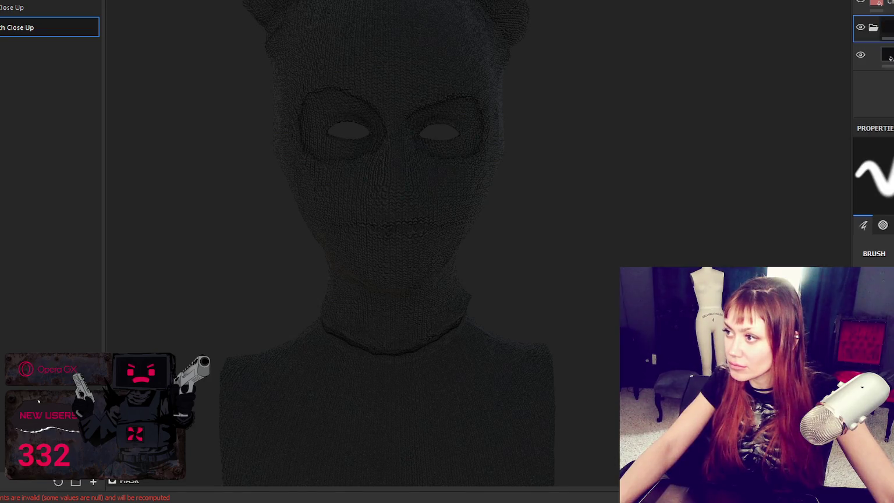
# Paint black knit over the forehead, around the eyes and beside the ear buns with mirrored symmetry.
pyautogui.moveTo(403, 156)
pyautogui.mouseDown()
pyautogui.moveTo(374, 87)
pyautogui.moveTo(307, 73)
pyautogui.mouseUp()
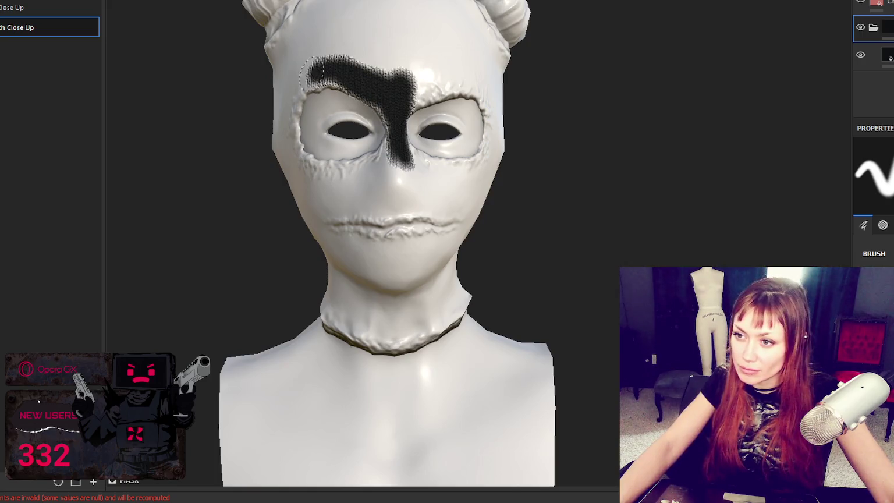
pyautogui.moveTo(291, 105)
pyautogui.mouseDown()
pyautogui.moveTo(302, 174)
pyautogui.moveTo(355, 187)
pyautogui.moveTo(385, 154)
pyautogui.moveTo(408, 169)
pyautogui.moveTo(469, 172)
pyautogui.moveTo(485, 93)
pyautogui.moveTo(448, 81)
pyautogui.moveTo(413, 96)
pyautogui.moveTo(332, 76)
pyautogui.moveTo(343, 47)
pyautogui.moveTo(364, 42)
pyautogui.mouseUp()
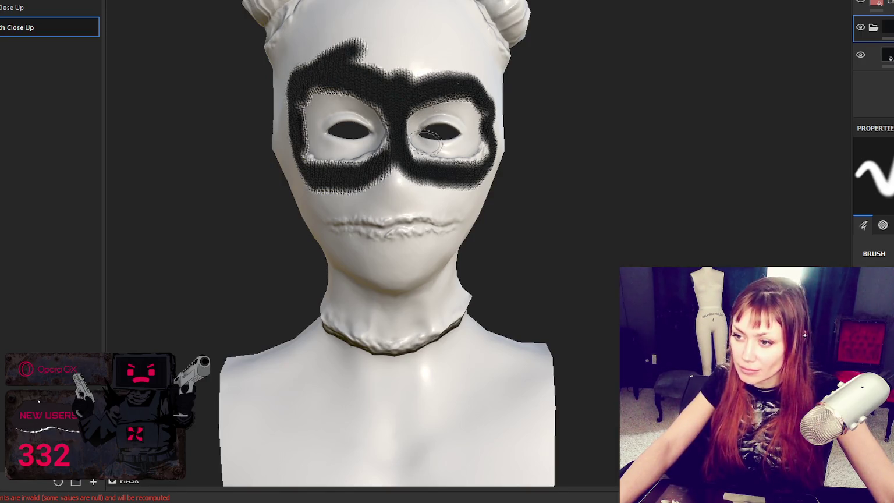
pyautogui.press('l')
pyautogui.moveTo(430, 72)
pyautogui.mouseDown()
pyautogui.moveTo(407, 47)
pyautogui.moveTo(408, 5)
pyautogui.moveTo(424, 24)
pyautogui.moveTo(380, 64)
pyautogui.moveTo(524, 76)
pyautogui.moveTo(616, 17)
pyautogui.moveTo(582, 88)
pyautogui.moveTo(651, 87)
pyautogui.mouseUp()
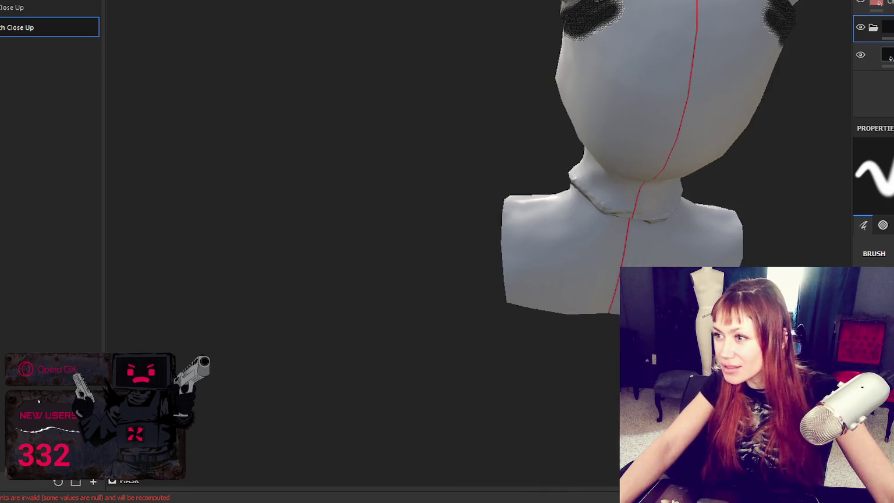
pyautogui.keyDown('alt'); pyautogui.moveTo(599, 24); pyautogui.dragTo(640, 23); pyautogui.keyUp('alt')
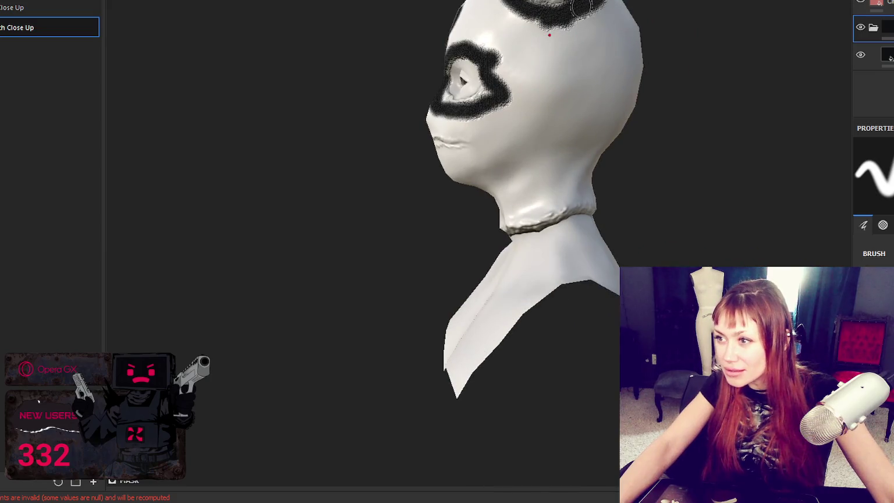
pyautogui.keyDown('alt'); pyautogui.moveTo(582, 9); pyautogui.dragTo(798, 56); pyautogui.keyUp('alt')
pyautogui.moveTo(490, 82)
pyautogui.mouseDown()
pyautogui.moveTo(515, 175)
pyautogui.moveTo(511, 119)
pyautogui.mouseUp()
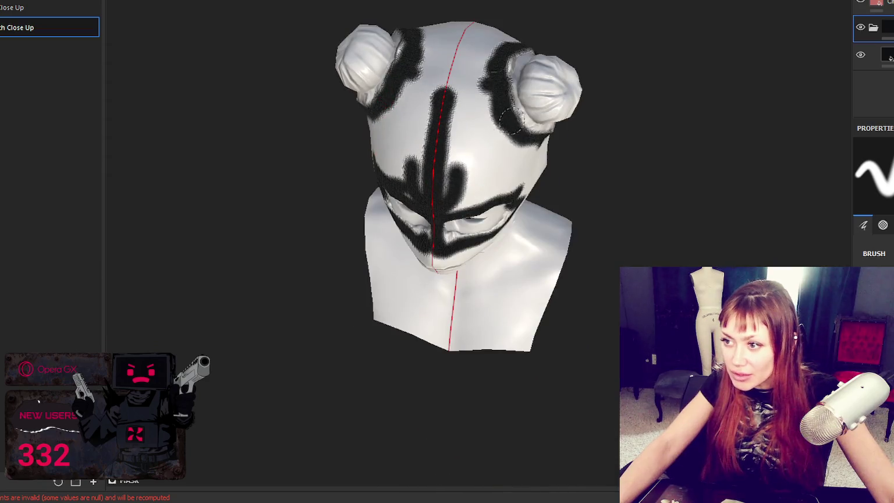
pyautogui.moveTo(494, 76)
pyautogui.keyDown('alt'); pyautogui.mouseDown()
pyautogui.moveTo(543, 60)
pyautogui.moveTo(629, 86)
pyautogui.moveTo(535, 127)
pyautogui.mouseUp(); pyautogui.keyUp('alt')
pyautogui.moveTo(305, 171)
pyautogui.keyDown('alt'); pyautogui.mouseDown()
pyautogui.moveTo(163, 174)
pyautogui.moveTo(265, 169)
pyautogui.moveTo(435, 185)
pyautogui.mouseUp(); pyautogui.keyUp('alt')
pyautogui.keyDown('alt'); pyautogui.moveTo(435, 186); pyautogui.dragTo(522, 80, button='middle'); pyautogui.keyUp('alt')
# Paint knit along the neck seam and around the neck band, including the back.
pyautogui.moveTo(423, 281); pyautogui.dragTo(511, 284)
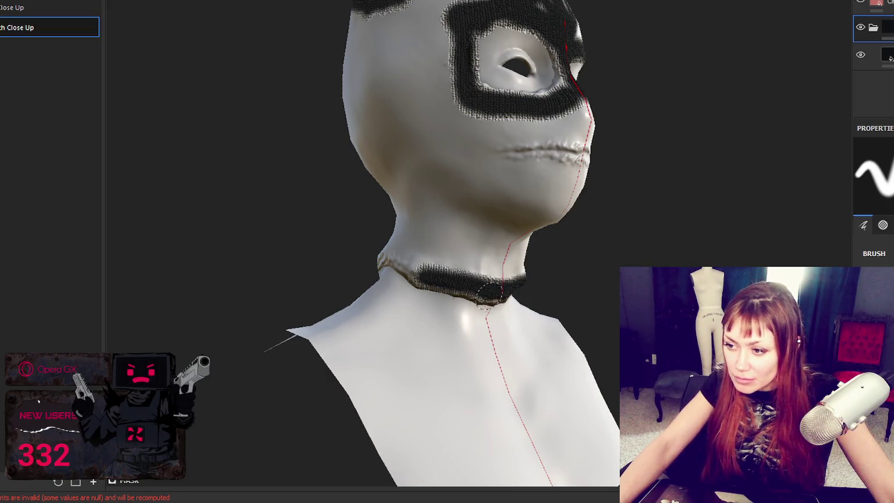
pyautogui.moveTo(446, 281); pyautogui.dragTo(453, 282)
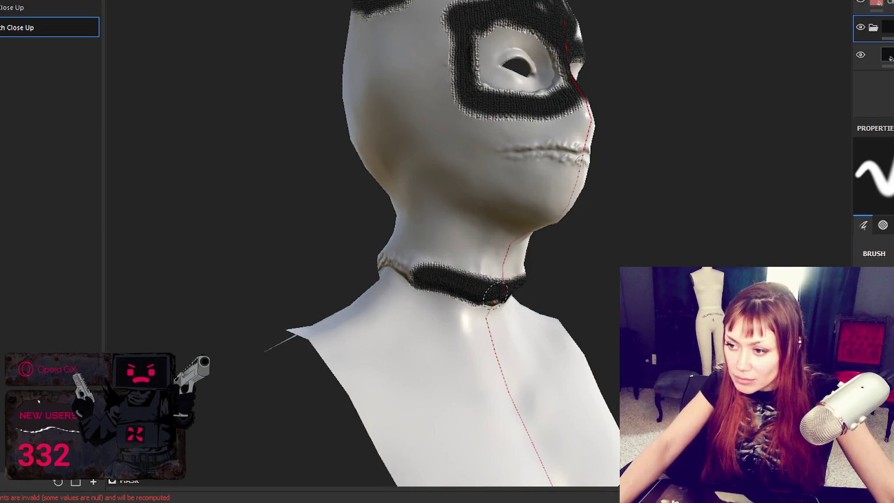
pyautogui.keyDown('alt'); pyautogui.moveTo(505, 293); pyautogui.dragTo(540, 261); pyautogui.keyUp('alt')
pyautogui.moveTo(366, 265); pyautogui.dragTo(466, 284)
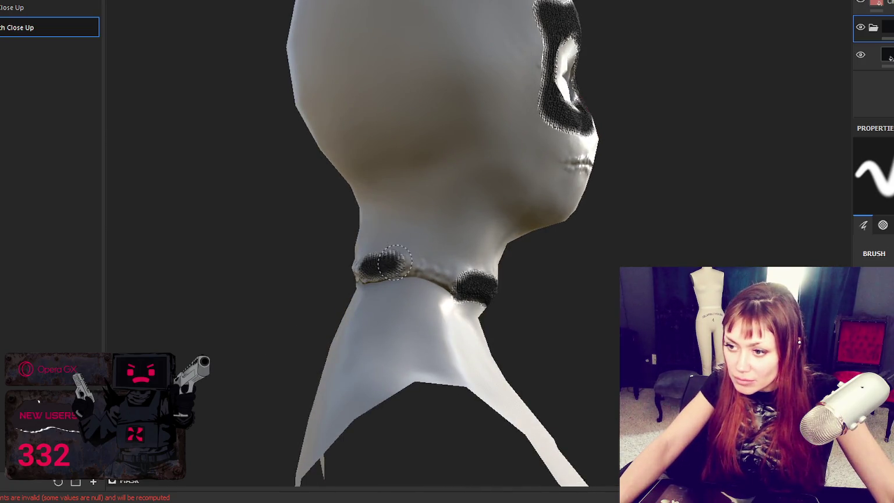
pyautogui.moveTo(399, 265)
pyautogui.keyDown('alt'); pyautogui.mouseDown()
pyautogui.moveTo(549, 260)
pyautogui.moveTo(308, 270)
pyautogui.moveTo(366, 264)
pyautogui.moveTo(326, 241)
pyautogui.moveTo(407, 238)
pyautogui.moveTo(361, 250)
pyautogui.moveTo(515, 253)
pyautogui.moveTo(458, 254)
pyautogui.moveTo(523, 273)
pyautogui.mouseUp(); pyautogui.keyUp('alt')
pyautogui.moveTo(443, 264); pyautogui.dragTo(547, 239)
pyautogui.moveTo(465, 233)
pyautogui.keyDown('alt'); pyautogui.mouseDown()
pyautogui.moveTo(419, 218)
pyautogui.moveTo(567, 226)
pyautogui.moveTo(471, 200)
pyautogui.moveTo(555, 137)
pyautogui.moveTo(547, 116)
pyautogui.moveTo(483, 152)
pyautogui.moveTo(447, 148)
pyautogui.moveTo(442, 118)
pyautogui.mouseUp(); pyautogui.keyUp('alt')
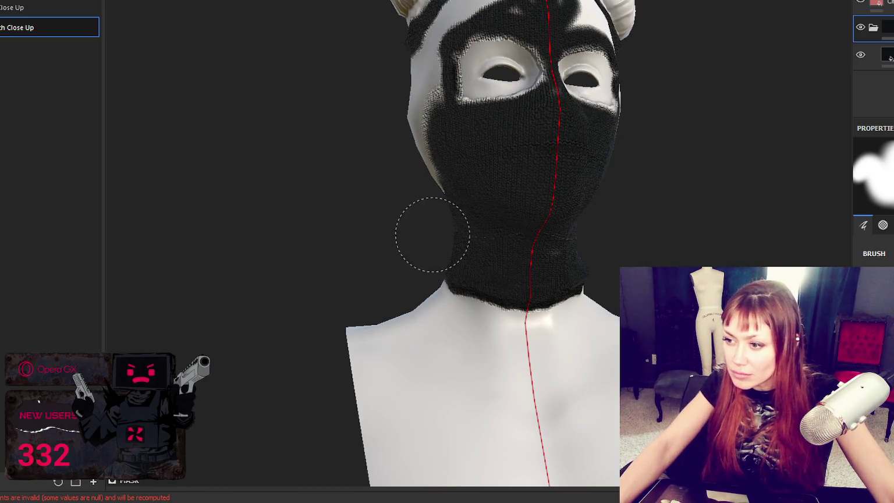
# Paint knit over the back and top of the head, filling the crown and under-eye patches.
pyautogui.moveTo(459, 204)
pyautogui.keyDown('alt'); pyautogui.mouseDown()
pyautogui.moveTo(407, 116)
pyautogui.moveTo(359, 209)
pyautogui.moveTo(356, 52)
pyautogui.moveTo(358, 174)
pyautogui.moveTo(442, 70)
pyautogui.moveTo(451, 196)
pyautogui.moveTo(449, 89)
pyautogui.moveTo(355, 117)
pyautogui.moveTo(349, 73)
pyautogui.mouseUp(); pyautogui.keyUp('alt')
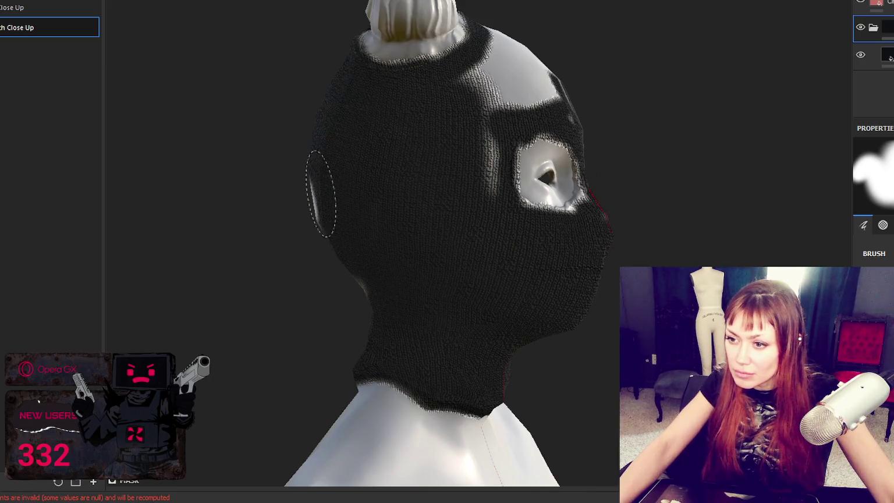
pyautogui.moveTo(372, 279)
pyautogui.keyDown('alt'); pyautogui.mouseDown()
pyautogui.moveTo(335, 270)
pyautogui.moveTo(459, 120)
pyautogui.moveTo(499, 100)
pyautogui.moveTo(478, 82)
pyautogui.moveTo(542, 100)
pyautogui.moveTo(482, 179)
pyautogui.moveTo(473, 130)
pyautogui.moveTo(542, 211)
pyautogui.mouseUp(); pyautogui.keyUp('alt')
pyautogui.keyDown('alt'); pyautogui.moveTo(457, 229); pyautogui.dragTo(539, 210); pyautogui.keyUp('alt')
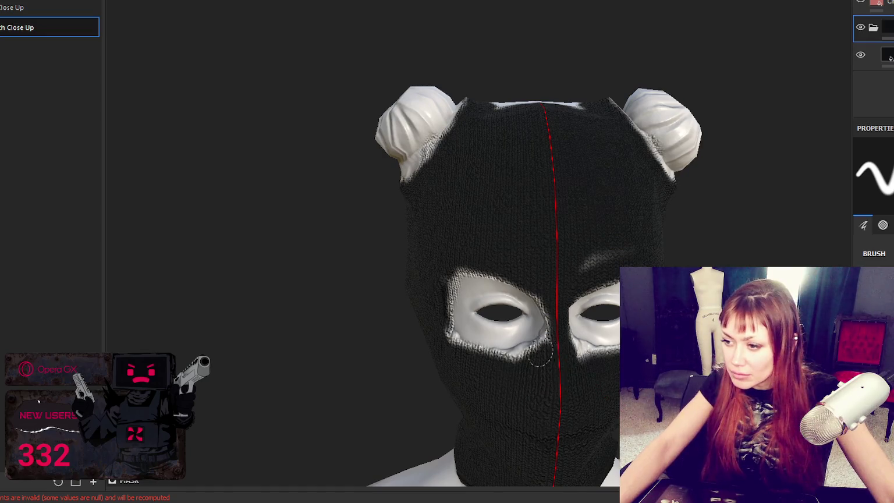
pyautogui.moveTo(540, 352); pyautogui.dragTo(513, 362)
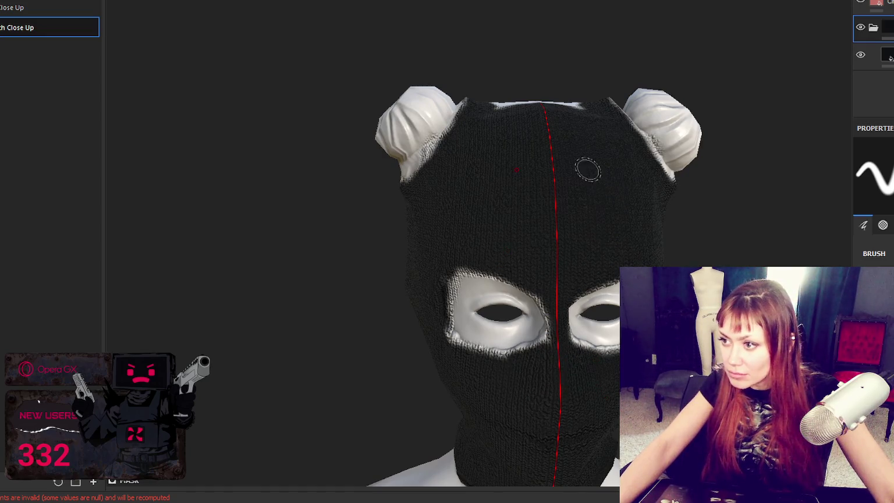
pyautogui.keyDown('alt'); pyautogui.moveTo(605, 185); pyautogui.dragTo(512, 265); pyautogui.keyUp('alt')
pyautogui.moveTo(492, 215)
pyautogui.mouseDown()
pyautogui.moveTo(544, 234)
pyautogui.moveTo(539, 216)
pyautogui.moveTo(495, 226)
pyautogui.mouseUp()
pyautogui.moveTo(543, 251)
pyautogui.mouseDown()
pyautogui.moveTo(559, 192)
pyautogui.moveTo(662, 169)
pyautogui.moveTo(463, 157)
pyautogui.moveTo(669, 160)
pyautogui.mouseUp()
# Cover the centre and upper face and the remaining cheek patches with knit.
pyautogui.moveTo(448, 192)
pyautogui.mouseDown()
pyautogui.moveTo(446, 256)
pyautogui.moveTo(479, 330)
pyautogui.moveTo(505, 315)
pyautogui.moveTo(444, 348)
pyautogui.mouseUp()
pyautogui.moveTo(473, 275)
pyautogui.mouseDown()
pyautogui.moveTo(455, 260)
pyautogui.moveTo(436, 125)
pyautogui.moveTo(495, 154)
pyautogui.moveTo(546, 158)
pyautogui.moveTo(459, 116)
pyautogui.moveTo(469, 255)
pyautogui.moveTo(493, 104)
pyautogui.moveTo(539, 135)
pyautogui.moveTo(525, 155)
pyautogui.mouseUp()
pyautogui.moveTo(541, 193); pyautogui.dragTo(563, 163)
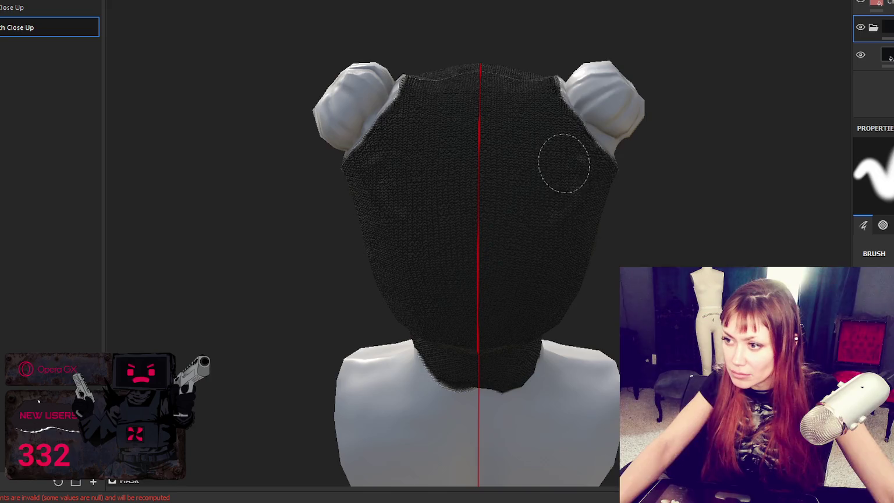
pyautogui.moveTo(395, 162)
pyautogui.keyDown('alt'); pyautogui.mouseDown()
pyautogui.moveTo(638, 226)
pyautogui.moveTo(463, 237)
pyautogui.moveTo(562, 199)
pyautogui.moveTo(291, 262)
pyautogui.mouseUp(); pyautogui.keyUp('alt')
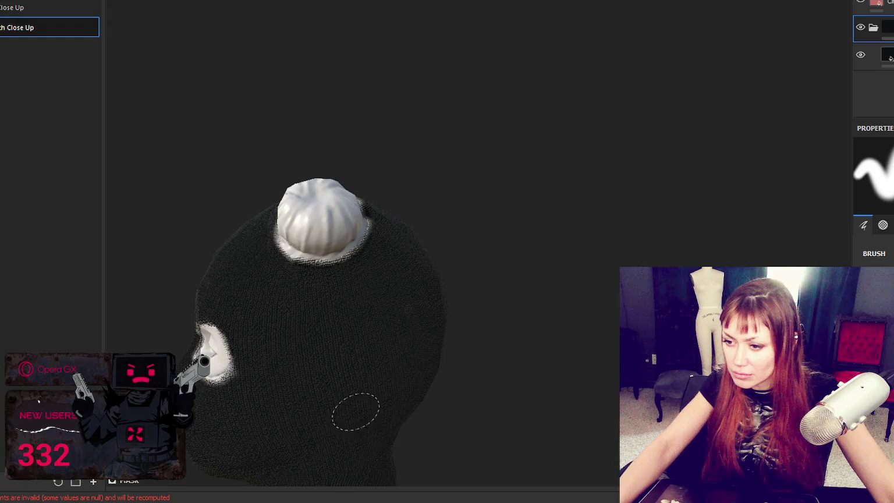
pyautogui.moveTo(399, 309)
pyautogui.keyDown('alt'); pyautogui.mouseDown()
pyautogui.moveTo(545, 190)
pyautogui.moveTo(536, 234)
pyautogui.moveTo(335, 223)
pyautogui.moveTo(479, 231)
pyautogui.moveTo(447, 215)
pyautogui.moveTo(443, 246)
pyautogui.moveTo(495, 256)
pyautogui.moveTo(535, 232)
pyautogui.moveTo(479, 100)
pyautogui.mouseUp(); pyautogui.keyUp('alt')
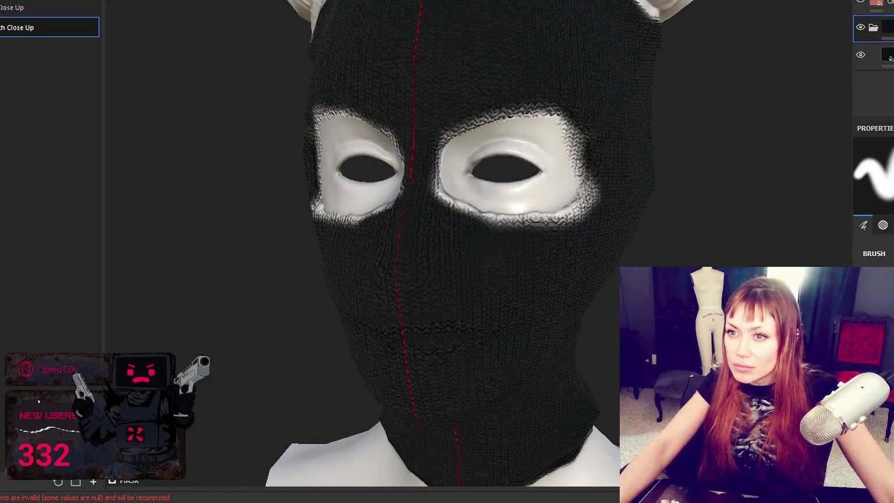
# Cover the leftover white rims at the eyes' lower corners, outer edges and tops with knit.
pyautogui.moveTo(551, 226)
pyautogui.mouseDown()
pyautogui.moveTo(595, 185)
pyautogui.moveTo(526, 224)
pyautogui.moveTo(461, 214)
pyautogui.moveTo(526, 227)
pyautogui.mouseUp()
pyautogui.moveTo(597, 184); pyautogui.dragTo(577, 137)
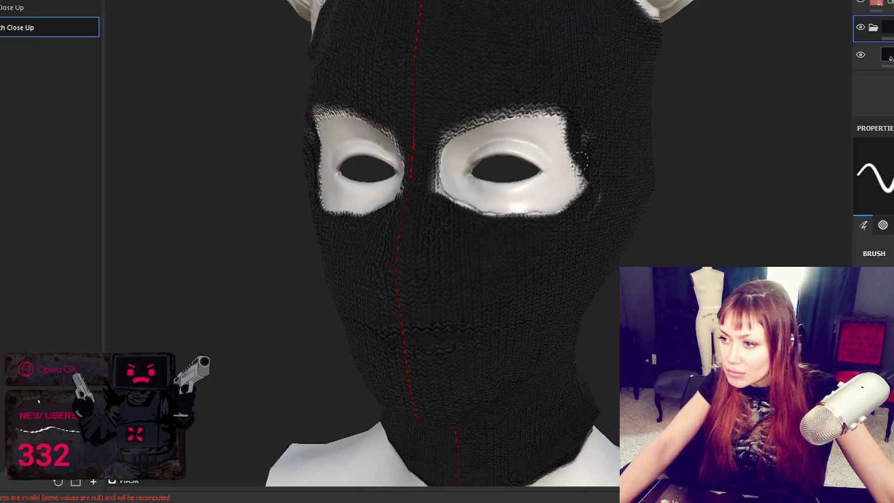
pyautogui.moveTo(556, 104); pyautogui.dragTo(458, 119)
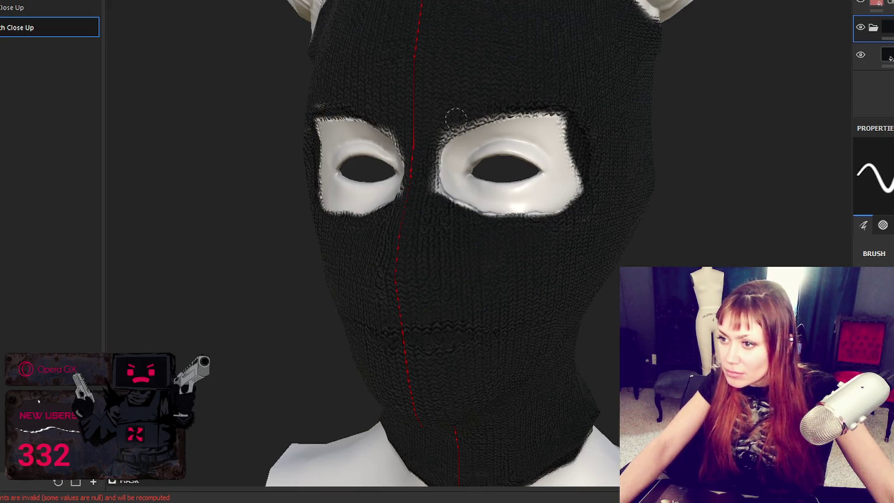
# Erase knit along the first eye hole's upper-left, outer, top and right edges.
pyautogui.keyDown('alt'); pyautogui.moveTo(454, 220); pyautogui.dragTo(560, 201); pyautogui.keyUp('alt')
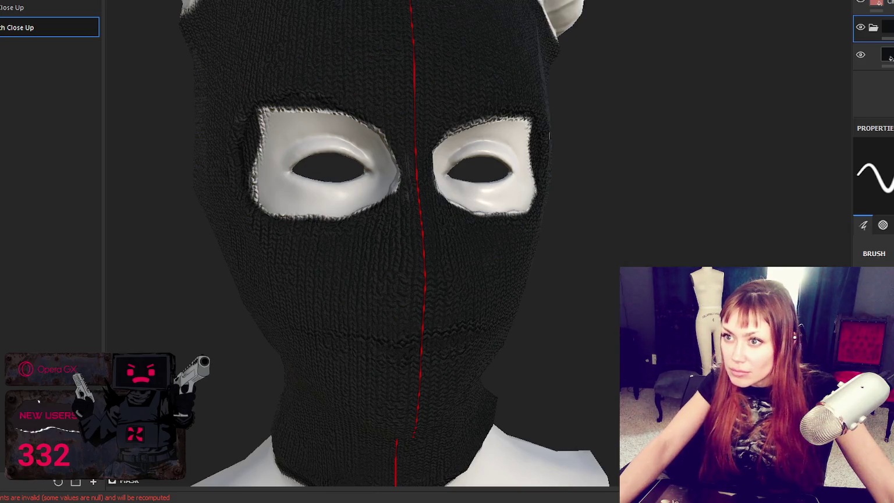
pyautogui.moveTo(549, 135)
pyautogui.keyDown('alt'); pyautogui.mouseDown()
pyautogui.moveTo(320, 173)
pyautogui.moveTo(272, 167)
pyautogui.mouseUp(); pyautogui.keyUp('alt')
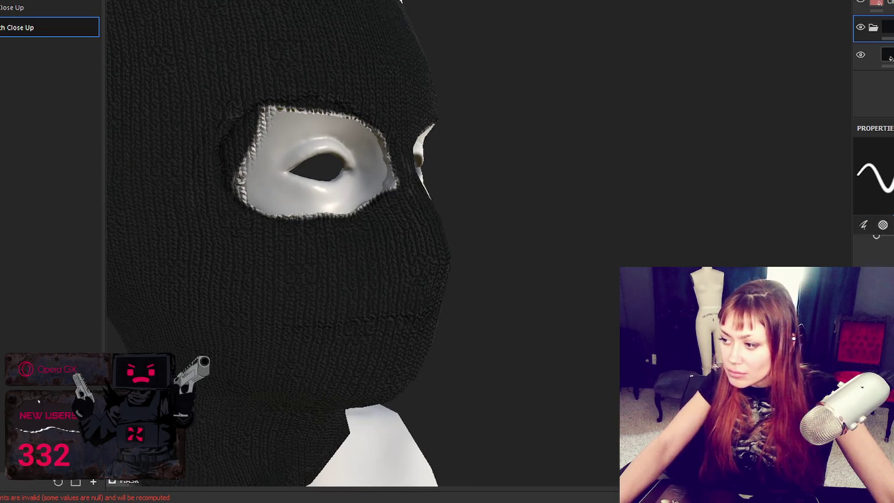
pyautogui.moveTo(248, 176)
pyautogui.mouseDown()
pyautogui.moveTo(228, 146)
pyautogui.moveTo(269, 114)
pyautogui.mouseUp()
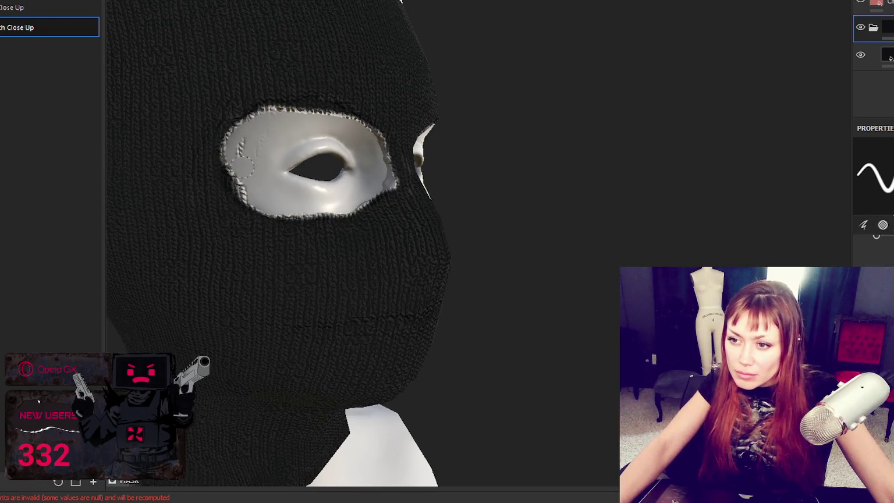
pyautogui.keyDown('alt'); pyautogui.moveTo(532, 143); pyautogui.dragTo(250, 134); pyautogui.keyUp('alt')
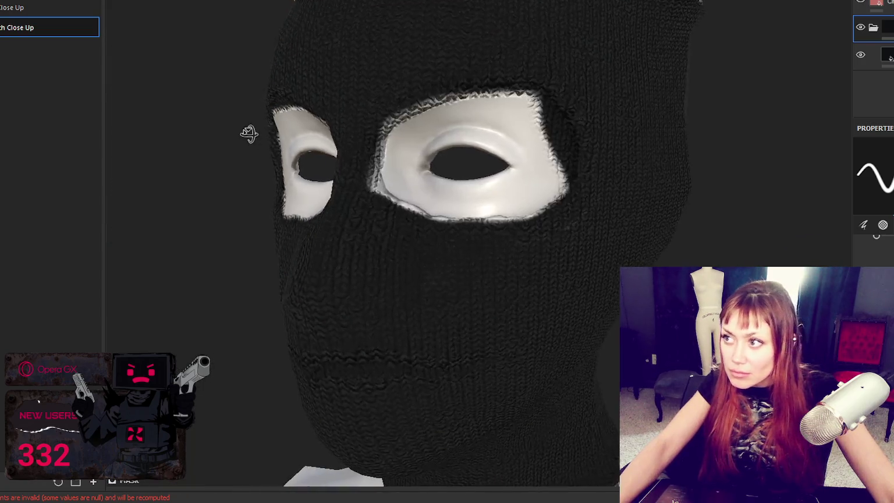
pyautogui.moveTo(544, 137); pyautogui.dragTo(559, 119)
pyautogui.moveTo(564, 153); pyautogui.dragTo(569, 135)
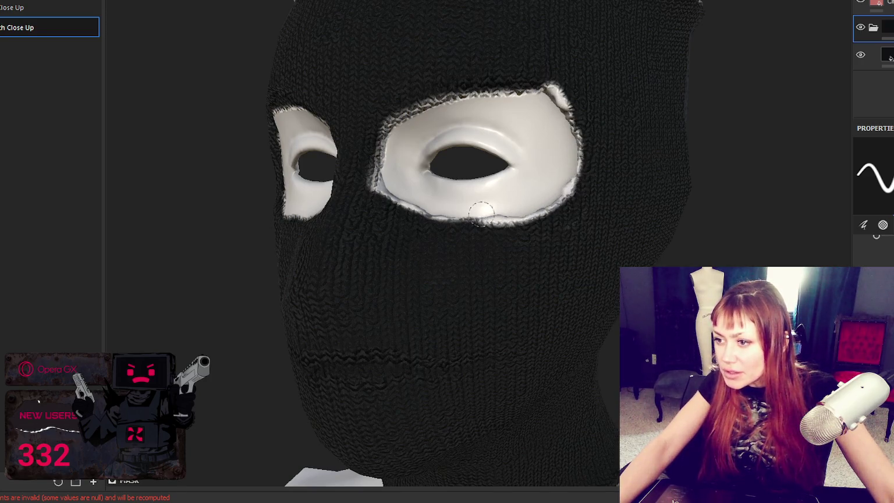
pyautogui.moveTo(445, 108)
pyautogui.mouseDown()
pyautogui.moveTo(526, 93)
pyautogui.moveTo(465, 87)
pyautogui.moveTo(537, 98)
pyautogui.mouseUp()
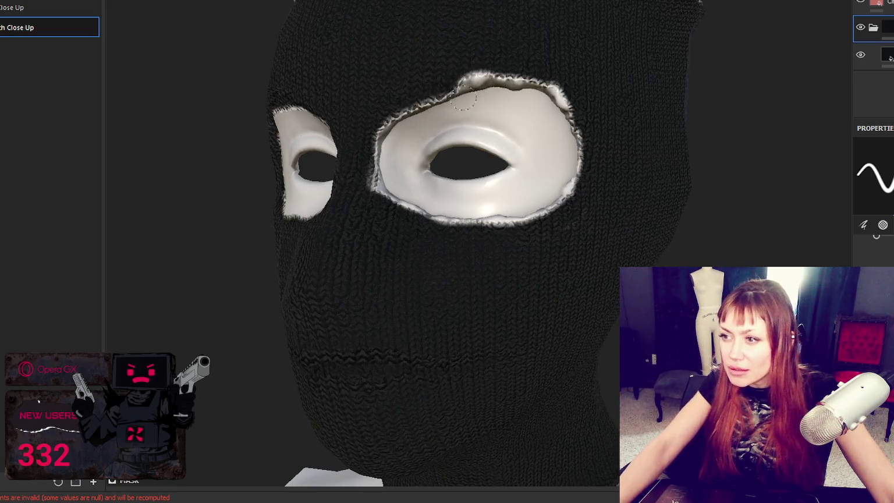
pyautogui.moveTo(567, 173); pyautogui.dragTo(581, 163)
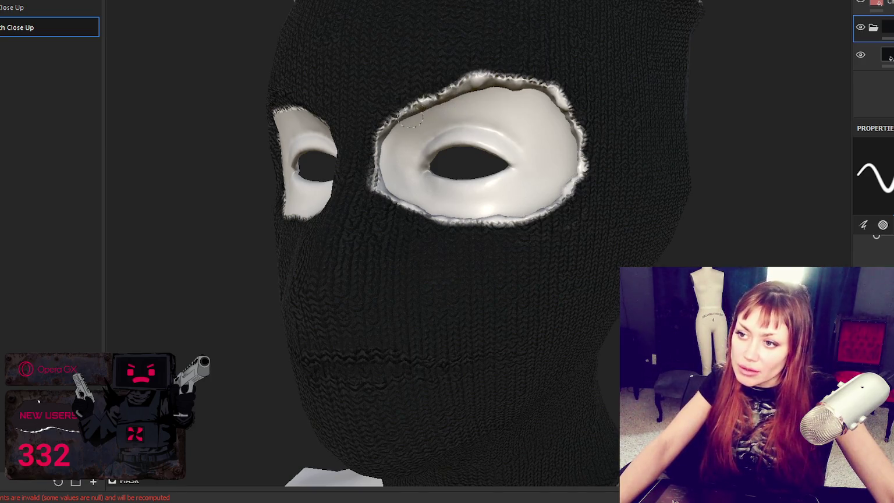
# Trim knit around the other eye hole's lower, left and upper-left edges.
pyautogui.keyDown('alt'); pyautogui.moveTo(455, 214); pyautogui.dragTo(638, 191); pyautogui.keyUp('alt')
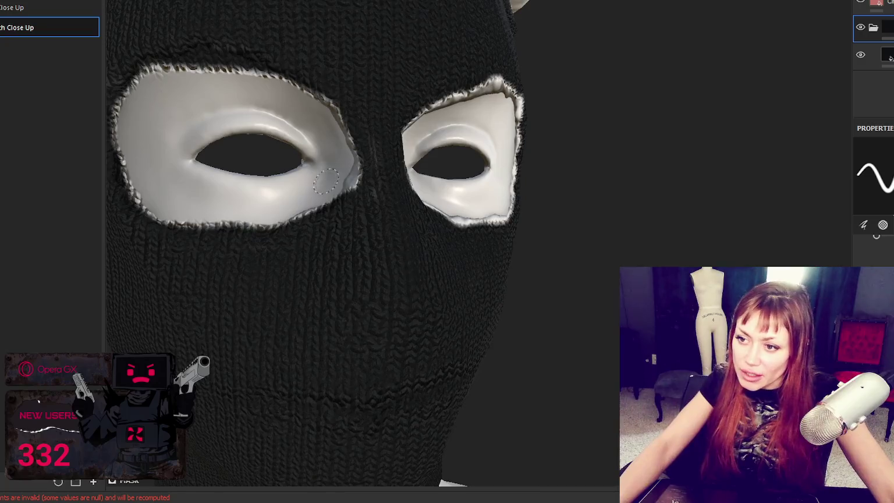
pyautogui.moveTo(343, 183); pyautogui.dragTo(300, 207)
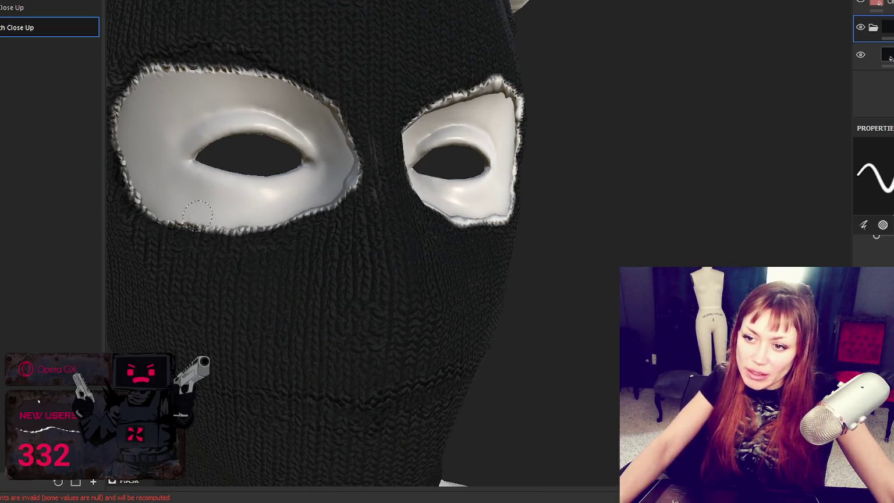
pyautogui.moveTo(217, 220)
pyautogui.mouseDown()
pyautogui.moveTo(166, 226)
pyautogui.moveTo(140, 186)
pyautogui.mouseUp()
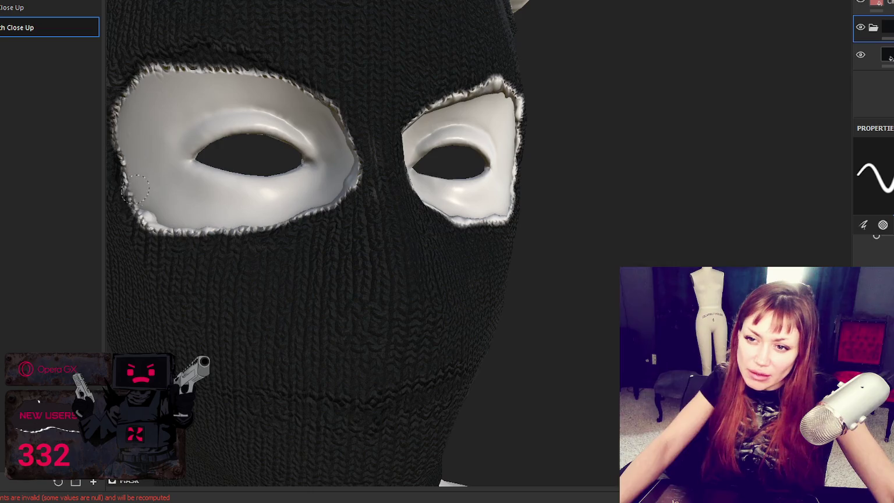
pyautogui.keyDown('alt'); pyautogui.moveTo(138, 194); pyautogui.dragTo(192, 184, button='middle'); pyautogui.keyUp('alt')
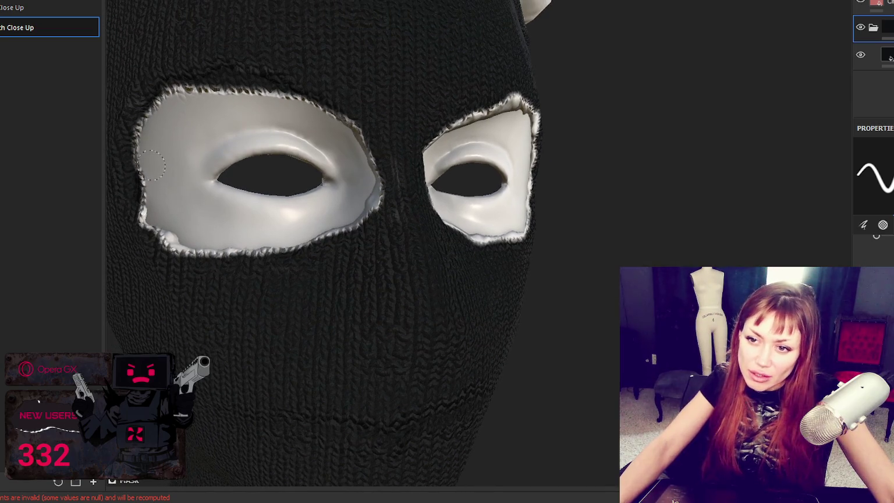
pyautogui.moveTo(143, 177); pyautogui.dragTo(143, 184)
pyautogui.moveTo(148, 128); pyautogui.dragTo(140, 154)
pyautogui.moveTo(153, 121)
pyautogui.mouseDown()
pyautogui.moveTo(155, 87)
pyautogui.moveTo(203, 84)
pyautogui.moveTo(178, 89)
pyautogui.moveTo(174, 80)
pyautogui.moveTo(231, 96)
pyautogui.moveTo(235, 76)
pyautogui.moveTo(344, 111)
pyautogui.moveTo(349, 138)
pyautogui.mouseUp()
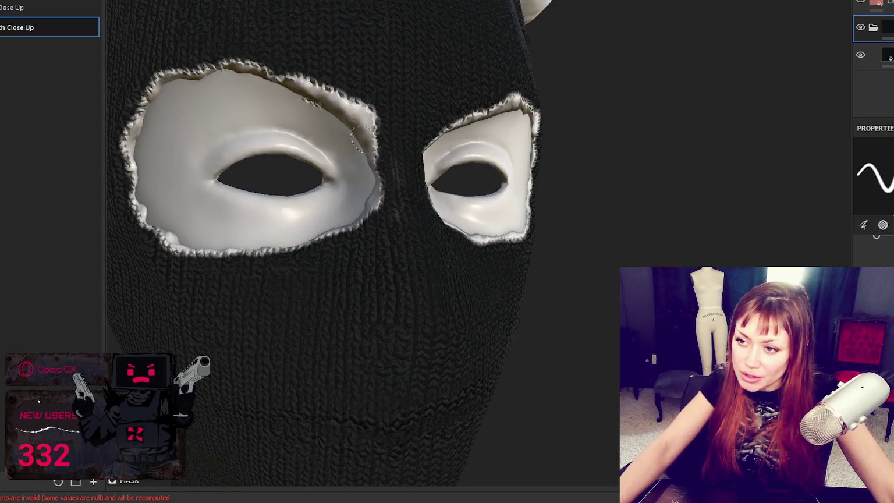
pyautogui.moveTo(369, 201)
pyautogui.keyDown('alt'); pyautogui.mouseDown()
pyautogui.moveTo(382, 180)
pyautogui.moveTo(325, 155)
pyautogui.moveTo(365, 149)
pyautogui.moveTo(490, 175)
pyautogui.mouseUp(); pyautogui.keyUp('alt')
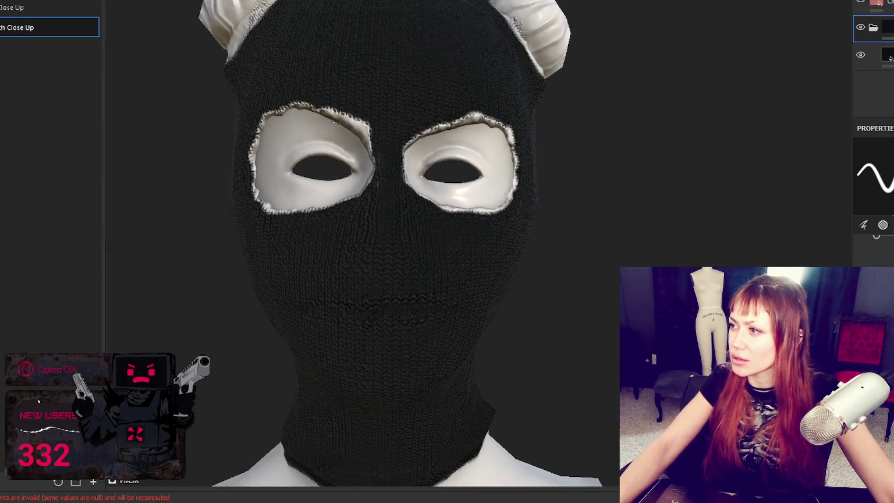
# Add a new paint layer above the black knit and set its paint colour to red.
pyautogui.hotkey('ctrl', 'g')
pyautogui.click(860, 54)
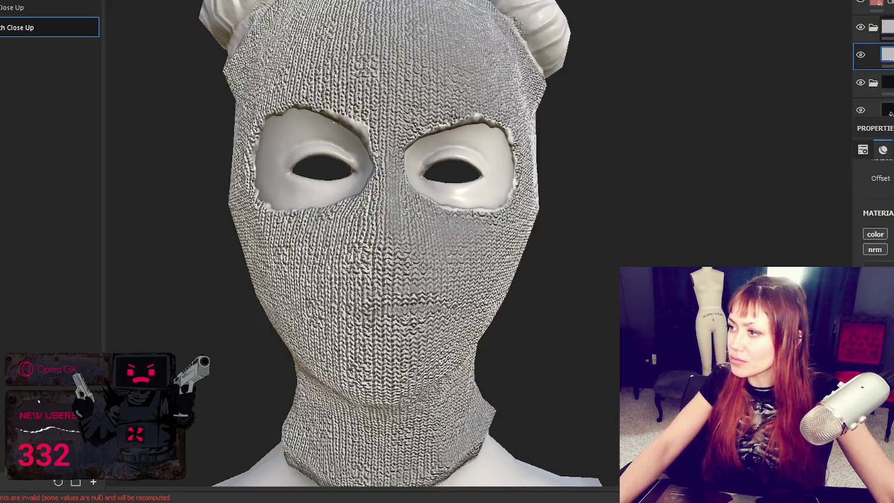
pyautogui.rightClick(873, 27)
pyautogui.click(860, 54)
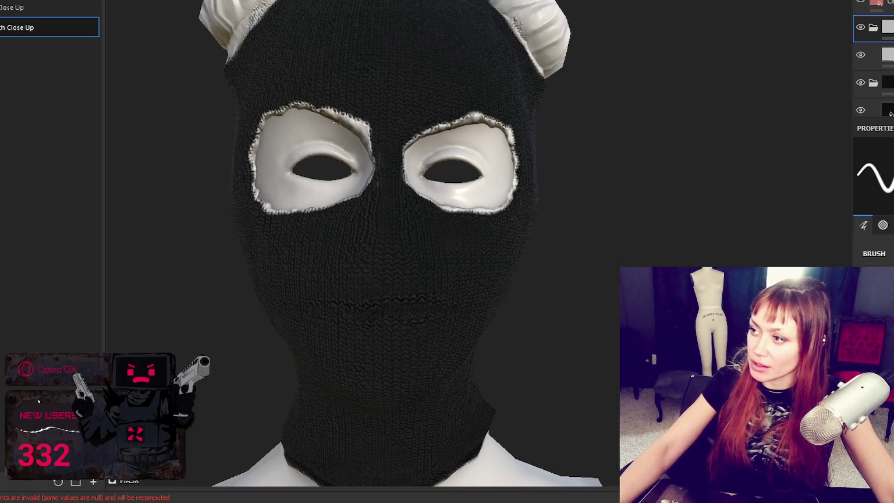
pyautogui.click(873, 55)
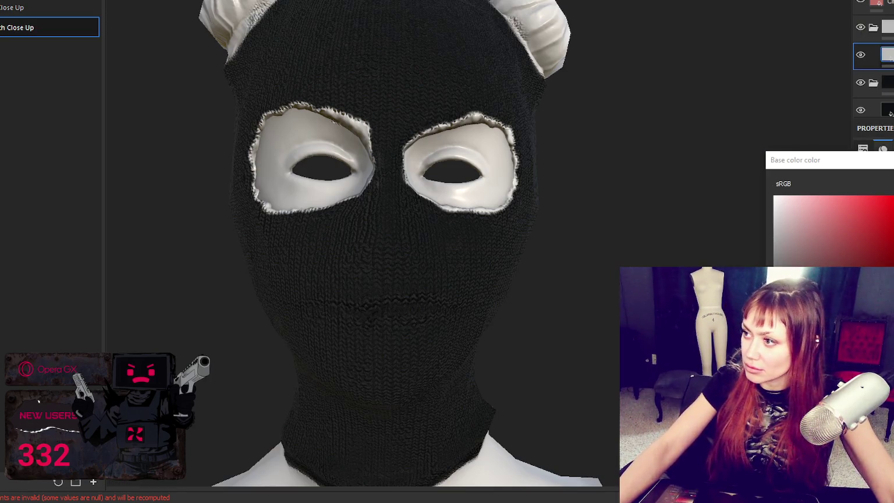
pyautogui.click(872, 28)
# Paint a red band around the left eye's top, inner and bottom rims, cleaning up stray red.
pyautogui.moveTo(358, 114)
pyautogui.mouseDown()
pyautogui.moveTo(309, 101)
pyautogui.moveTo(372, 143)
pyautogui.mouseUp()
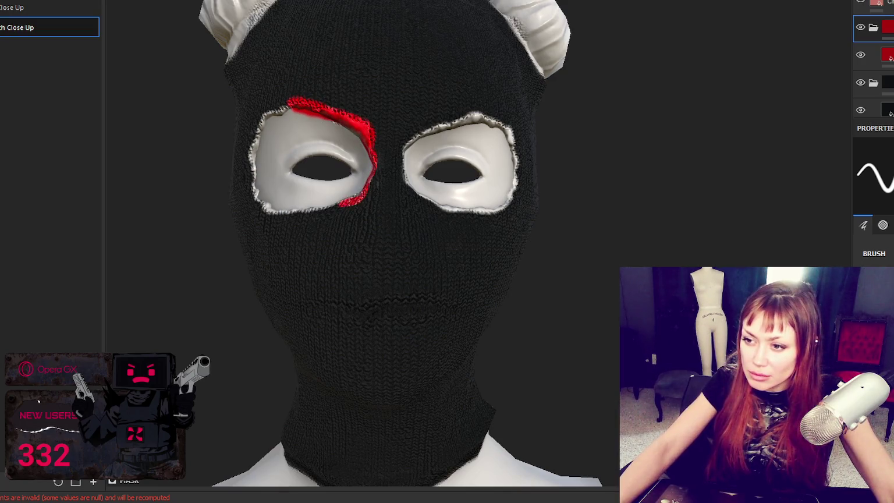
pyautogui.keyDown('alt'); pyautogui.moveTo(419, 175); pyautogui.dragTo(373, 182); pyautogui.keyUp('alt')
pyautogui.moveTo(320, 204)
pyautogui.mouseDown()
pyautogui.moveTo(225, 214)
pyautogui.moveTo(186, 191)
pyautogui.moveTo(170, 150)
pyautogui.moveTo(186, 105)
pyautogui.moveTo(233, 82)
pyautogui.moveTo(268, 82)
pyautogui.mouseUp()
pyautogui.scroll(-1, 873, 245)
pyautogui.scroll(-2, 872, 250)
pyautogui.scroll(2, 442, 212)
pyautogui.keyDown('alt'); pyautogui.moveTo(442, 213); pyautogui.dragTo(409, 182); pyautogui.keyUp('alt')
pyautogui.hotkey('ctrl', 'z')
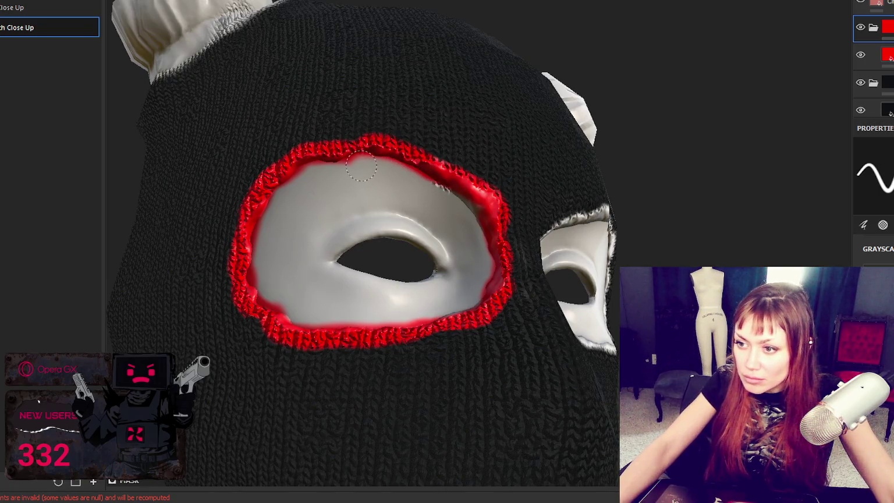
pyautogui.moveTo(323, 173)
pyautogui.mouseDown()
pyautogui.moveTo(380, 316)
pyautogui.moveTo(490, 274)
pyautogui.moveTo(442, 184)
pyautogui.moveTo(358, 161)
pyautogui.mouseUp()
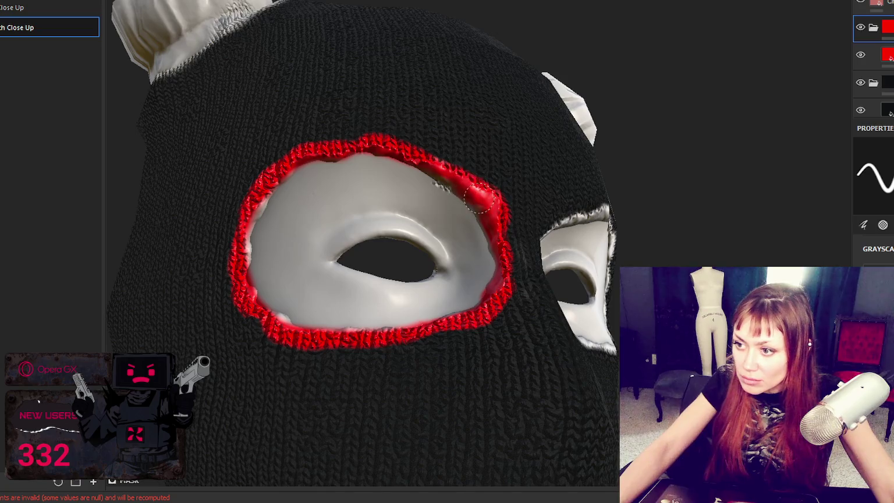
pyautogui.moveTo(264, 215)
pyautogui.mouseDown()
pyautogui.moveTo(234, 256)
pyautogui.moveTo(263, 324)
pyautogui.mouseUp()
pyautogui.moveTo(544, 343)
pyautogui.keyDown('alt'); pyautogui.mouseDown()
pyautogui.moveTo(401, 364)
pyautogui.moveTo(474, 224)
pyautogui.moveTo(576, 195)
pyautogui.moveTo(638, 247)
pyautogui.moveTo(611, 349)
pyautogui.moveTo(501, 349)
pyautogui.moveTo(441, 270)
pyautogui.moveTo(483, 216)
pyautogui.moveTo(593, 183)
pyautogui.moveTo(570, 192)
pyautogui.mouseUp(); pyautogui.keyUp('alt')
# Paint red around the right eye hole's top, lower and outer rims.
pyautogui.moveTo(570, 192); pyautogui.dragTo(663, 259)
pyautogui.moveTo(481, 297); pyautogui.dragTo(465, 321)
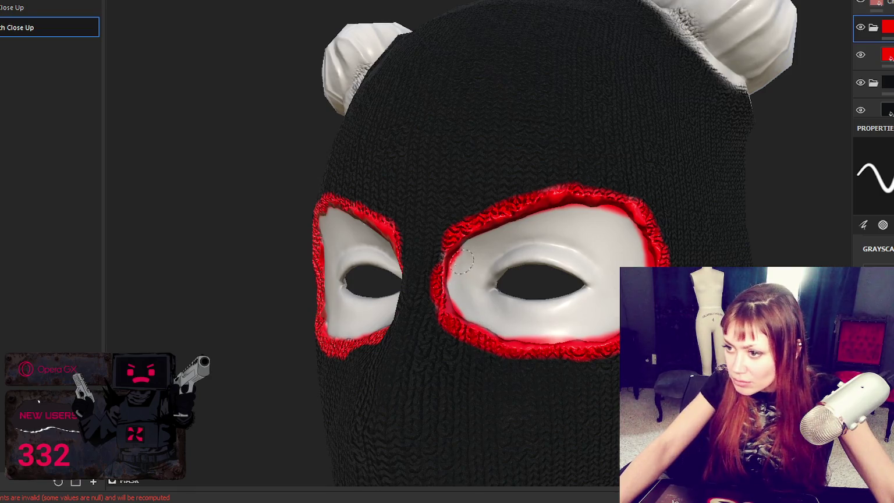
pyautogui.moveTo(525, 326); pyautogui.dragTo(586, 329)
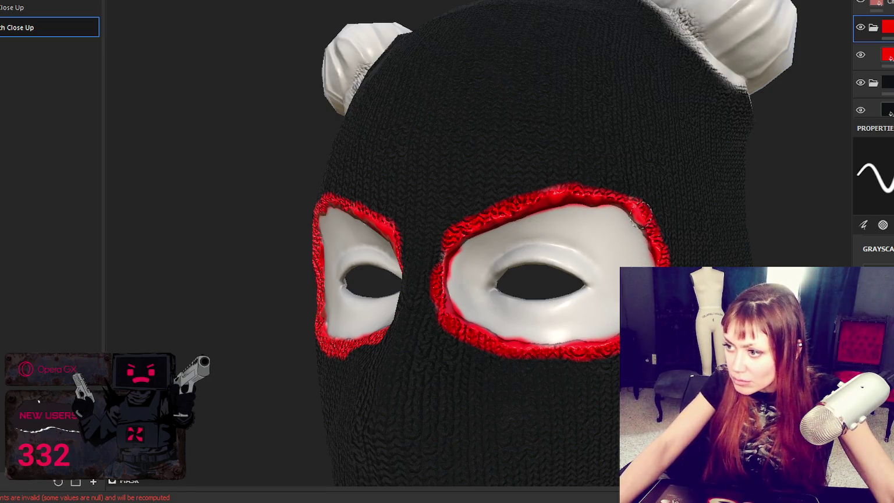
pyautogui.moveTo(628, 206); pyautogui.dragTo(579, 356)
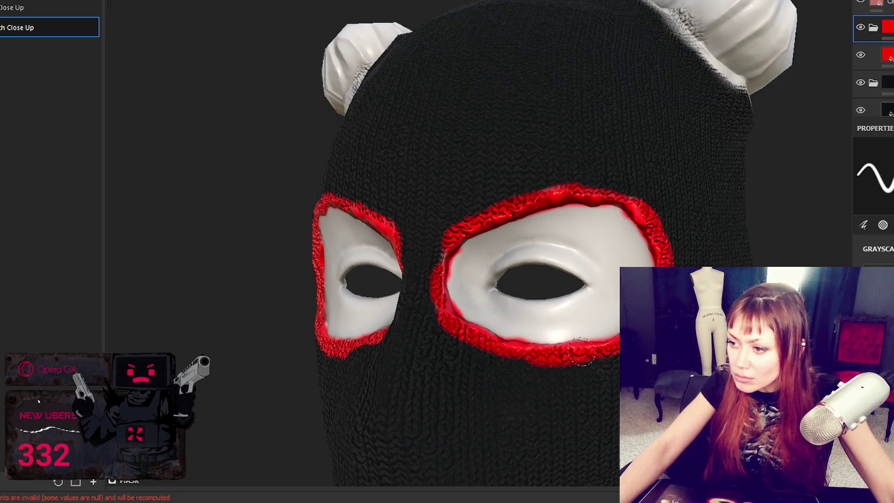
pyautogui.moveTo(608, 185)
pyautogui.keyDown('alt'); pyautogui.mouseDown()
pyautogui.moveTo(797, 233)
pyautogui.moveTo(638, 205)
pyautogui.moveTo(524, 279)
pyautogui.moveTo(442, 355)
pyautogui.mouseUp(); pyautogui.keyUp('alt')
# With the knit layer hidden, thicken the red band around both eye holes, then show the knit again.
pyautogui.click(859, 109)
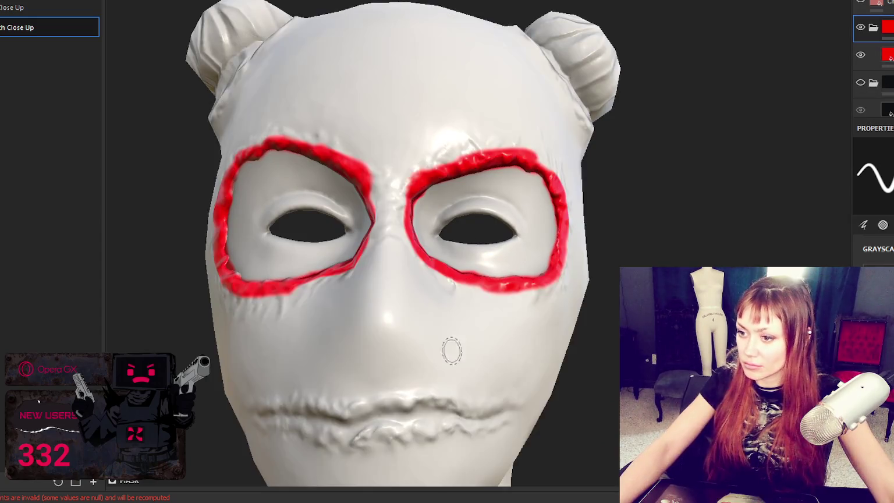
pyautogui.keyDown('alt'); pyautogui.moveTo(268, 278); pyautogui.dragTo(327, 310); pyautogui.keyUp('alt')
pyautogui.moveTo(269, 298)
pyautogui.keyDown('alt'); pyautogui.mouseDown()
pyautogui.moveTo(197, 291)
pyautogui.moveTo(175, 152)
pyautogui.moveTo(285, 128)
pyautogui.mouseUp(); pyautogui.keyUp('alt')
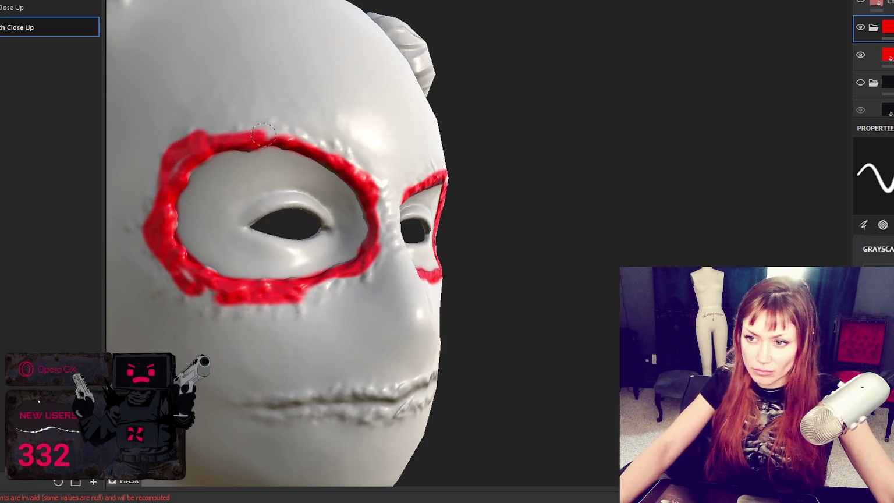
pyautogui.moveTo(177, 160)
pyautogui.mouseDown()
pyautogui.moveTo(186, 278)
pyautogui.moveTo(200, 295)
pyautogui.mouseUp()
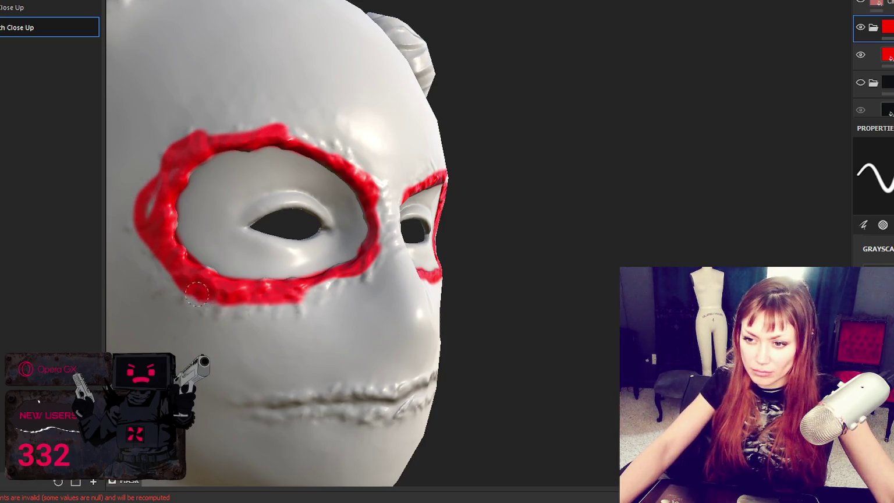
pyautogui.moveTo(147, 234)
pyautogui.mouseDown()
pyautogui.moveTo(262, 306)
pyautogui.moveTo(323, 309)
pyautogui.moveTo(350, 282)
pyautogui.moveTo(317, 218)
pyautogui.moveTo(298, 279)
pyautogui.moveTo(319, 228)
pyautogui.moveTo(343, 291)
pyautogui.moveTo(375, 301)
pyautogui.moveTo(428, 293)
pyautogui.moveTo(436, 263)
pyautogui.mouseUp()
pyautogui.moveTo(317, 218)
pyautogui.mouseDown()
pyautogui.moveTo(349, 214)
pyautogui.moveTo(402, 175)
pyautogui.moveTo(454, 189)
pyautogui.moveTo(419, 177)
pyautogui.moveTo(428, 154)
pyautogui.moveTo(480, 221)
pyautogui.moveTo(466, 192)
pyautogui.mouseUp()
pyautogui.moveTo(392, 166); pyautogui.dragTo(447, 177)
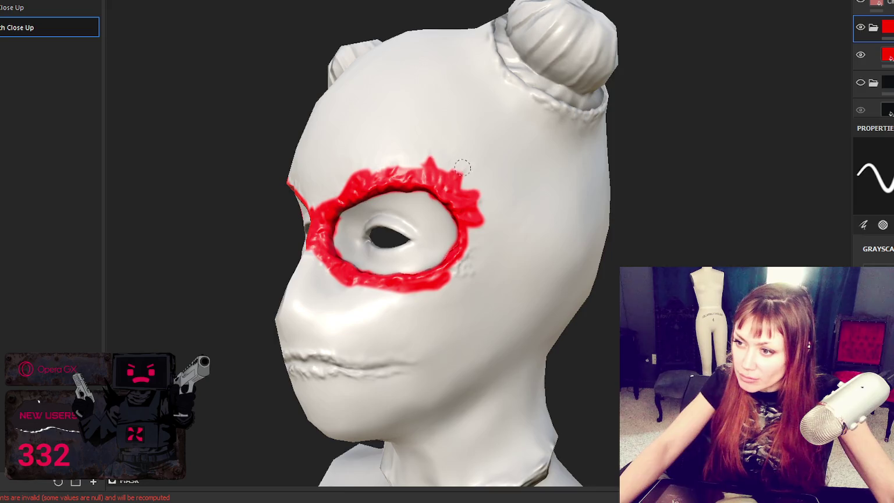
pyautogui.moveTo(447, 295)
pyautogui.keyDown('alt'); pyautogui.mouseDown()
pyautogui.moveTo(522, 274)
pyautogui.moveTo(452, 304)
pyautogui.moveTo(384, 319)
pyautogui.mouseUp(); pyautogui.keyUp('alt')
pyautogui.keyDown('alt'); pyautogui.moveTo(414, 293); pyautogui.dragTo(892, 169); pyautogui.keyUp('alt')
pyautogui.click(860, 109)
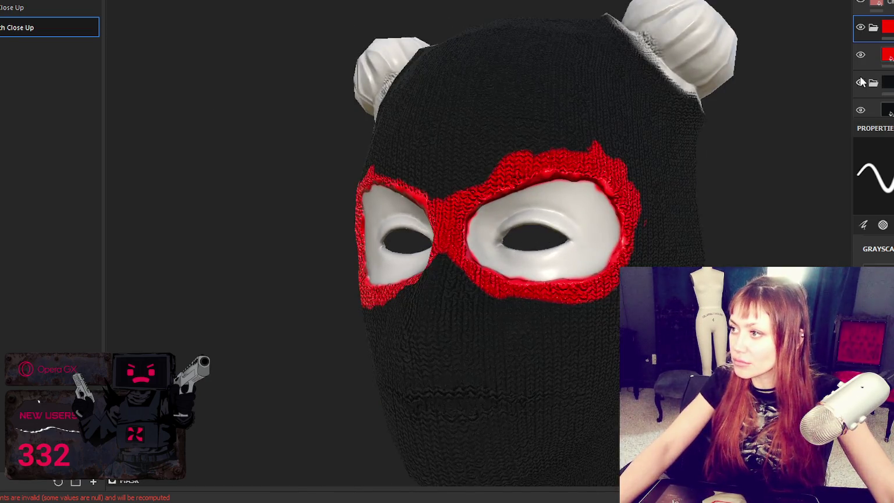
# Add a light-blue knit material fill layer masked to the red eye band.
pyautogui.click(879, 56)
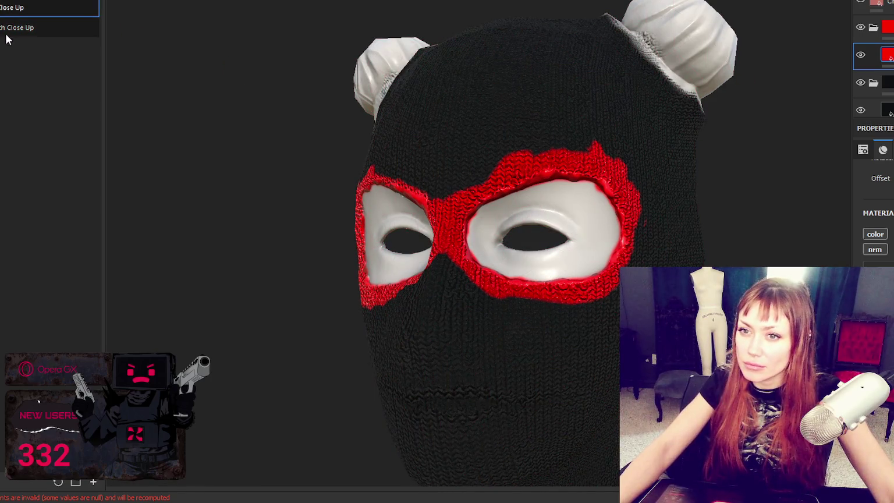
pyautogui.press('4')
pyautogui.hotkey('ctrl', 'v')
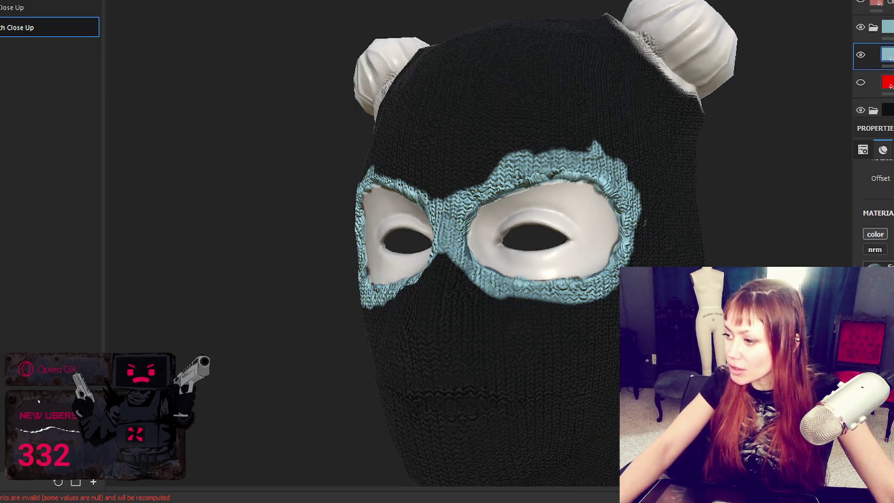
pyautogui.scroll(-1, 872, 58)
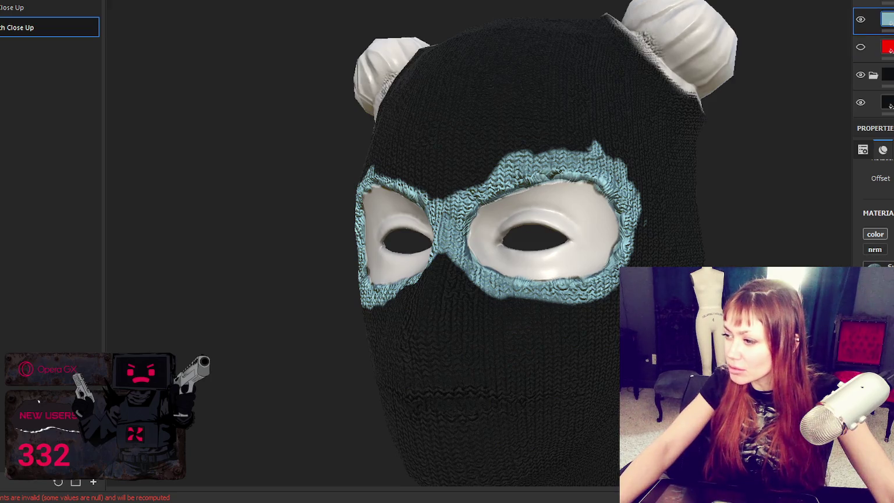
pyautogui.scroll(3, 873, 222)
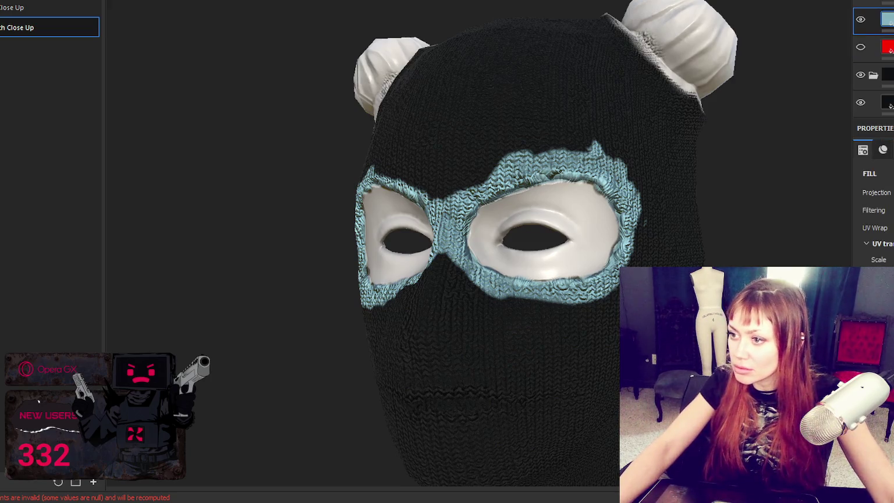
# View the knit eye band from the front, then bring up its Yarn Color setting.
pyautogui.press('Tab')
pyautogui.keyDown('alt'); pyautogui.moveTo(677, 228); pyautogui.dragTo(742, 235); pyautogui.keyUp('alt')
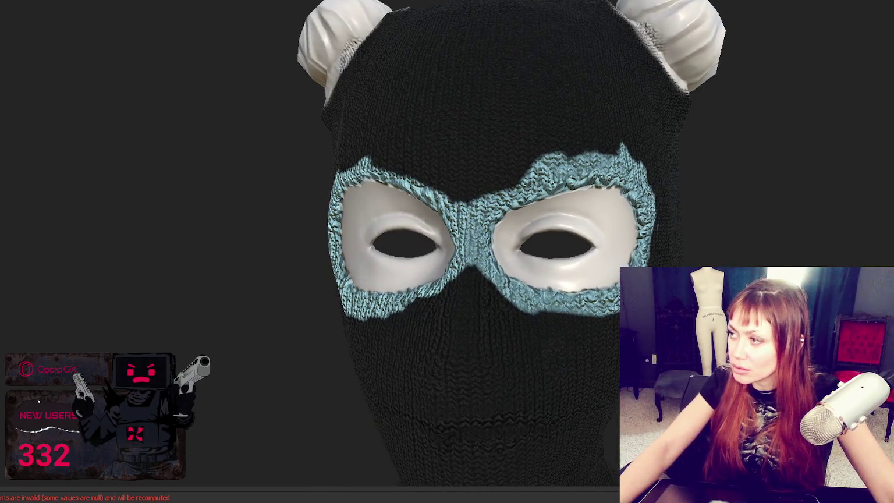
pyautogui.press('Tab')
pyautogui.press('Tab')
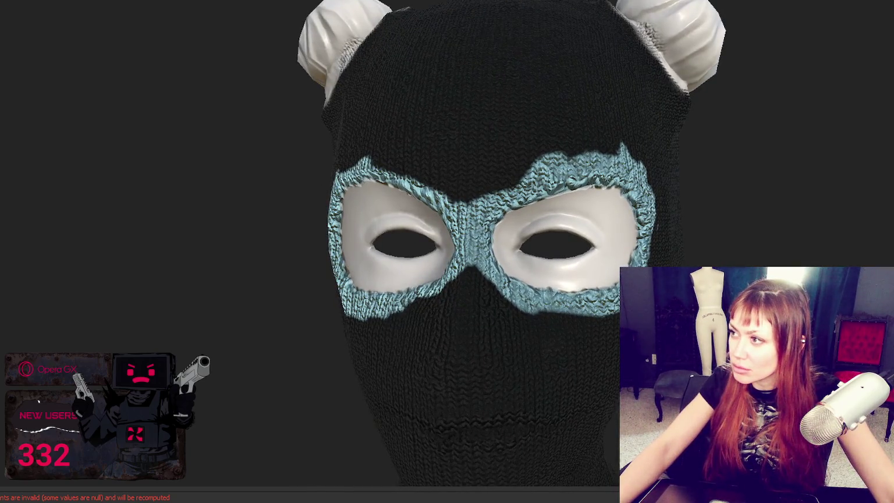
pyautogui.press('Tab')
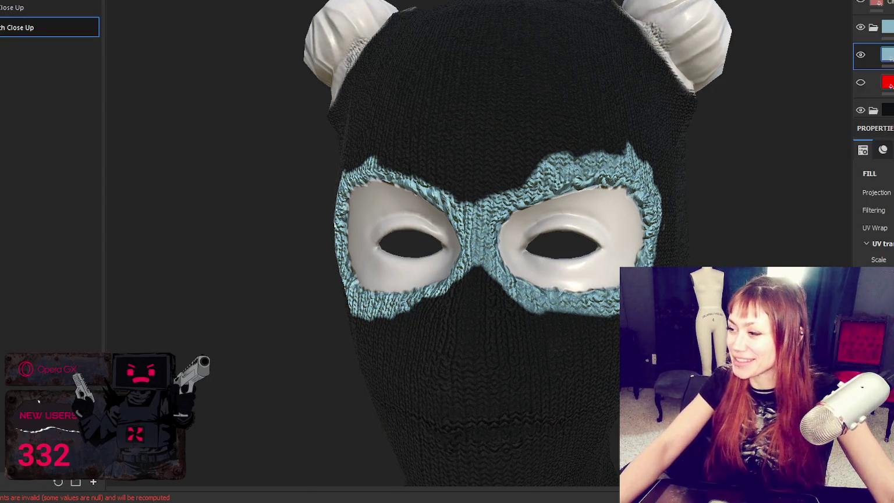
pyautogui.scroll(-5, 873, 215)
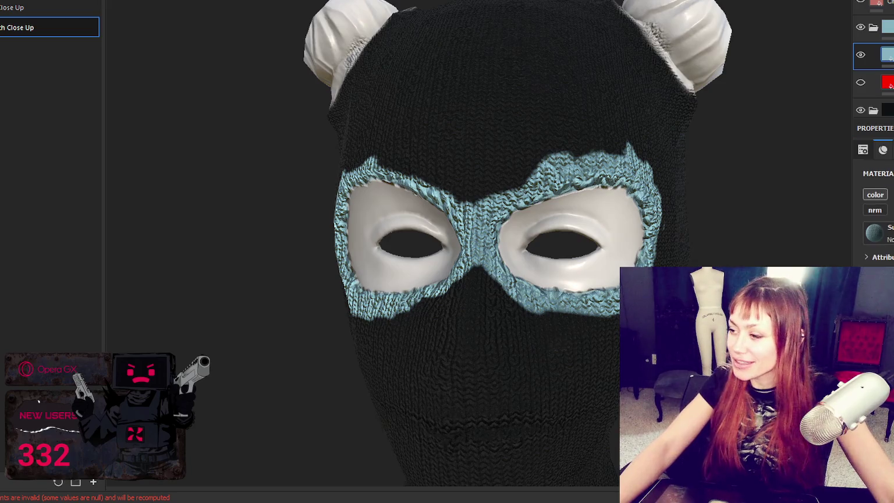
pyautogui.click(884, 176)
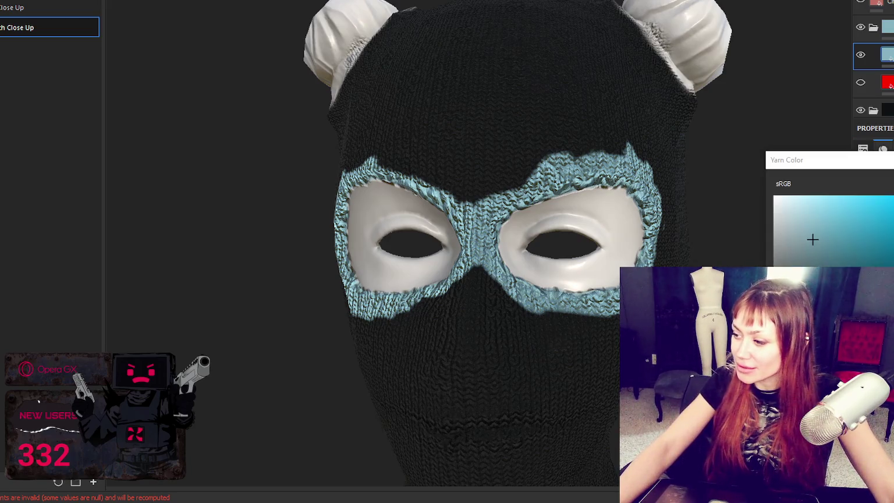
# Set the knit trim's Yarn Color to grey and view the head's right side.
pyautogui.click(775, 263)
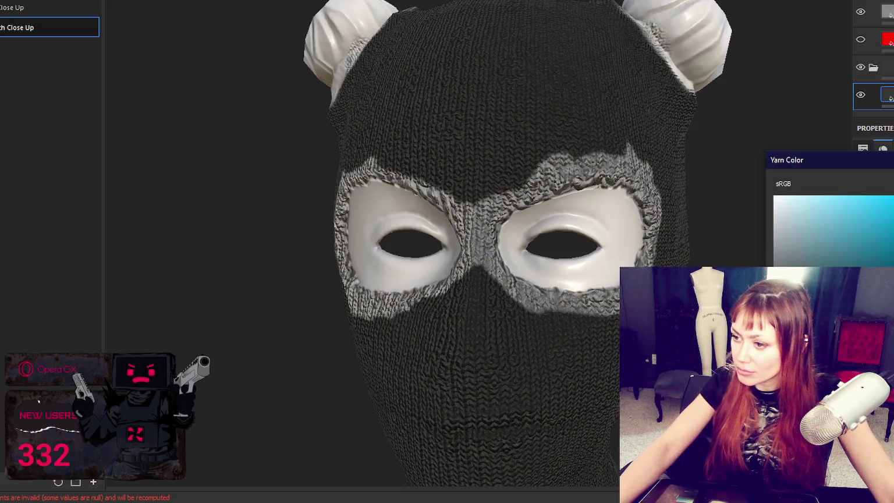
pyautogui.scroll(-3, 500, 250)
pyautogui.keyDown('alt'); pyautogui.moveTo(686, 200); pyautogui.dragTo(669, 201); pyautogui.keyUp('alt')
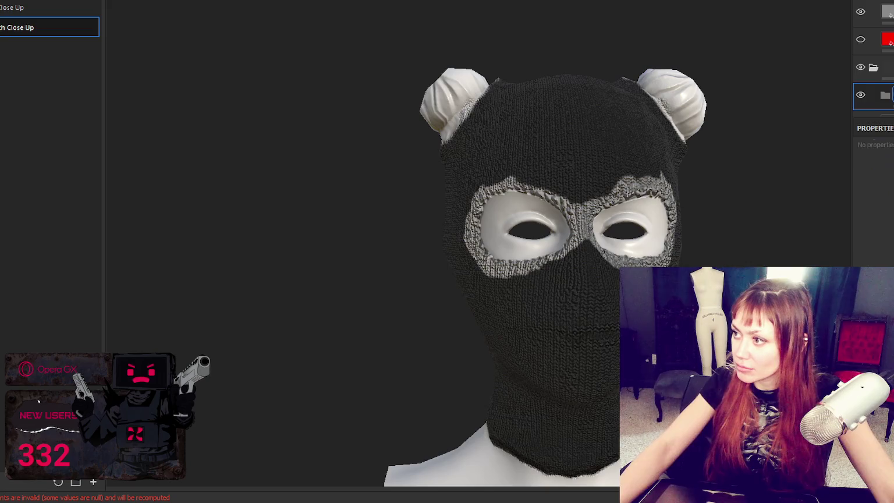
pyautogui.hotkey('ctrl', 'g')
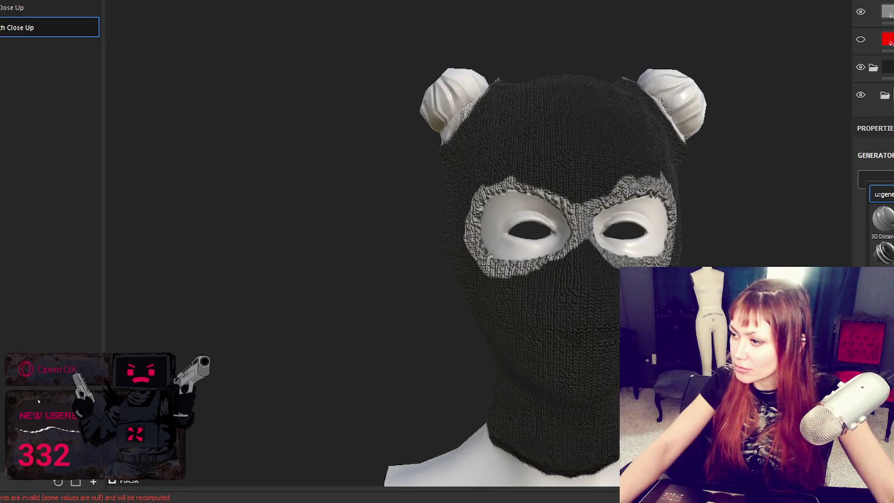
# Add a Dirt generator to the knit layer and zoom in on the grime.
pyautogui.click(876, 180)
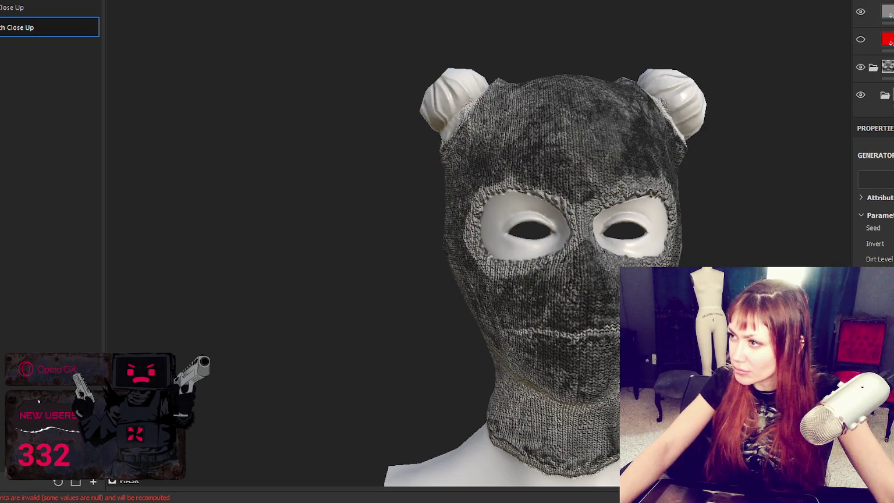
pyautogui.scroll(2, 720, 223)
pyautogui.scroll(2, 728, 213)
pyautogui.scroll(2, 734, 219)
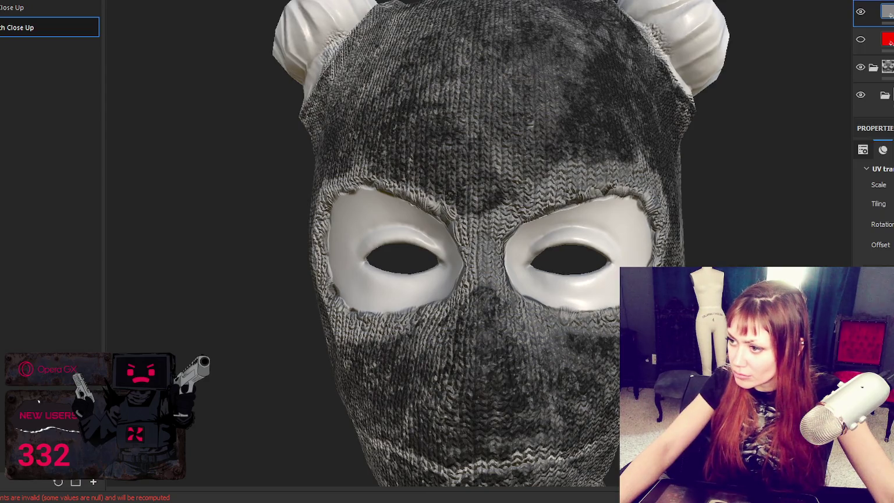
# Inspect the knit balaclava from several angles and check the fill layer's projection settings.
pyautogui.scroll(-3, 750, 239)
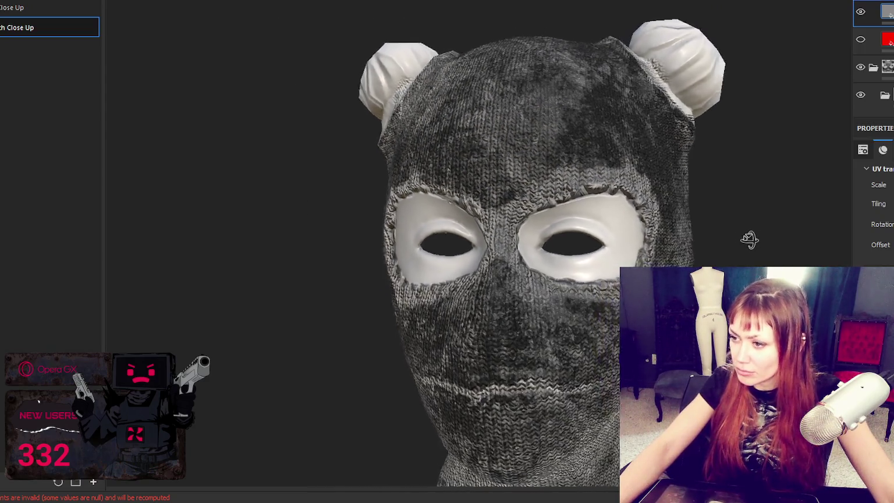
pyautogui.keyDown('alt'); pyautogui.moveTo(749, 239); pyautogui.dragTo(722, 233); pyautogui.keyUp('alt')
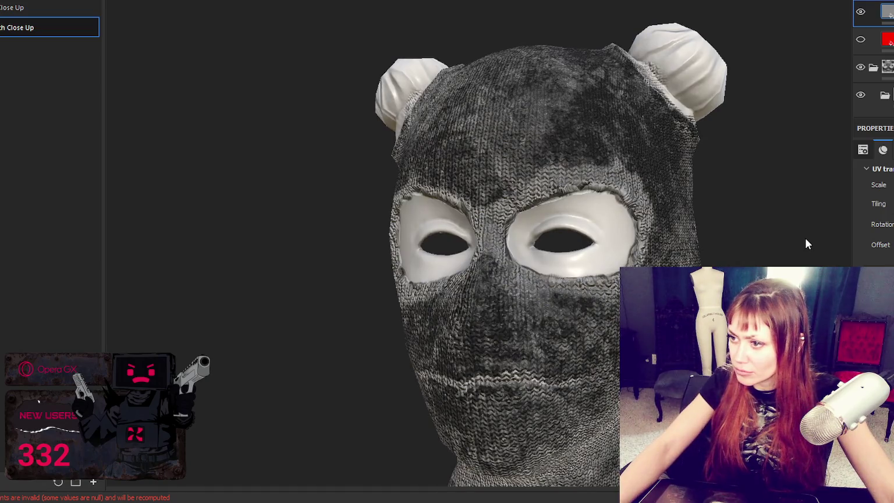
pyautogui.scroll(2, 807, 240)
pyautogui.keyDown('alt'); pyautogui.moveTo(807, 239); pyautogui.dragTo(847, 253); pyautogui.keyUp('alt')
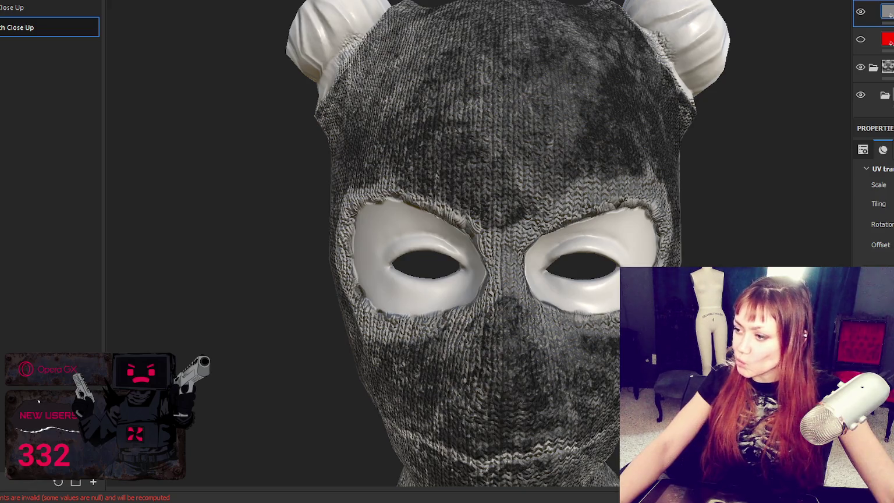
pyautogui.scroll(-2, 872, 221)
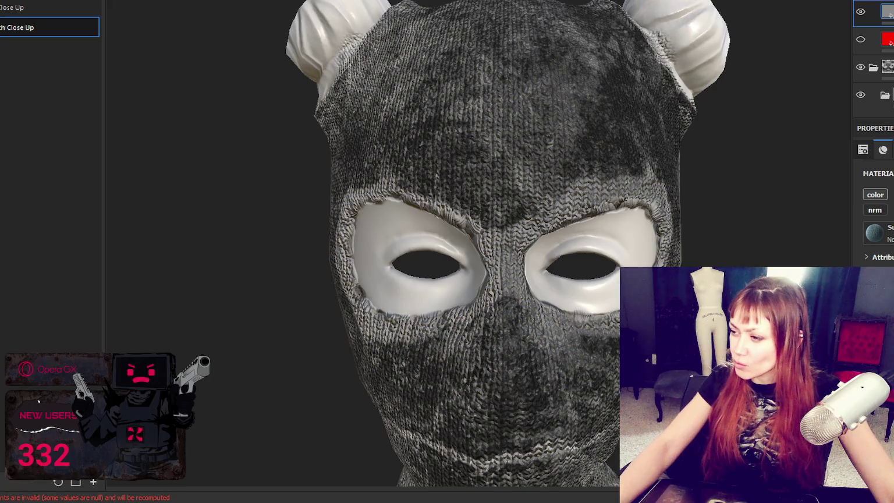
pyautogui.click(862, 150)
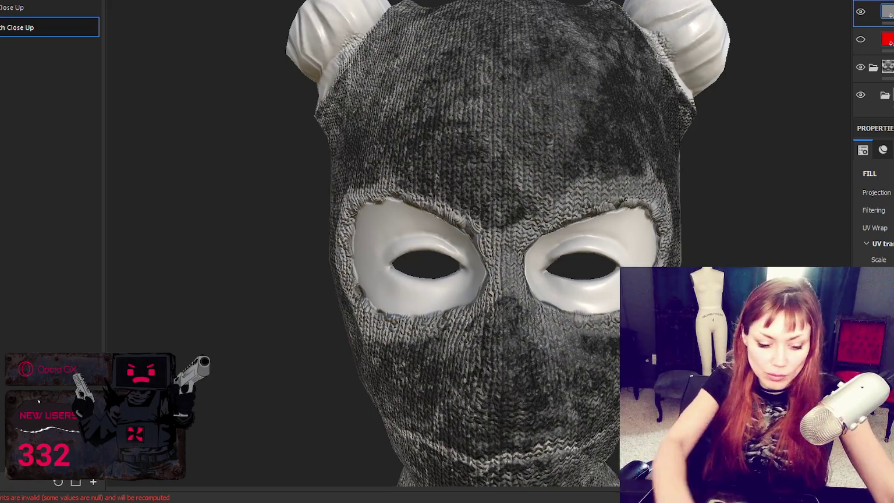
pyautogui.press('Tab')
pyautogui.press('Tab')
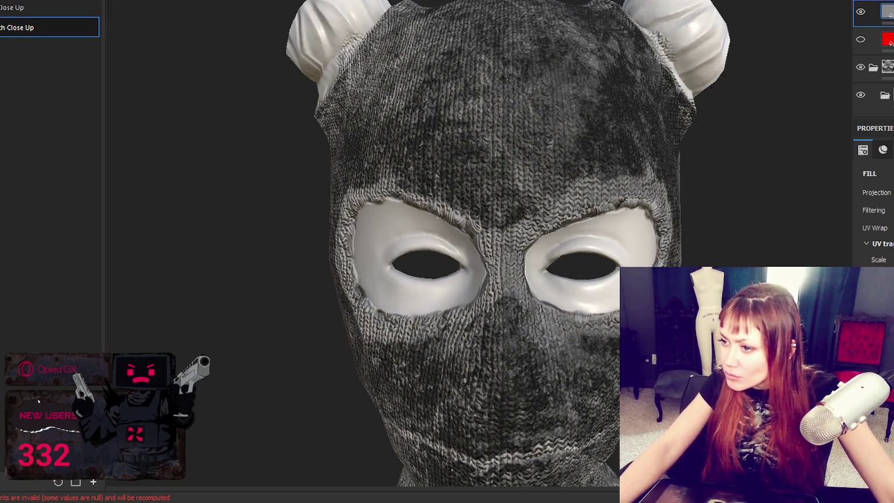
pyautogui.keyDown('alt'); pyautogui.moveTo(698, 169); pyautogui.dragTo(839, 168); pyautogui.keyUp('alt')
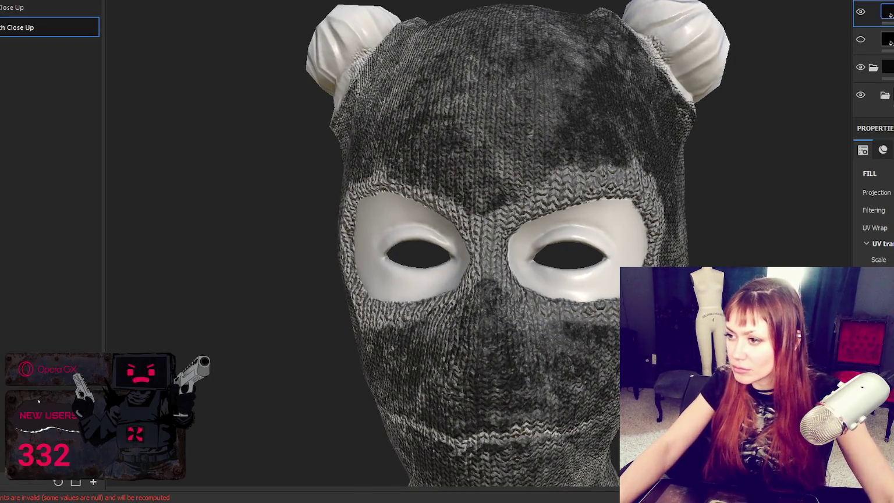
pyautogui.moveTo(871, 227)
pyautogui.keyDown('alt'); pyautogui.mouseDown()
pyautogui.moveTo(789, 232)
pyautogui.moveTo(762, 204)
pyautogui.moveTo(724, 199)
pyautogui.moveTo(754, 196)
pyautogui.moveTo(652, 208)
pyautogui.moveTo(719, 216)
pyautogui.mouseUp(); pyautogui.keyUp('alt')
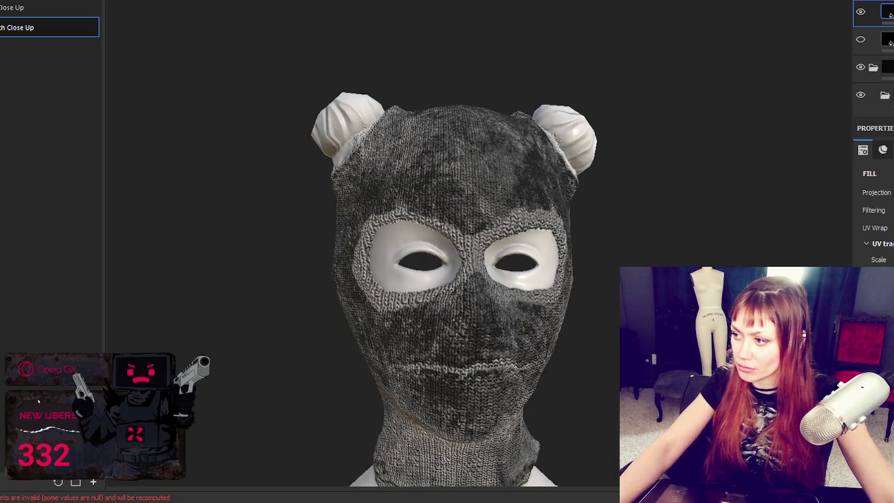
pyautogui.keyDown('alt'); pyautogui.moveTo(719, 216); pyautogui.dragTo(768, 253); pyautogui.keyUp('alt')
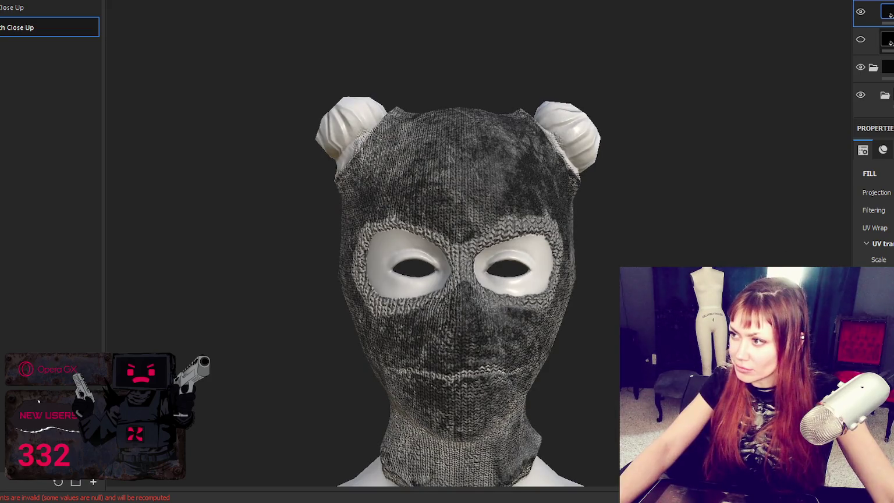
# Select the layer's grayscale filter effect for editing.
pyautogui.click(887, 40)
pyautogui.scroll(2, 547, 282)
pyautogui.scroll(2, 547, 282)
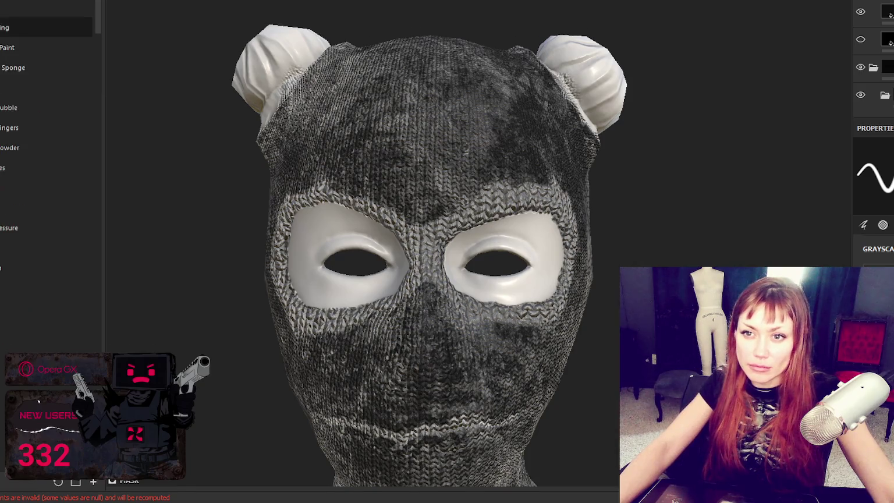
# Pick a brush preset and paint a dark stroke over the balaclava's mouth area.
pyautogui.click(35, 27)
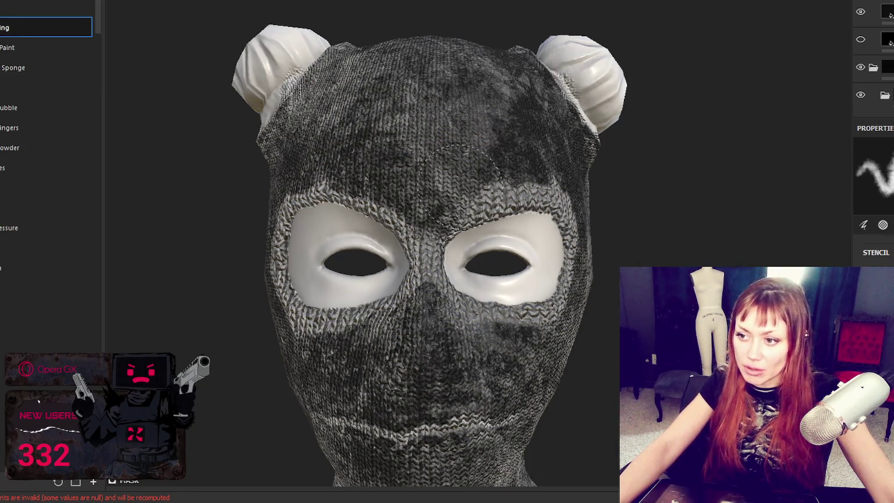
pyautogui.keyDown('alt'); pyautogui.moveTo(550, 166); pyautogui.dragTo(614, 213); pyautogui.keyUp('alt')
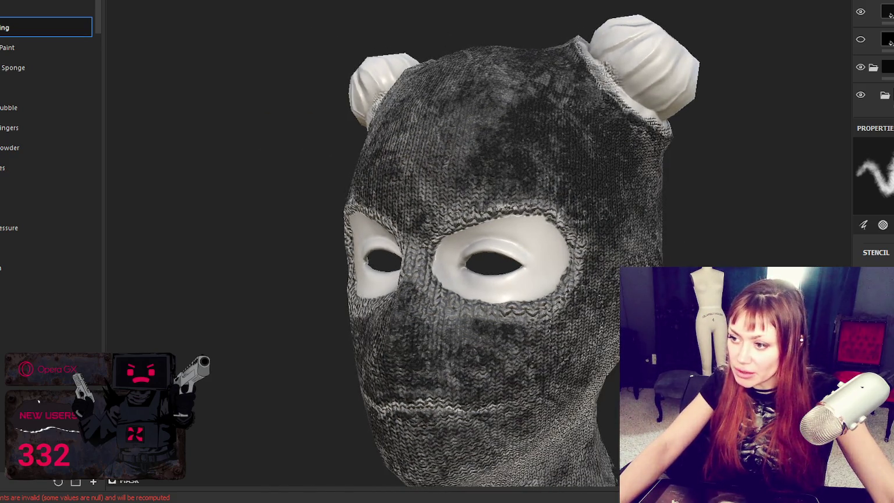
pyautogui.keyDown('alt'); pyautogui.moveTo(419, 330); pyautogui.dragTo(402, 320); pyautogui.keyUp('alt')
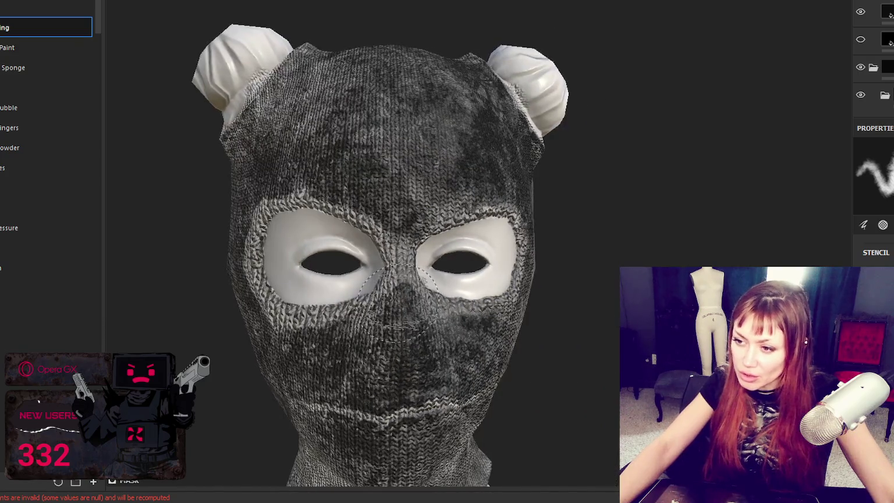
pyautogui.keyDown('alt'); pyautogui.moveTo(360, 343); pyautogui.dragTo(294, 349); pyautogui.keyUp('alt')
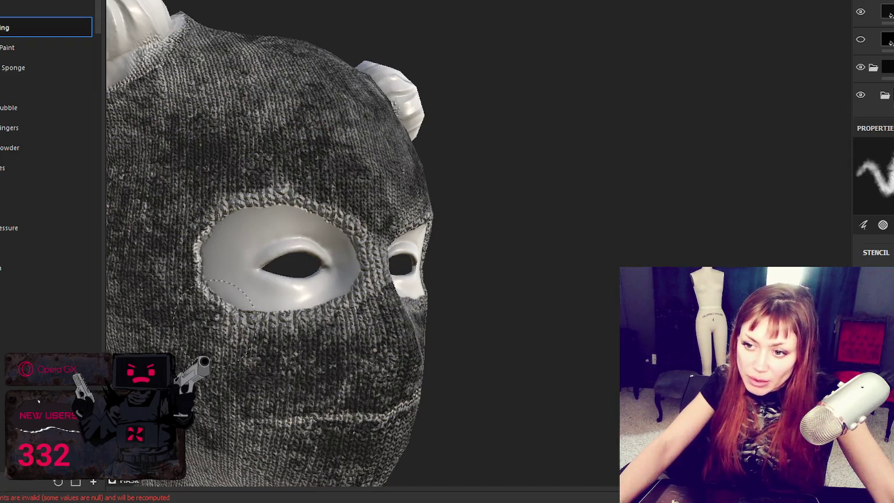
pyautogui.moveTo(389, 348)
pyautogui.keyDown('alt'); pyautogui.mouseDown()
pyautogui.moveTo(572, 309)
pyautogui.moveTo(582, 285)
pyautogui.mouseUp(); pyautogui.keyUp('alt')
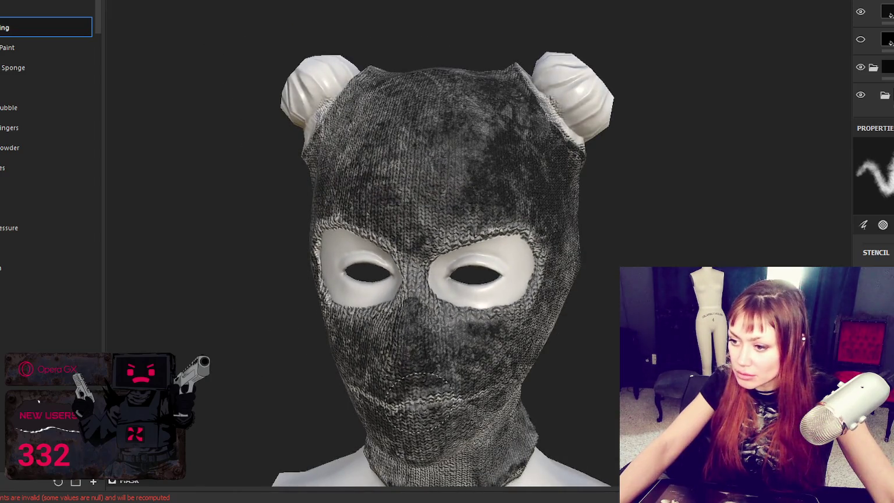
pyautogui.keyDown('alt'); pyautogui.moveTo(417, 401); pyautogui.dragTo(337, 398); pyautogui.keyUp('alt')
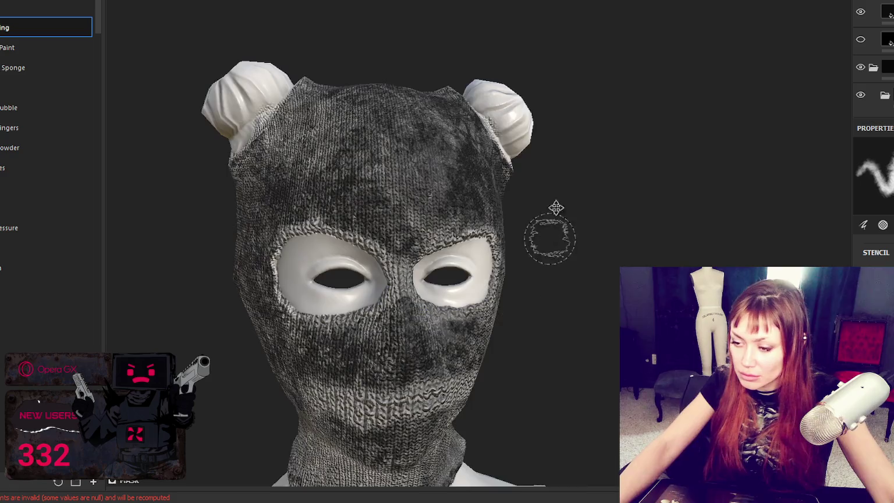
pyautogui.keyDown('alt'); pyautogui.moveTo(549, 238); pyautogui.dragTo(552, 215); pyautogui.keyUp('alt')
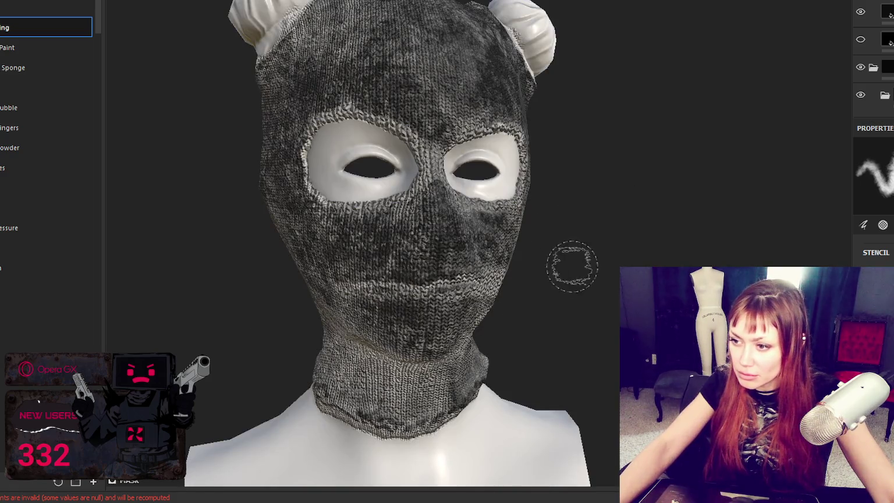
pyautogui.keyDown('alt'); pyautogui.moveTo(571, 265); pyautogui.dragTo(616, 261); pyautogui.keyUp('alt')
pyautogui.moveTo(460, 305); pyautogui.dragTo(526, 287)
pyautogui.moveTo(445, 328)
pyautogui.keyDown('alt'); pyautogui.mouseDown()
pyautogui.moveTo(288, 293)
pyautogui.moveTo(289, 256)
pyautogui.mouseUp(); pyautogui.keyUp('alt')
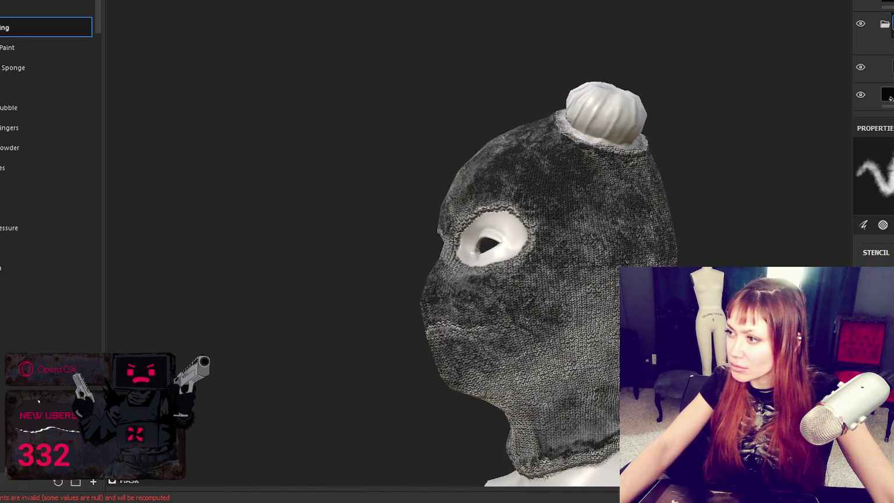
# Select the second layer folder and paint light scribbled wear on the lower cheek.
pyautogui.click(884, 51)
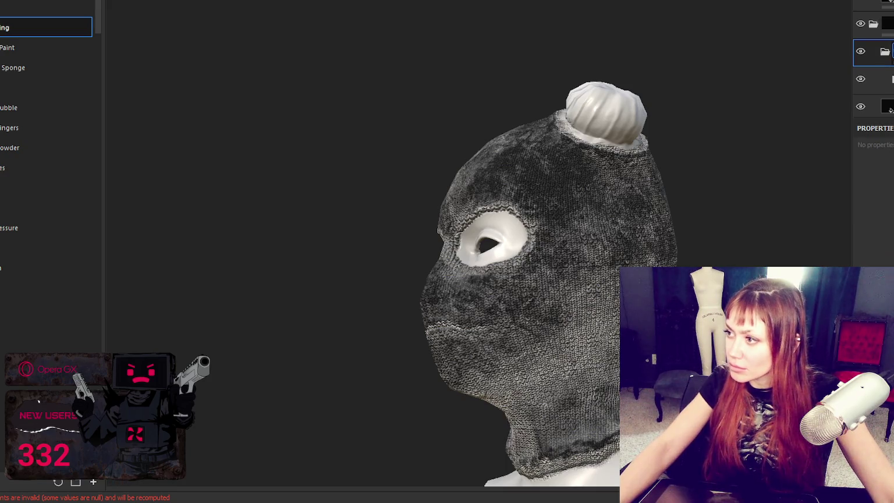
pyautogui.press('1')
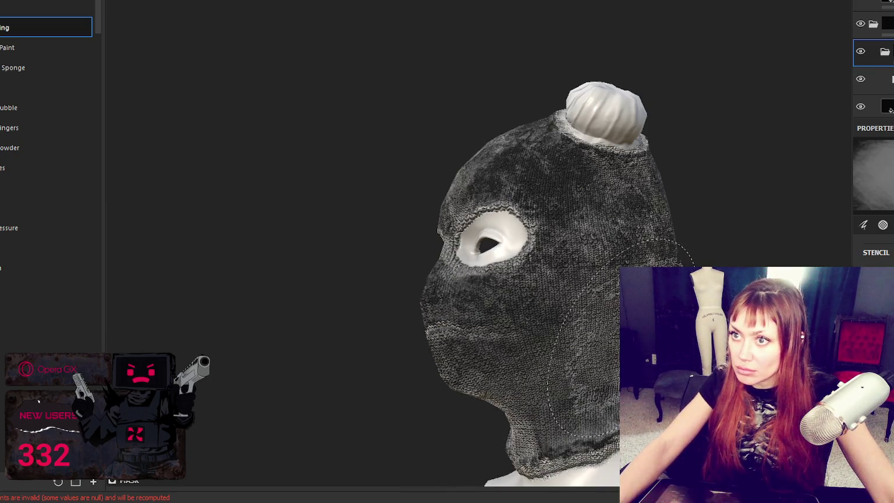
pyautogui.moveTo(554, 349); pyautogui.dragTo(573, 356)
pyautogui.moveTo(607, 281); pyautogui.dragTo(631, 358)
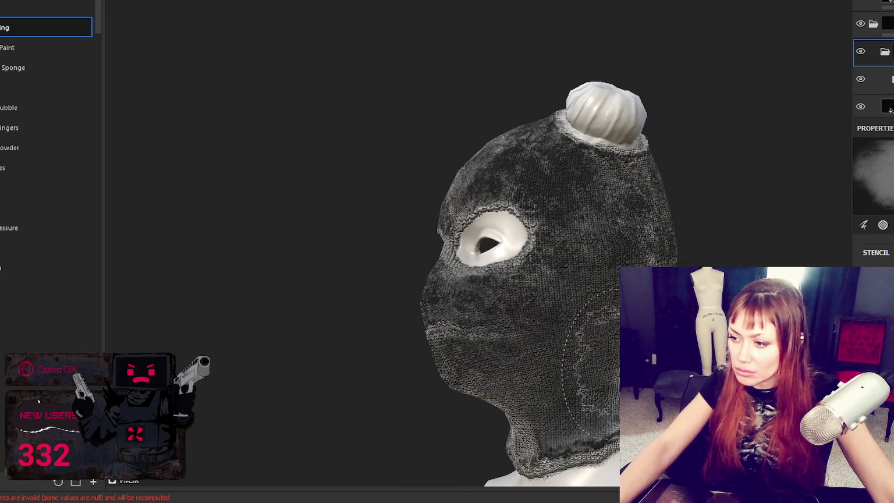
# Orbit around the head to review the cheek wear from both sides and the front.
pyautogui.moveTo(625, 315)
pyautogui.keyDown('alt'); pyautogui.mouseDown()
pyautogui.moveTo(423, 373)
pyautogui.moveTo(512, 378)
pyautogui.moveTo(331, 338)
pyautogui.moveTo(495, 389)
pyautogui.moveTo(302, 326)
pyautogui.moveTo(407, 379)
pyautogui.moveTo(488, 395)
pyautogui.mouseUp(); pyautogui.keyUp('alt')
pyautogui.moveTo(289, 320)
pyautogui.keyDown('alt'); pyautogui.mouseDown()
pyautogui.moveTo(455, 348)
pyautogui.moveTo(279, 397)
pyautogui.mouseUp(); pyautogui.keyUp('alt')
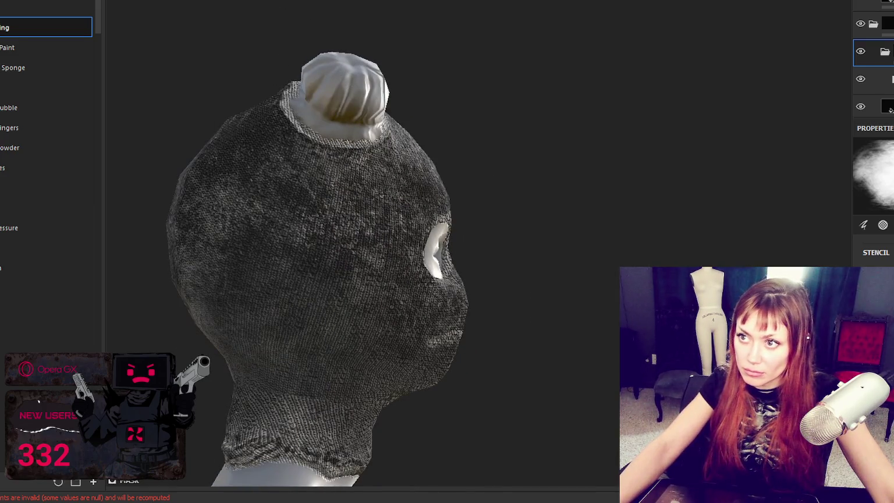
pyautogui.keyDown('alt'); pyautogui.moveTo(502, 373); pyautogui.dragTo(225, 32); pyautogui.keyUp('alt')
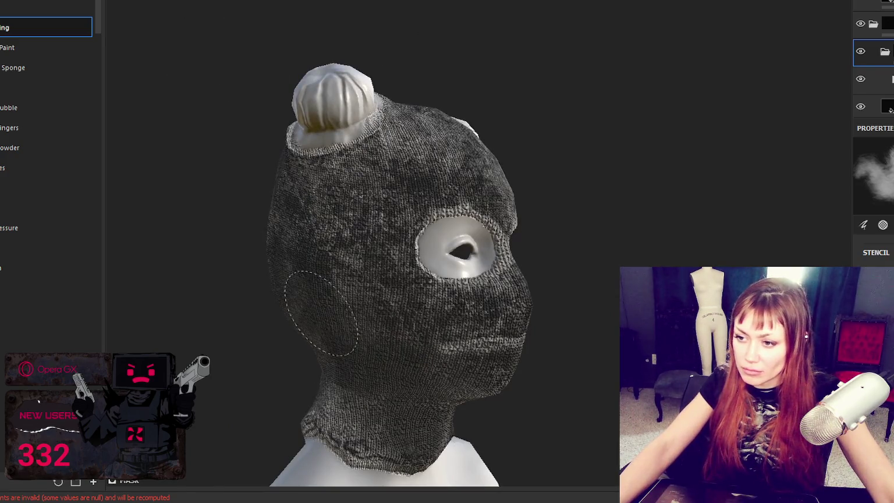
pyautogui.keyDown('alt'); pyautogui.moveTo(378, 314); pyautogui.dragTo(478, 317); pyautogui.keyUp('alt')
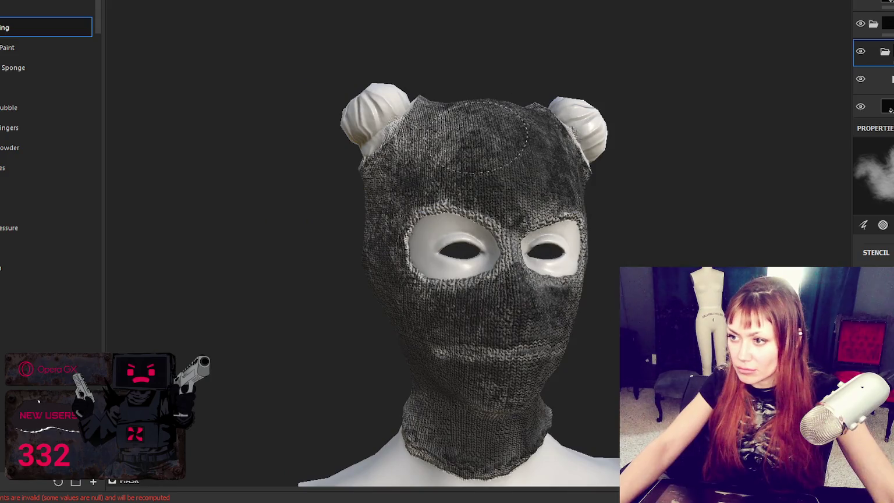
pyautogui.keyDown('alt'); pyautogui.moveTo(339, 200); pyautogui.dragTo(470, 187, button='right'); pyautogui.keyUp('alt')
pyautogui.keyDown('alt'); pyautogui.moveTo(470, 188); pyautogui.dragTo(564, 169, button='middle'); pyautogui.keyUp('alt')
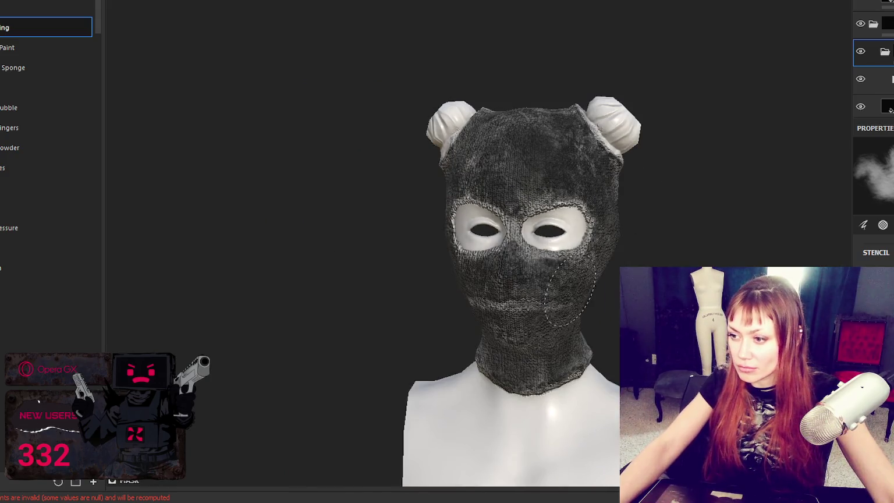
pyautogui.keyDown('alt'); pyautogui.moveTo(570, 291); pyautogui.dragTo(608, 297); pyautogui.keyUp('alt')
pyautogui.keyDown('alt'); pyautogui.moveTo(405, 331); pyautogui.dragTo(442, 326); pyautogui.keyUp('alt')
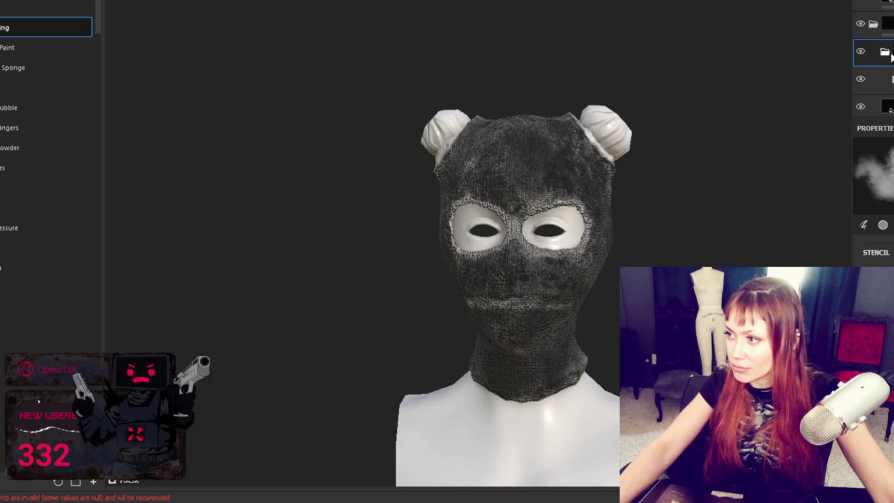
# Switch to another layer, then a different layer folder, while viewing the chin and neck.
pyautogui.click(887, 31)
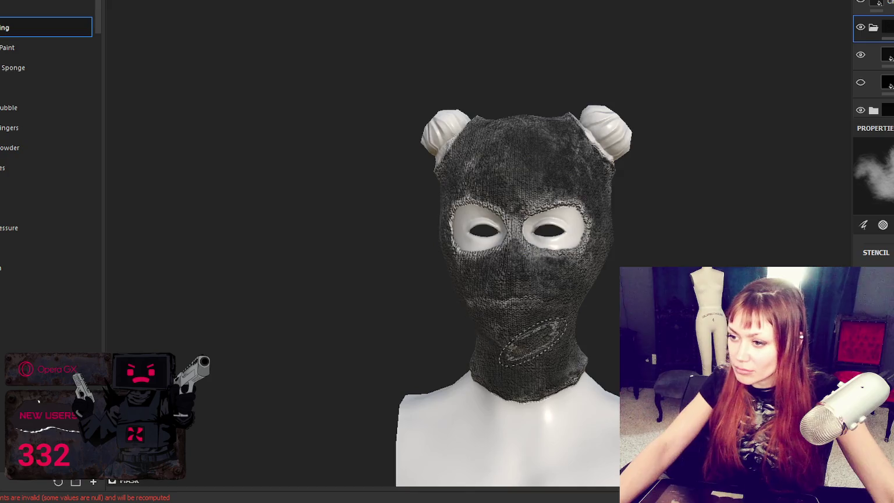
pyautogui.keyDown('alt'); pyautogui.moveTo(532, 342); pyautogui.dragTo(508, 337); pyautogui.keyUp('alt')
pyautogui.keyDown('alt'); pyautogui.moveTo(485, 307); pyautogui.dragTo(503, 358); pyautogui.keyUp('alt')
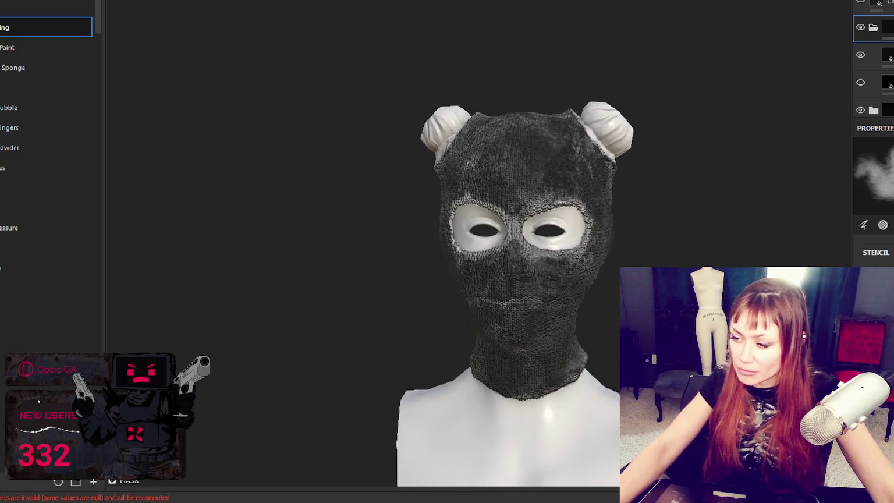
pyautogui.scroll(-1, 872, 58)
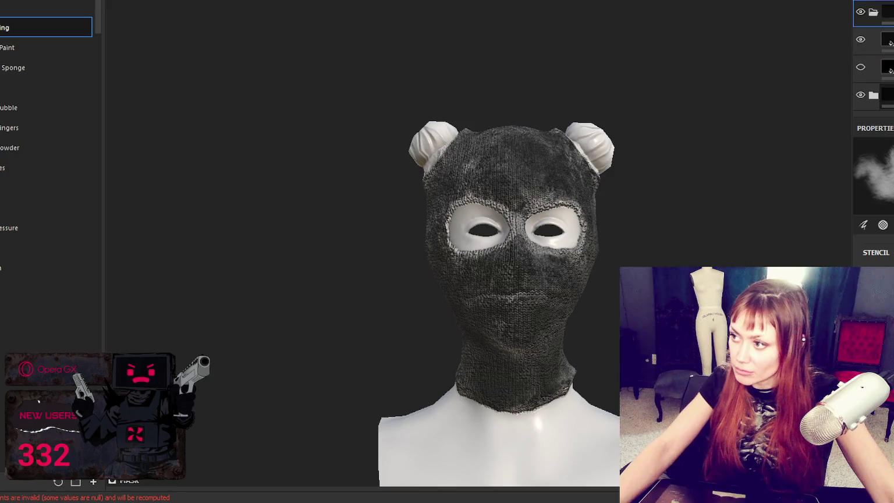
pyautogui.click(880, 98)
pyautogui.scroll(1, 873, 59)
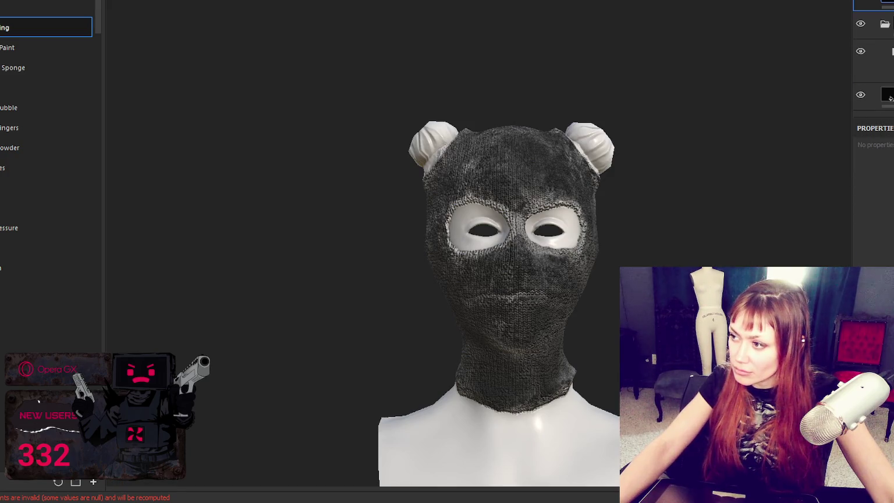
# Select the top layer folder and save the Substance Painter project.
pyautogui.click(872, 25)
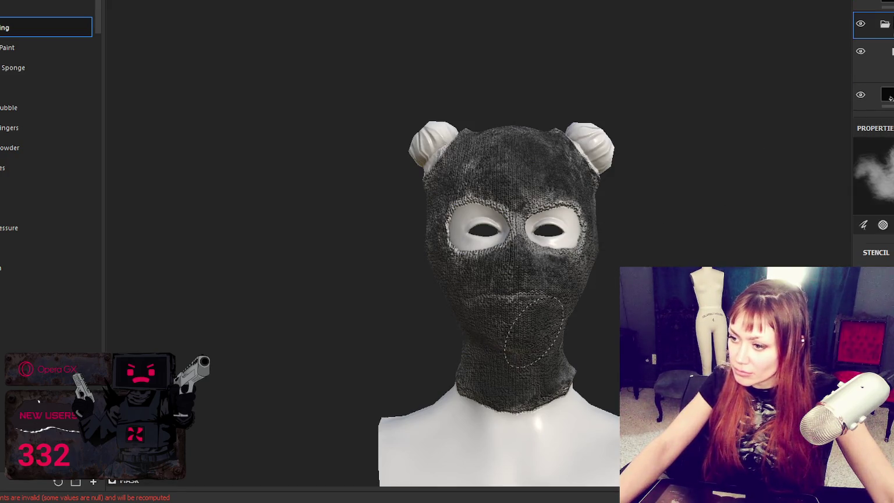
pyautogui.moveTo(503, 331)
pyautogui.keyDown('alt'); pyautogui.mouseDown()
pyautogui.moveTo(471, 347)
pyautogui.moveTo(542, 265)
pyautogui.moveTo(651, 265)
pyautogui.mouseUp(); pyautogui.keyUp('alt')
pyautogui.moveTo(419, 169)
pyautogui.keyDown('alt'); pyautogui.mouseDown()
pyautogui.moveTo(465, 192)
pyautogui.moveTo(345, 309)
pyautogui.moveTo(590, 268)
pyautogui.moveTo(578, 268)
pyautogui.mouseUp(); pyautogui.keyUp('alt')
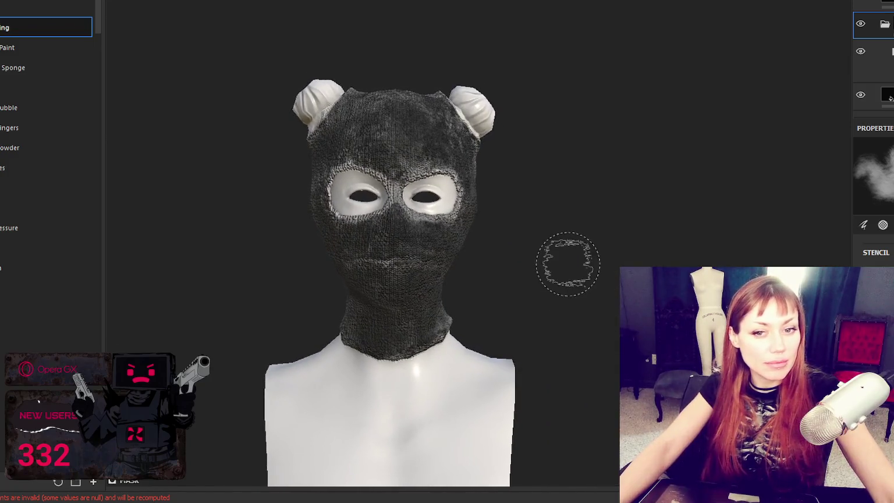
pyautogui.hotkey('ctrl', 's')
pyautogui.press('Escape')
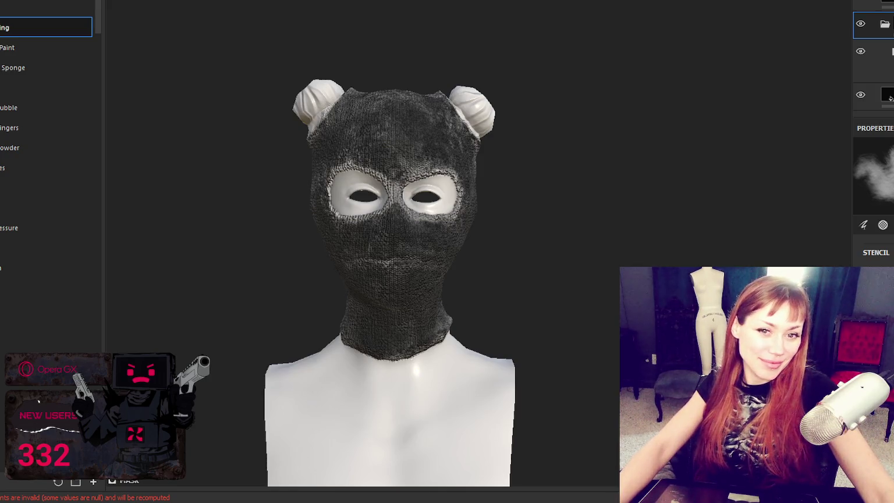
# Frame the whole balaclava bust, then switch back to Maya.
pyautogui.moveTo(384, 250)
pyautogui.keyDown('alt'); pyautogui.mouseDown()
pyautogui.moveTo(200, 255)
pyautogui.moveTo(558, 234)
pyautogui.moveTo(413, 461)
pyautogui.moveTo(474, 229)
pyautogui.moveTo(515, 235)
pyautogui.moveTo(159, 261)
pyautogui.moveTo(598, 228)
pyautogui.moveTo(670, 247)
pyautogui.moveTo(475, 231)
pyautogui.moveTo(511, 236)
pyautogui.mouseUp(); pyautogui.keyUp('alt')
pyautogui.keyDown('alt'); pyautogui.moveTo(511, 235); pyautogui.dragTo(592, 242, button='right'); pyautogui.keyUp('alt')
pyautogui.moveTo(592, 243)
pyautogui.keyDown('alt'); pyautogui.mouseDown()
pyautogui.moveTo(237, 237)
pyautogui.moveTo(492, 252)
pyautogui.mouseUp(); pyautogui.keyUp('alt')
pyautogui.scroll(2, 491, 241)
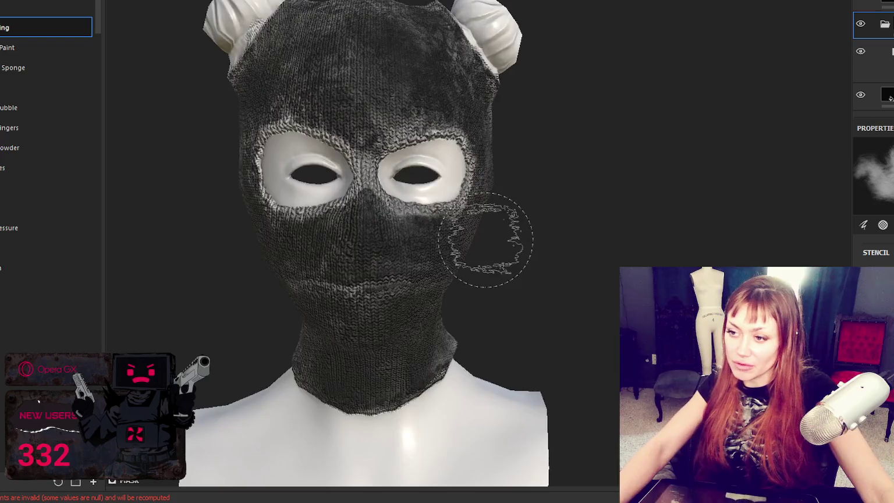
pyautogui.press('f')
pyautogui.hotkey('alt', 'Tab')
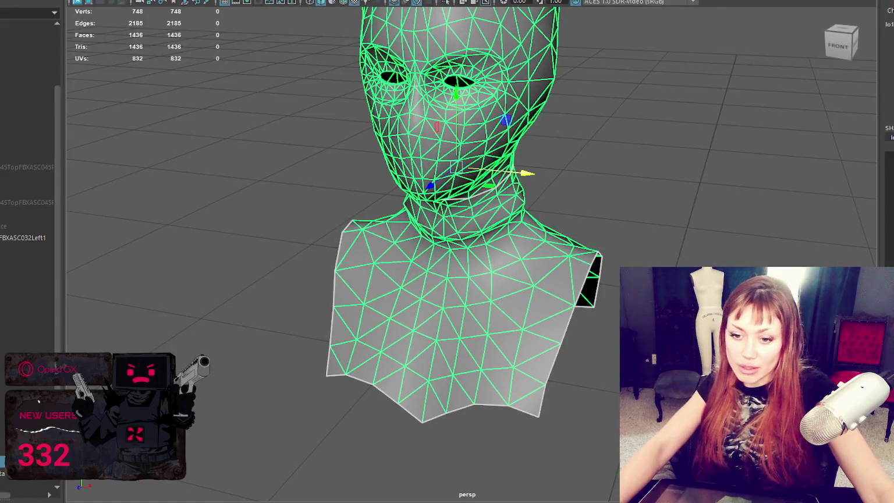
pyautogui.hotkey('ctrl', 'h')
pyautogui.hotkey('shift', 'h')
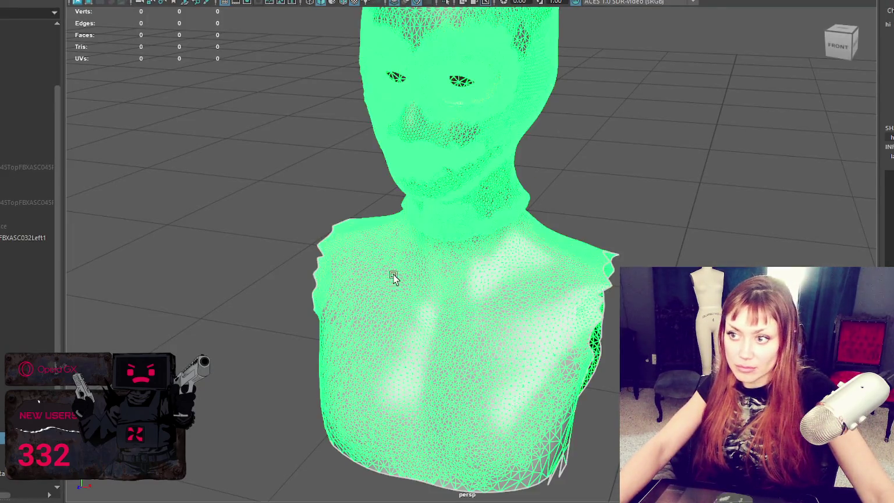
pyautogui.click(635, 134)
pyautogui.keyDown('alt'); pyautogui.moveTo(635, 134); pyautogui.dragTo(625, 219); pyautogui.keyUp('alt')
pyautogui.scroll(3, 562, 237)
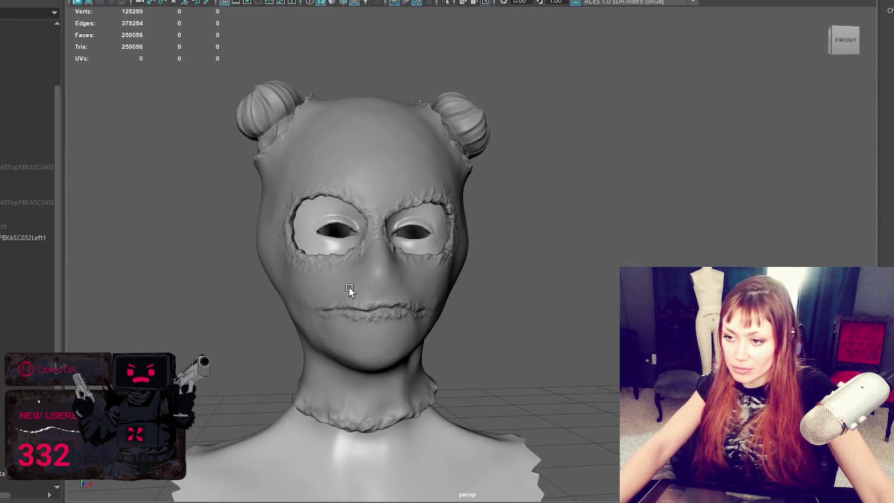
pyautogui.moveTo(494, 202)
pyautogui.keyDown('alt'); pyautogui.mouseDown()
pyautogui.moveTo(469, 196)
pyautogui.moveTo(355, 204)
pyautogui.moveTo(543, 225)
pyautogui.moveTo(557, 208)
pyautogui.moveTo(463, 215)
pyautogui.moveTo(539, 210)
pyautogui.moveTo(459, 169)
pyautogui.moveTo(266, 108)
pyautogui.moveTo(367, 177)
pyautogui.moveTo(431, 154)
pyautogui.mouseUp(); pyautogui.keyUp('alt')
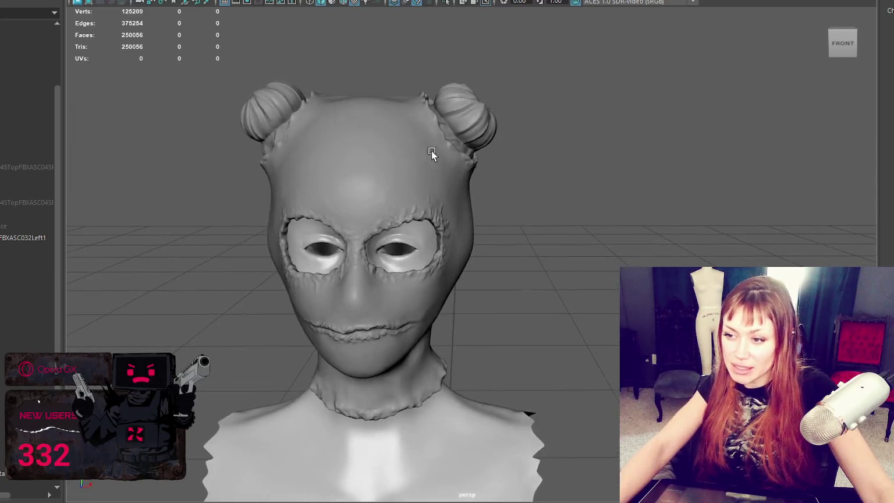
pyautogui.scroll(-5, 477, 146)
pyautogui.keyDown('alt'); pyautogui.moveTo(324, 341); pyautogui.dragTo(418, 299); pyautogui.keyUp('alt')
pyautogui.scroll(5, 418, 299)
pyautogui.moveTo(466, 268)
pyautogui.keyDown('alt'); pyautogui.mouseDown()
pyautogui.moveTo(481, 213)
pyautogui.moveTo(429, 230)
pyautogui.moveTo(481, 225)
pyautogui.mouseUp(); pyautogui.keyUp('alt')
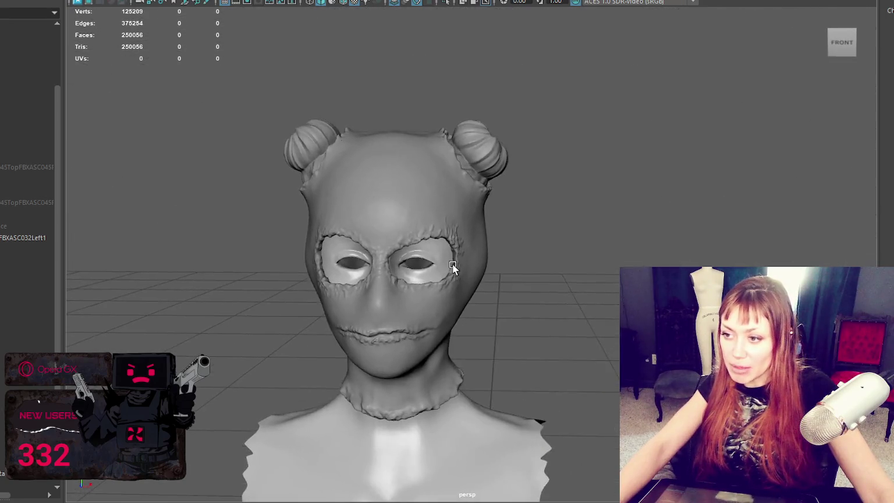
pyautogui.scroll(5, 483, 250)
pyautogui.scroll(-2, 470, 250)
pyautogui.scroll(-3, 479, 249)
pyautogui.moveTo(428, 252)
pyautogui.keyDown('alt'); pyautogui.mouseDown()
pyautogui.moveTo(481, 254)
pyautogui.moveTo(351, 260)
pyautogui.moveTo(465, 257)
pyautogui.moveTo(440, 260)
pyautogui.moveTo(445, 253)
pyautogui.mouseUp(); pyautogui.keyUp('alt')
pyautogui.scroll(3, 481, 253)
pyautogui.scroll(2, 324, 306)
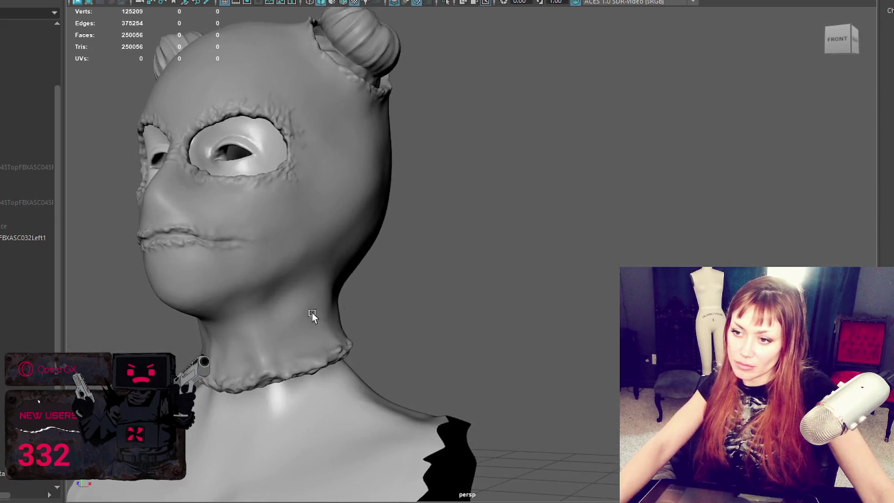
pyautogui.moveTo(328, 319)
pyautogui.keyDown('alt'); pyautogui.mouseDown()
pyautogui.moveTo(410, 316)
pyautogui.moveTo(370, 326)
pyautogui.moveTo(511, 310)
pyautogui.moveTo(497, 331)
pyautogui.moveTo(406, 337)
pyautogui.moveTo(595, 385)
pyautogui.mouseUp(); pyautogui.keyUp('alt')
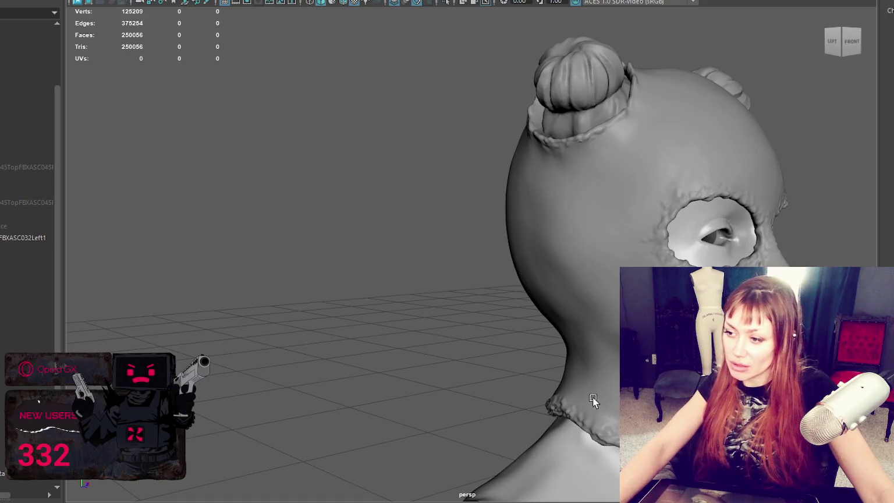
pyautogui.moveTo(600, 356)
pyautogui.keyDown('alt'); pyautogui.mouseDown()
pyautogui.moveTo(535, 347)
pyautogui.moveTo(640, 361)
pyautogui.mouseUp(); pyautogui.keyUp('alt')
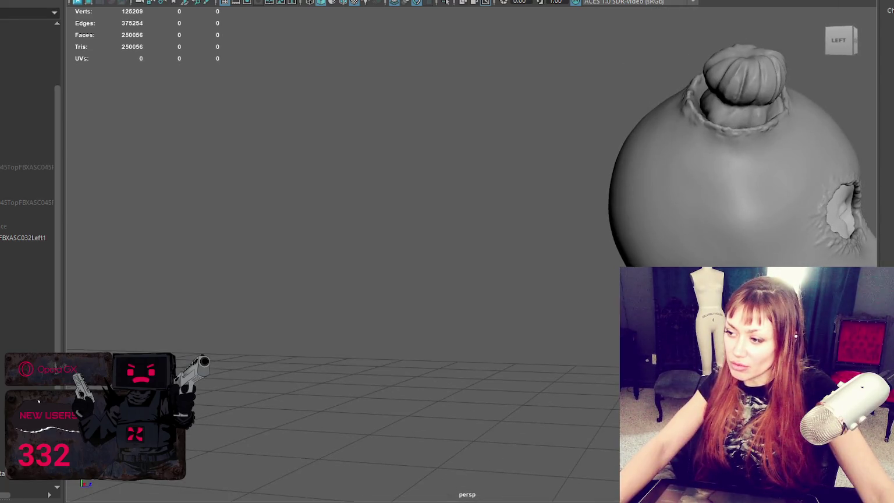
pyautogui.moveTo(640, 361)
pyautogui.keyDown('alt'); pyautogui.mouseDown()
pyautogui.moveTo(545, 341)
pyautogui.moveTo(563, 303)
pyautogui.moveTo(631, 298)
pyautogui.moveTo(582, 291)
pyautogui.moveTo(629, 294)
pyautogui.moveTo(582, 288)
pyautogui.moveTo(617, 285)
pyautogui.moveTo(552, 224)
pyautogui.moveTo(588, 222)
pyautogui.mouseUp(); pyautogui.keyUp('alt')
pyautogui.scroll(-2, 553, 336)
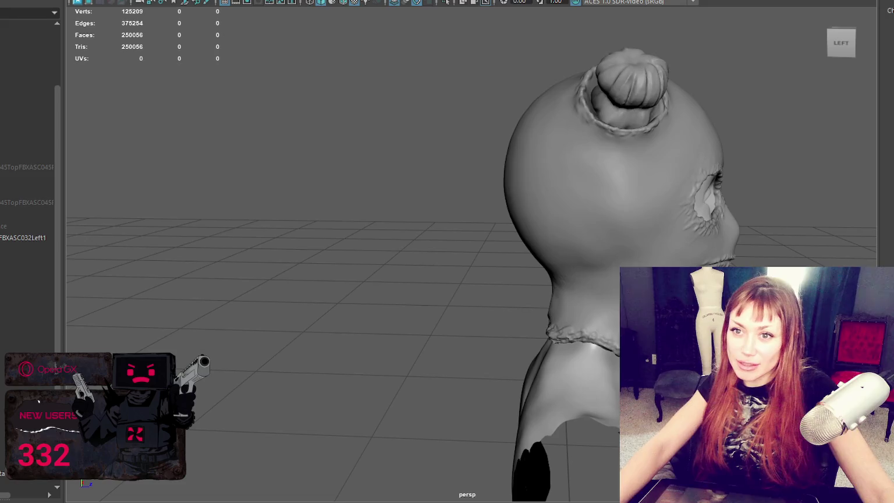
pyautogui.scroll(-3, 514, 190)
pyautogui.keyDown('shift'); pyautogui.moveTo(514, 190); pyautogui.dragTo(553, 210, button='right'); pyautogui.keyUp('shift')
pyautogui.moveTo(553, 209)
pyautogui.keyDown('alt'); pyautogui.mouseDown()
pyautogui.moveTo(457, 219)
pyautogui.moveTo(440, 171)
pyautogui.mouseUp(); pyautogui.keyUp('alt')
pyautogui.rightClick(576, 192)
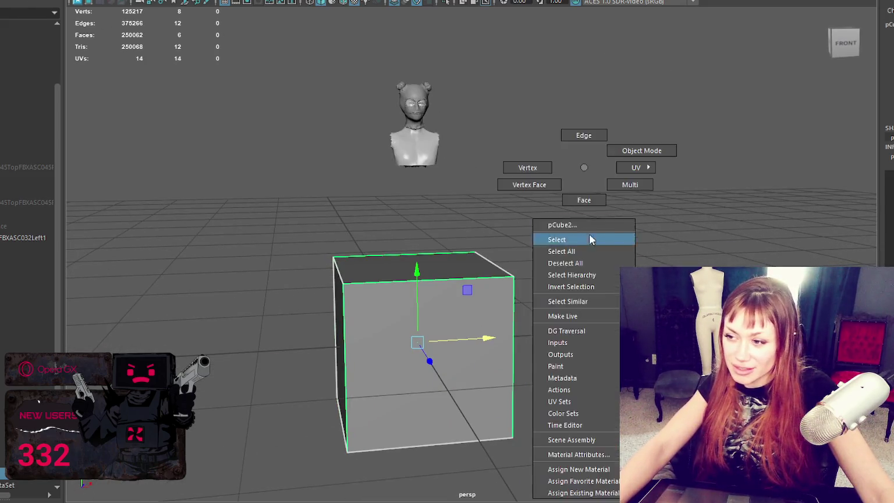
pyautogui.click(406, 306)
pyautogui.press('r')
pyautogui.moveTo(406, 306)
pyautogui.keyDown('alt'); pyautogui.mouseDown()
pyautogui.moveTo(498, 357)
pyautogui.moveTo(489, 369)
pyautogui.moveTo(361, 347)
pyautogui.mouseUp(); pyautogui.keyUp('alt')
pyautogui.moveTo(608, 162); pyautogui.dragTo(608, 192, button='right')
pyautogui.moveTo(447, 311); pyautogui.dragTo(546, 232)
pyautogui.press('Delete')
pyautogui.moveTo(585, 168); pyautogui.dragTo(597, 119, button='right')
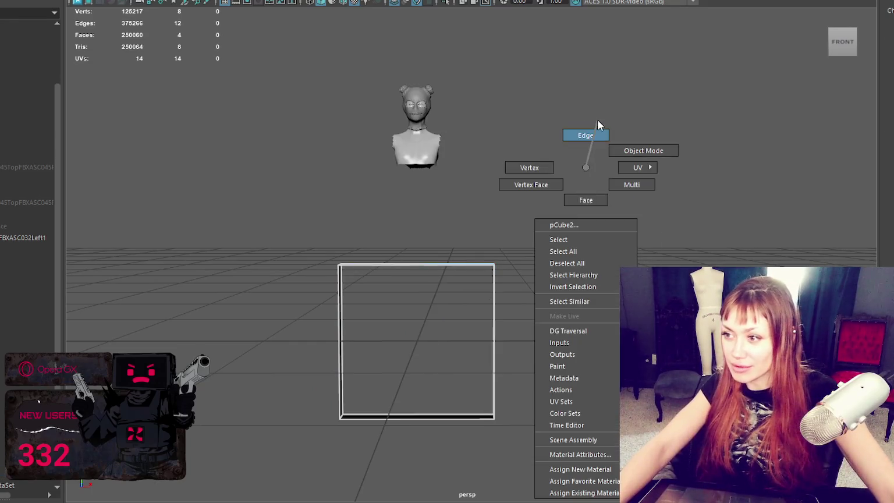
pyautogui.keyDown('alt'); pyautogui.moveTo(597, 119); pyautogui.dragTo(639, 192); pyautogui.keyUp('alt')
pyautogui.moveTo(492, 260)
pyautogui.keyDown('alt'); pyautogui.mouseDown()
pyautogui.moveTo(474, 251)
pyautogui.moveTo(428, 255)
pyautogui.moveTo(482, 283)
pyautogui.mouseUp(); pyautogui.keyUp('alt')
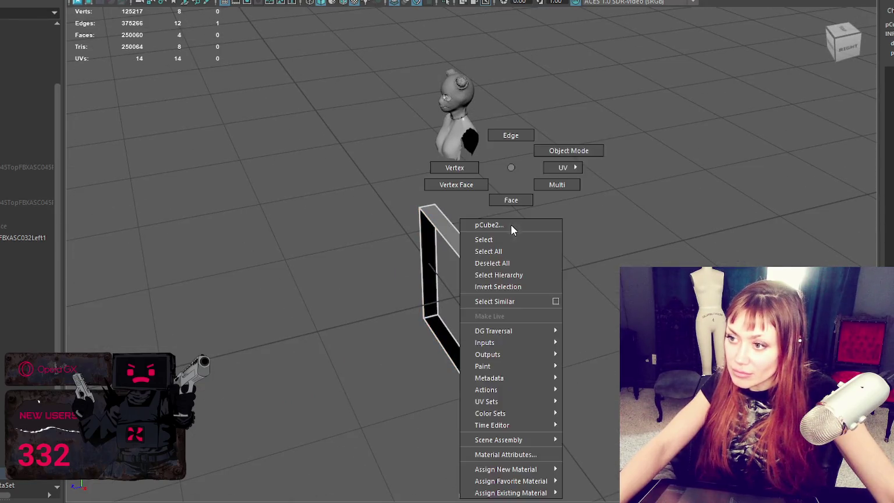
pyautogui.click(509, 225)
pyautogui.click(488, 252)
pyautogui.press('Delete')
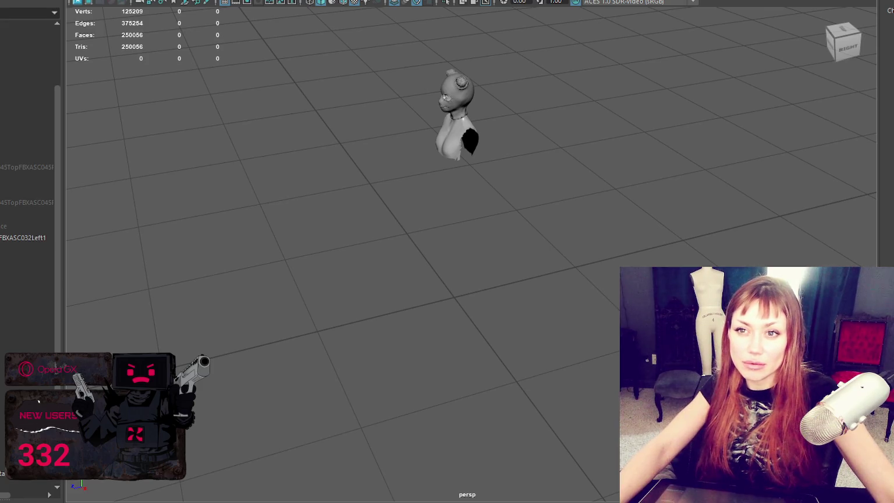
# Lower the torus subdivisions and rotate it upright to face front.
pyautogui.keyDown('alt'); pyautogui.moveTo(558, 244); pyautogui.dragTo(578, 279); pyautogui.keyUp('alt')
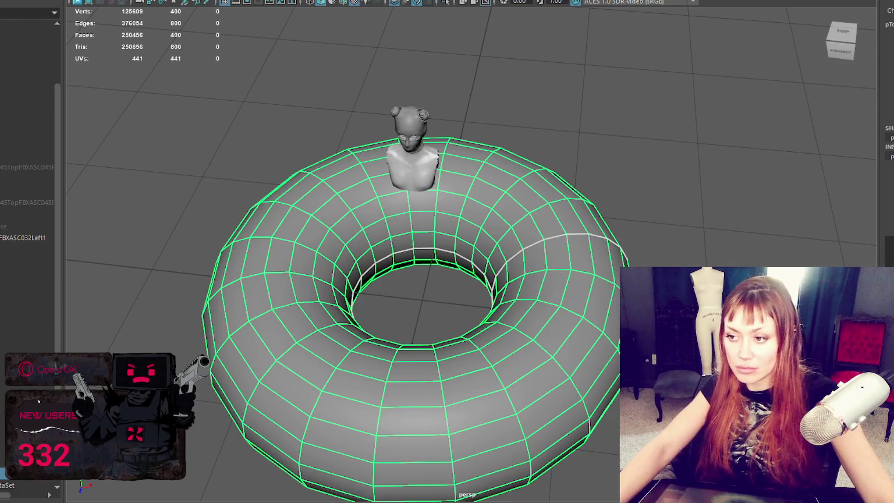
pyautogui.press('Return')
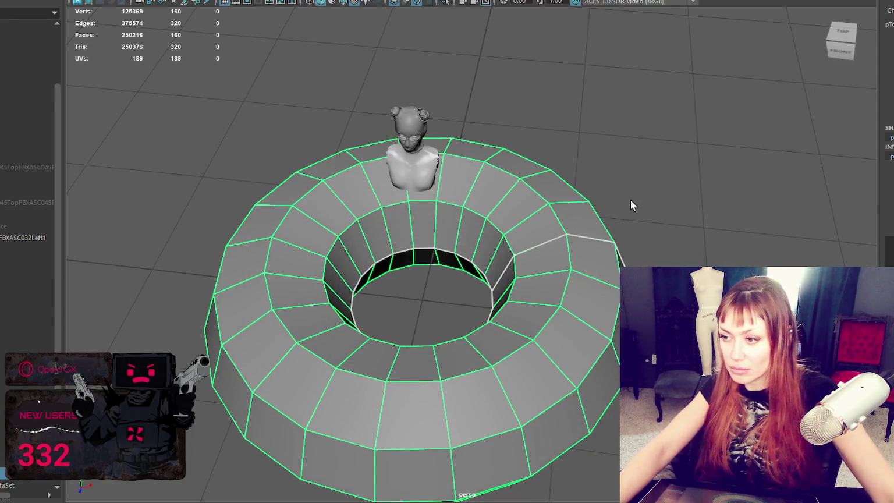
pyautogui.click(666, 217)
pyautogui.click(414, 208)
pyautogui.press('e')
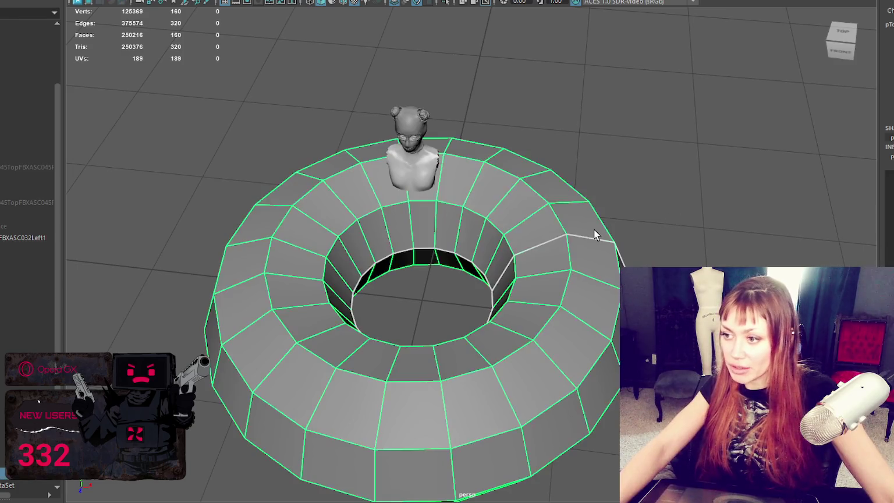
pyautogui.moveTo(413, 265); pyautogui.dragTo(412, 325)
pyautogui.moveTo(455, 296)
pyautogui.keyDown('alt'); pyautogui.mouseDown()
pyautogui.moveTo(543, 204)
pyautogui.moveTo(554, 219)
pyautogui.mouseUp(); pyautogui.keyUp('alt')
# Isolate the torus, then thin its tube and widen its hole.
pyautogui.hotkey('ctrl', '1')
pyautogui.scroll(-3, 550, 212)
pyautogui.moveTo(553, 146); pyautogui.dragTo(543, 164, button='right')
pyautogui.press('F8')
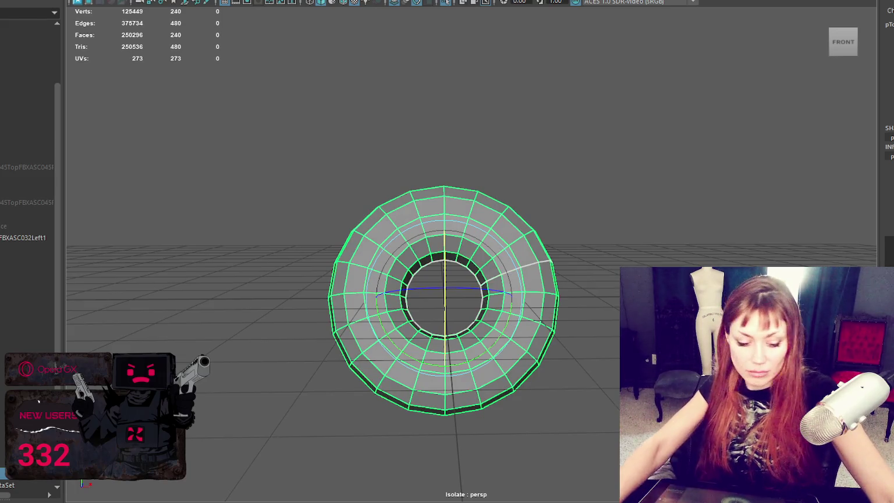
pyautogui.press('Return')
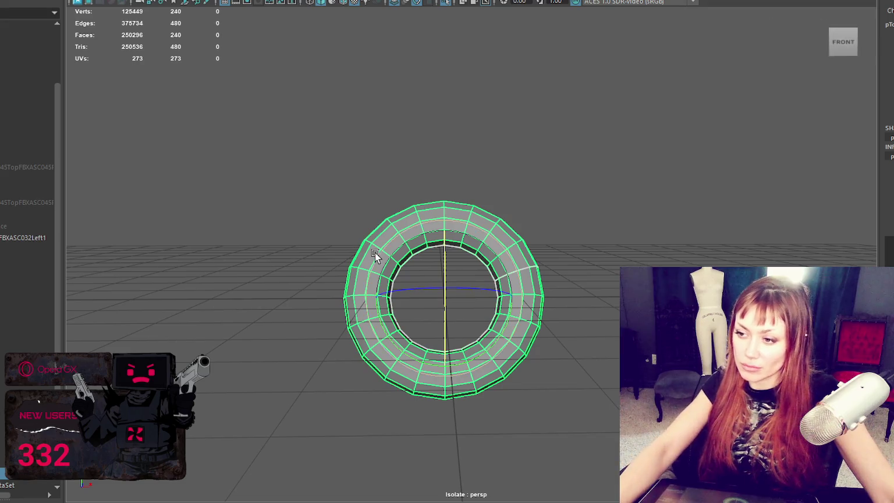
pyautogui.keyDown('alt'); pyautogui.moveTo(376, 253); pyautogui.dragTo(501, 250); pyautogui.keyUp('alt')
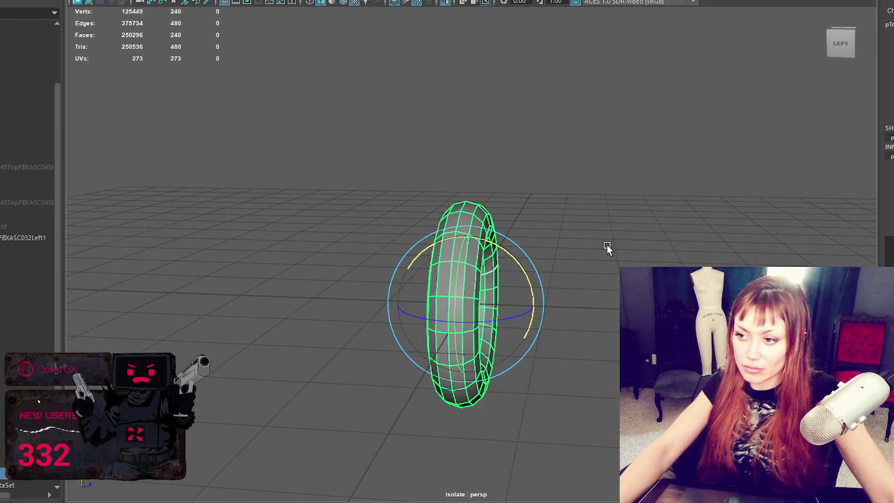
pyautogui.keyDown('alt'); pyautogui.moveTo(601, 248); pyautogui.dragTo(504, 242); pyautogui.keyUp('alt')
# Select the torus's top and bottom edge loops.
pyautogui.moveTo(608, 126); pyautogui.dragTo(584, 40, button='right')
pyautogui.doubleClick(444, 218)
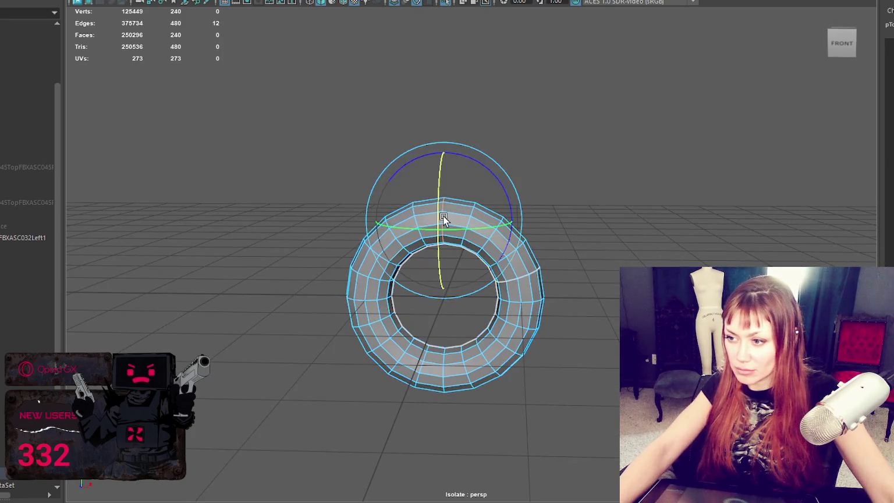
pyautogui.keyDown('shift'); pyautogui.doubleClick(441, 361); pyautogui.keyUp('shift')
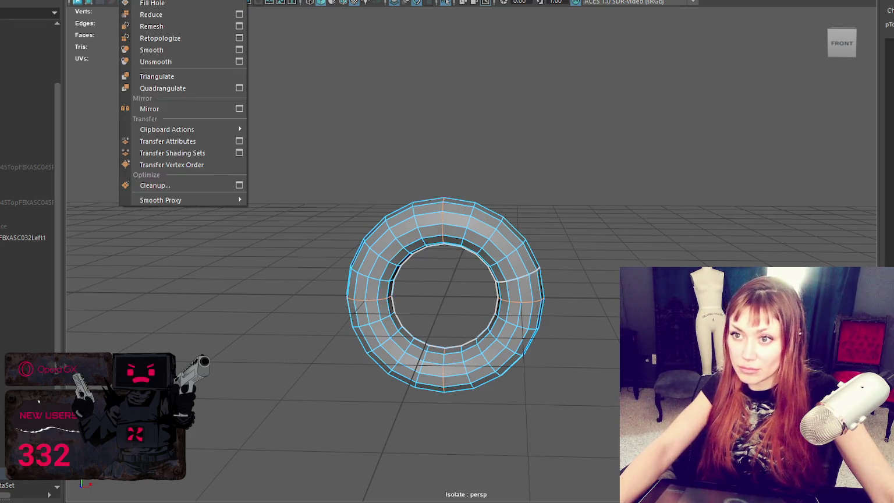
# Detach the torus along the selected loops and separate it into top and bottom halves.
pyautogui.click(169, 16)
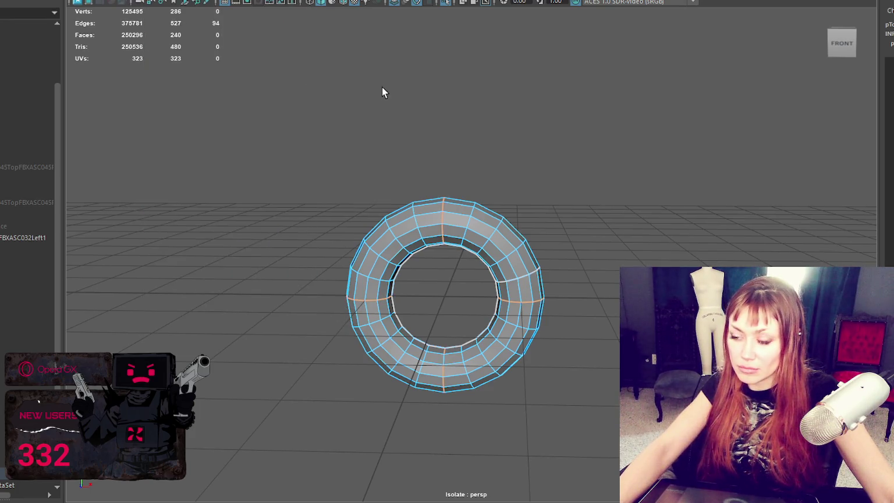
pyautogui.click(399, 219)
pyautogui.click(128, 2)
pyautogui.click(145, 1)
pyautogui.moveTo(578, 196)
pyautogui.mouseDown()
pyautogui.moveTo(503, 349)
pyautogui.moveTo(529, 278)
pyautogui.mouseUp()
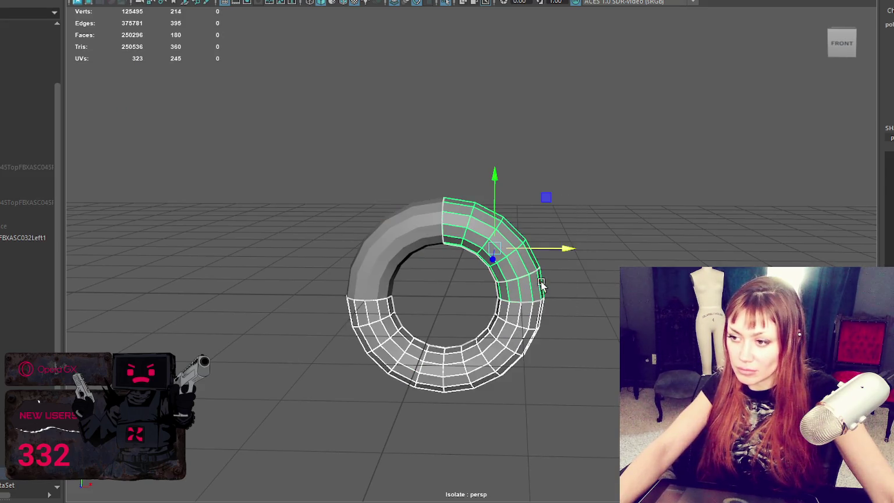
pyautogui.hotkey('ctrl', 'z')
# Detach the bottom half at its selected edges into quarter pipes.
pyautogui.press('F10')
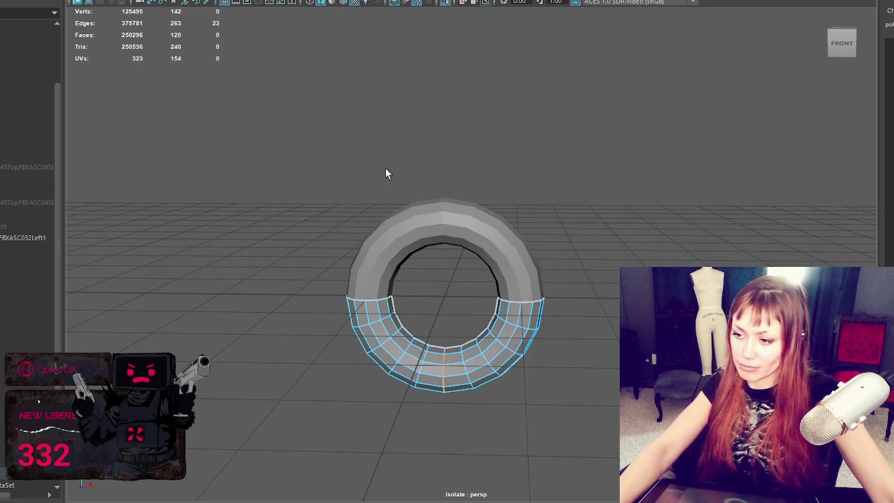
pyautogui.keyDown('alt'); pyautogui.moveTo(330, 54); pyautogui.dragTo(738, 74); pyautogui.keyUp('alt')
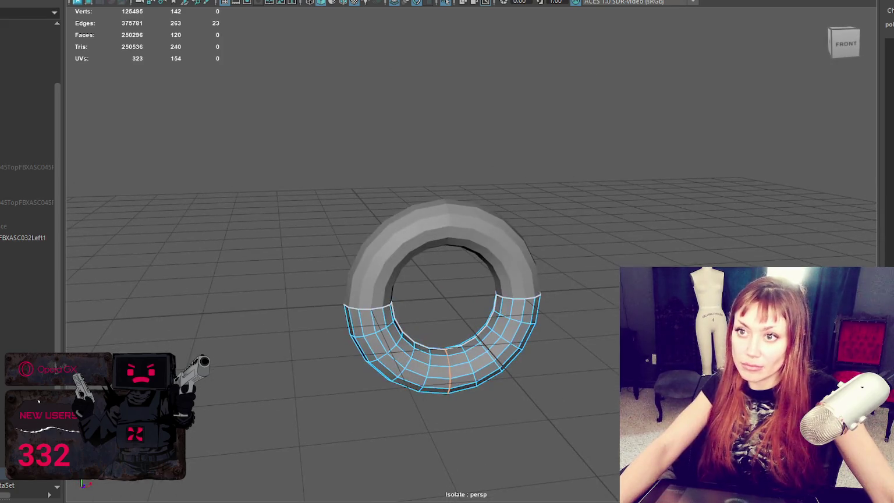
pyautogui.click(128, 1)
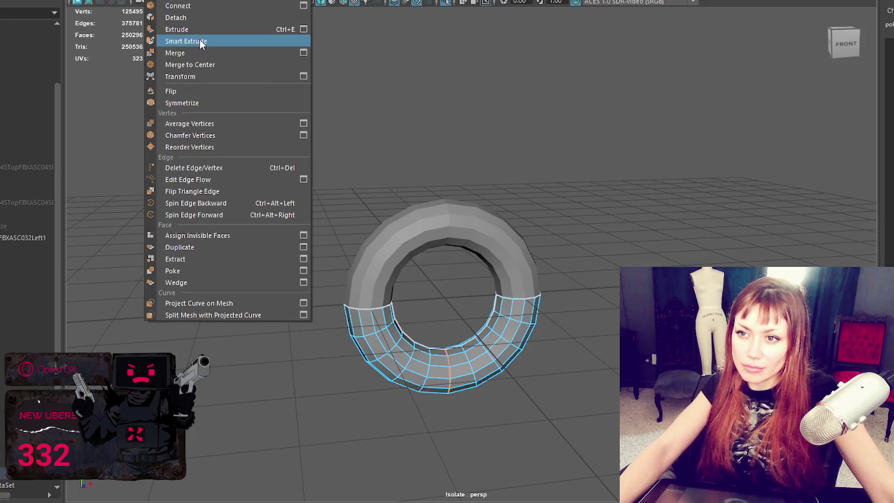
pyautogui.click(205, 36)
pyautogui.click(425, 80)
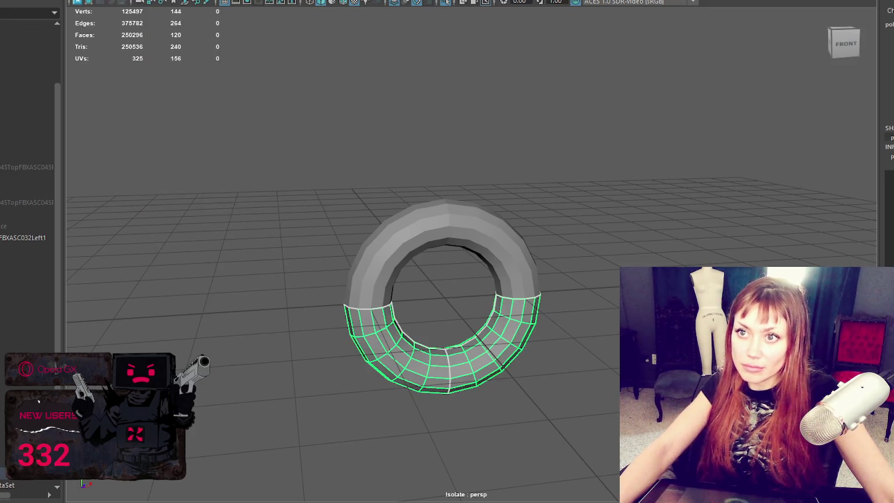
pyautogui.click(131, 1)
# Move the quarter pipes apart, shifting the lower pair downward.
pyautogui.moveTo(351, 42)
pyautogui.keyDown('alt'); pyautogui.mouseDown()
pyautogui.moveTo(501, 292)
pyautogui.moveTo(631, 311)
pyautogui.mouseUp(); pyautogui.keyUp('alt')
pyautogui.scroll(-3, 509, 273)
pyautogui.press('w')
pyautogui.click(438, 315)
pyautogui.keyDown('shift'); pyautogui.click(568, 309); pyautogui.keyUp('shift')
pyautogui.moveTo(599, 249)
pyautogui.mouseDown()
pyautogui.moveTo(594, 377)
pyautogui.moveTo(572, 342)
pyautogui.moveTo(605, 372)
pyautogui.moveTo(555, 293)
pyautogui.moveTo(531, 278)
pyautogui.mouseUp()
# Combine all four quarter pipes into one mesh.
pyautogui.keyDown('shift'); pyautogui.click(351, 232); pyautogui.keyUp('shift')
pyautogui.keyDown('shift'); pyautogui.click(531, 239); pyautogui.keyUp('shift')
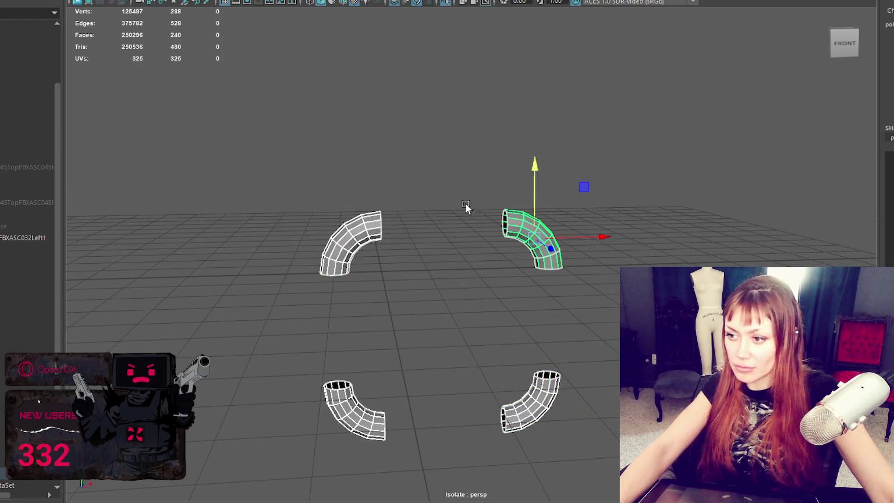
pyautogui.click(134, 1)
pyautogui.click(151, 2)
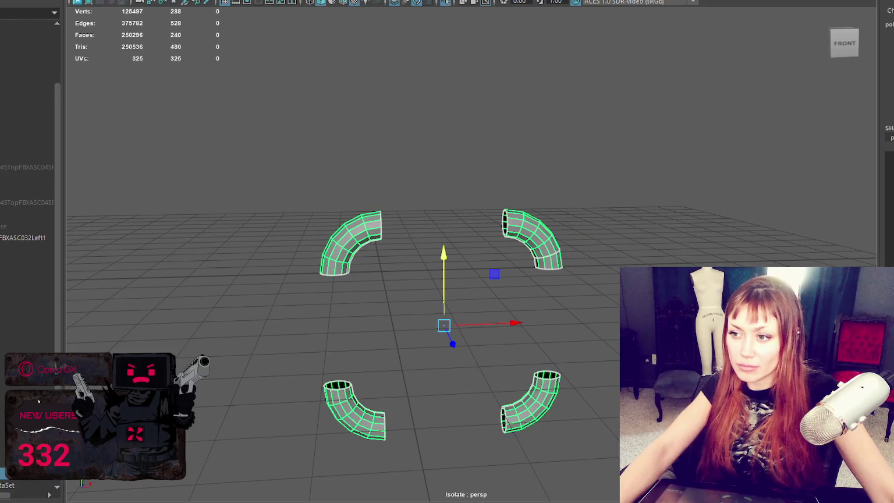
# Bridge the lower pipes together and the upper pipes together across their facing end loops.
pyautogui.moveTo(395, 80); pyautogui.dragTo(380, 30, button='right')
pyautogui.doubleClick(379, 223)
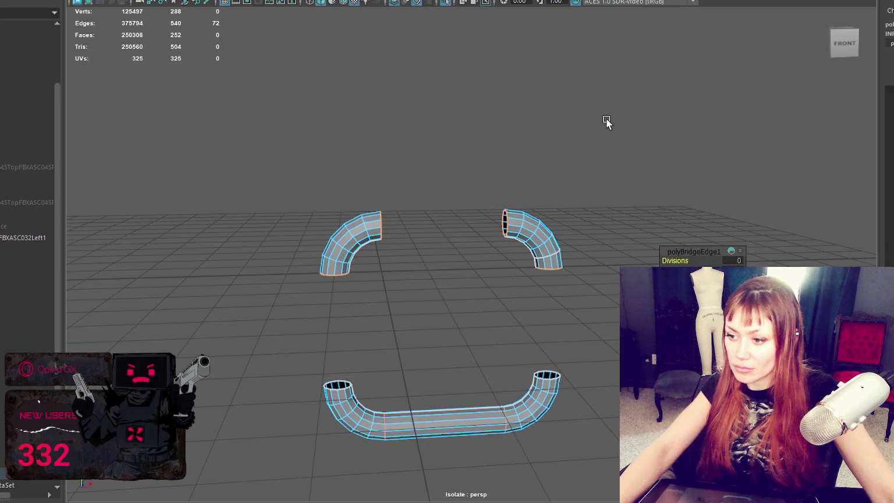
pyautogui.doubleClick(507, 225)
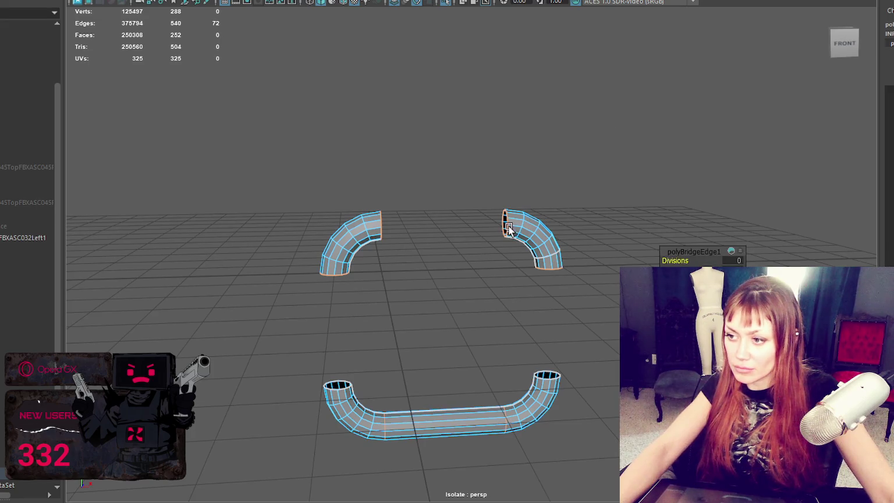
pyautogui.keyDown('shift'); pyautogui.doubleClick(379, 226); pyautogui.keyUp('shift')
pyautogui.press('g')
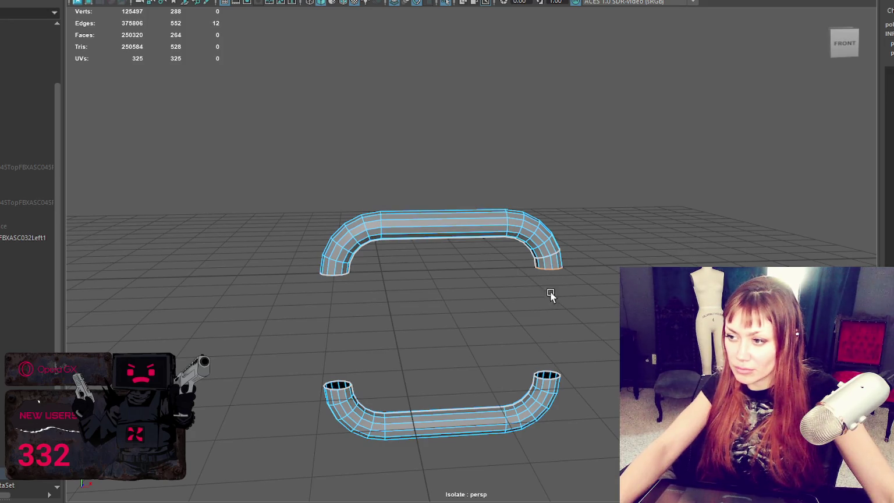
pyautogui.press('g')
# Bridge the remaining open end loops to close the rounded-square ring.
pyautogui.doubleClick(327, 388)
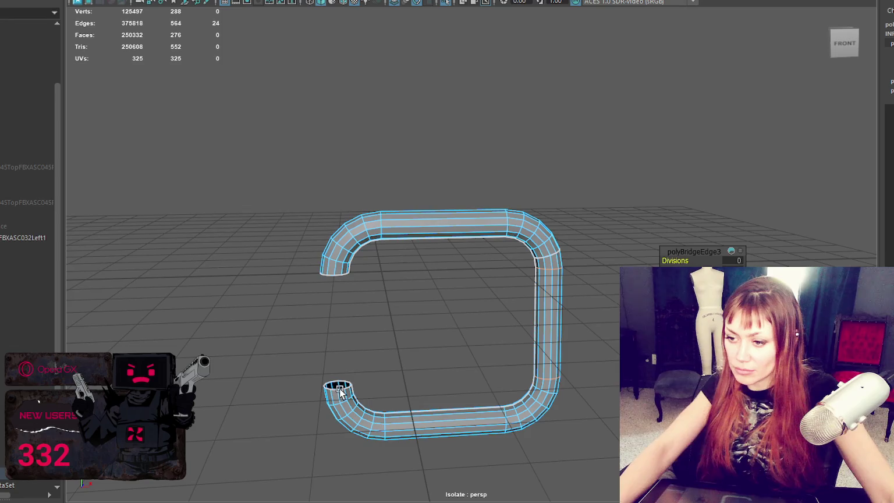
pyautogui.keyDown('shift'); pyautogui.doubleClick(338, 274); pyautogui.keyUp('shift')
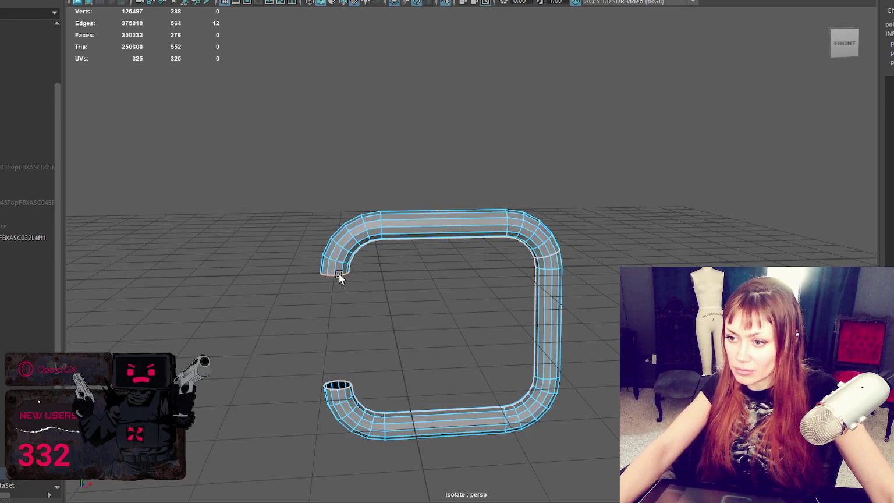
pyautogui.doubleClick(343, 391)
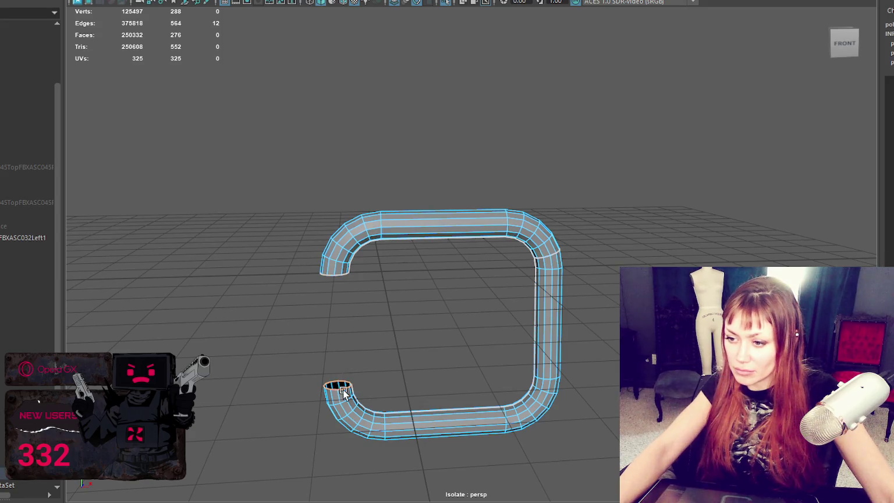
pyautogui.keyDown('shift'); pyautogui.doubleClick(337, 273); pyautogui.keyUp('shift')
pyautogui.press('g')
pyautogui.scroll(-2, 440, 140)
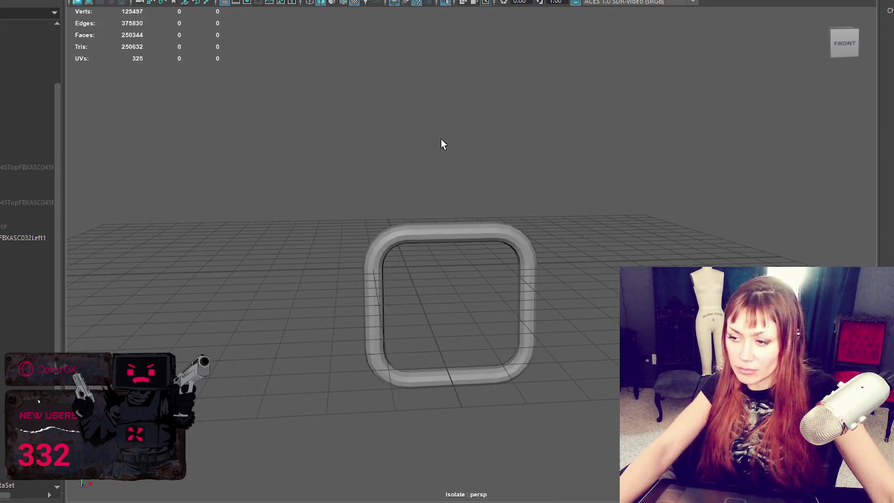
# Duplicate the rounded-square ring and move the copy to the left of the original.
pyautogui.keyDown('shift'); pyautogui.moveTo(488, 118); pyautogui.dragTo(643, 107, button='right'); pyautogui.keyUp('shift')
pyautogui.click(536, 189)
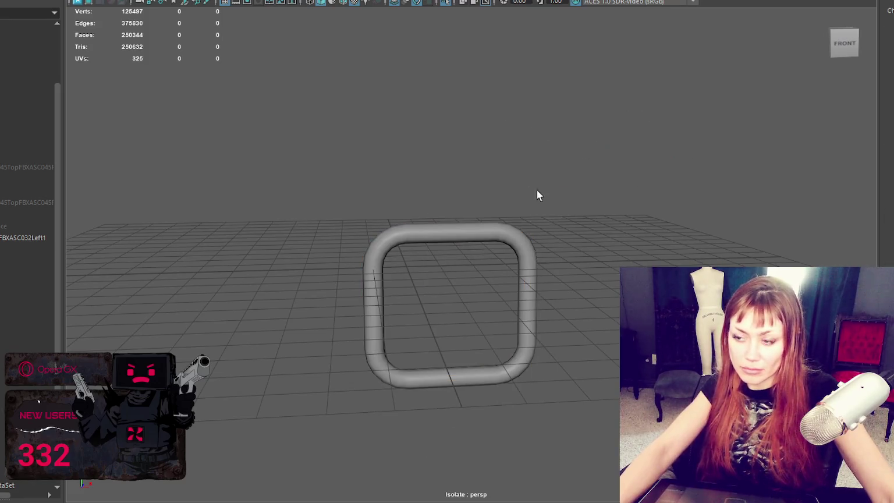
pyautogui.click(479, 227)
pyautogui.press('w')
pyautogui.hotkey('ctrl', 'd')
pyautogui.moveTo(492, 305); pyautogui.dragTo(284, 308)
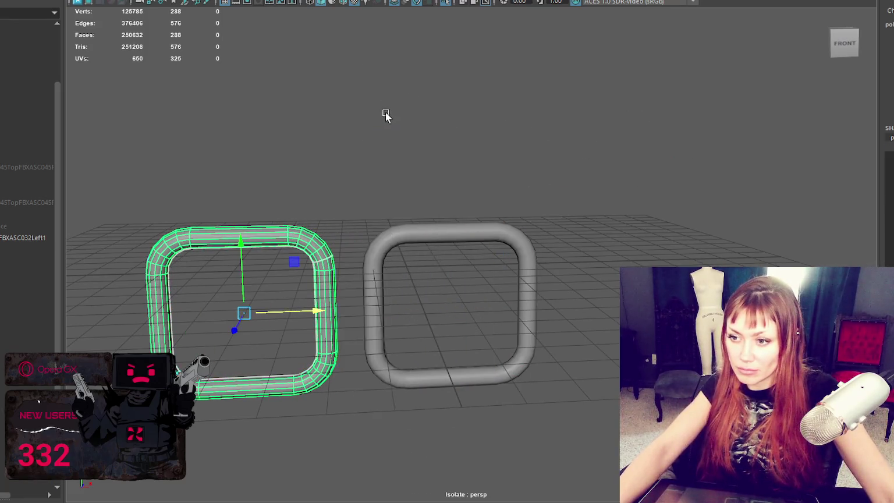
pyautogui.keyDown('alt'); pyautogui.moveTo(386, 113); pyautogui.dragTo(188, 192); pyautogui.keyUp('alt')
# Delete the lower half of the copied ring, leaving an arch.
pyautogui.moveTo(119, 155); pyautogui.dragTo(327, 414)
pyautogui.keyDown('ctrl'); pyautogui.moveTo(116, 303); pyautogui.dragTo(354, 459); pyautogui.keyUp('ctrl')
pyautogui.moveTo(344, 302); pyautogui.dragTo(66, 459)
pyautogui.press('Delete')
pyautogui.press('F8')
# Rotate the arch flat so its ends face front, then scale it up.
pyautogui.click(279, 239)
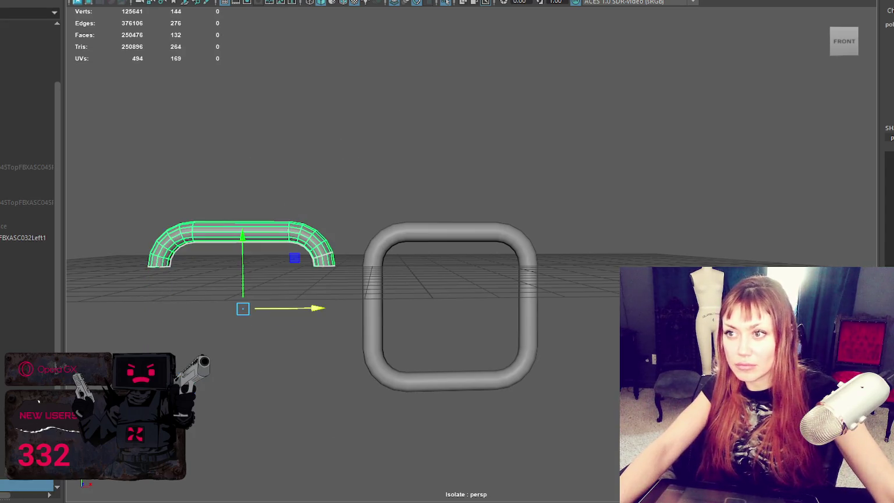
pyautogui.press('e')
pyautogui.moveTo(230, 226)
pyautogui.mouseDown()
pyautogui.moveTo(227, 265)
pyautogui.moveTo(213, 140)
pyautogui.moveTo(209, 154)
pyautogui.mouseUp()
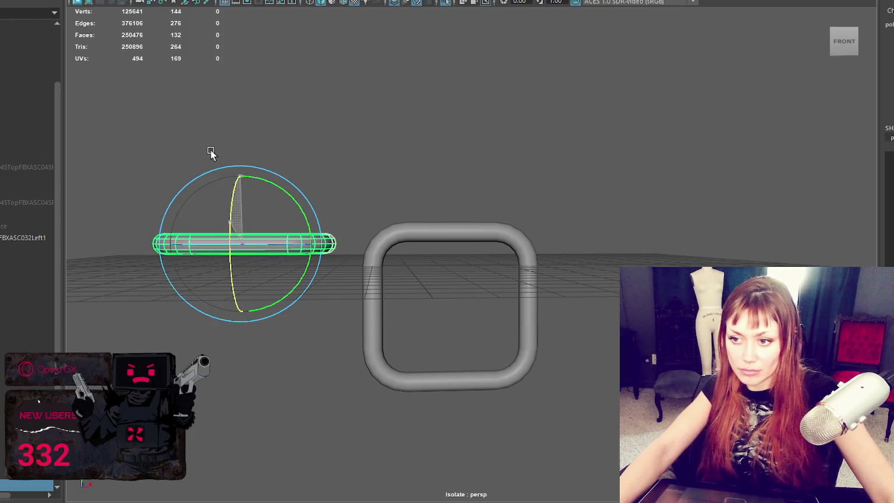
pyautogui.press('w')
pyautogui.moveTo(241, 247); pyautogui.dragTo(271, 245)
# Shorten the tube by sliding its right-end faces to the left.
pyautogui.moveTo(316, 138); pyautogui.dragTo(322, 166, button='right')
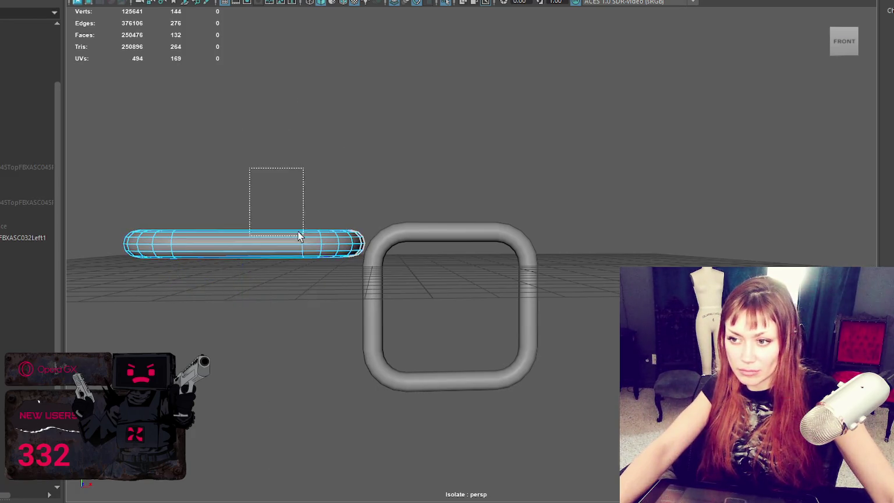
pyautogui.moveTo(244, 165); pyautogui.dragTo(383, 279)
pyautogui.moveTo(378, 221)
pyautogui.mouseDown()
pyautogui.moveTo(320, 253)
pyautogui.moveTo(286, 243)
pyautogui.mouseUp()
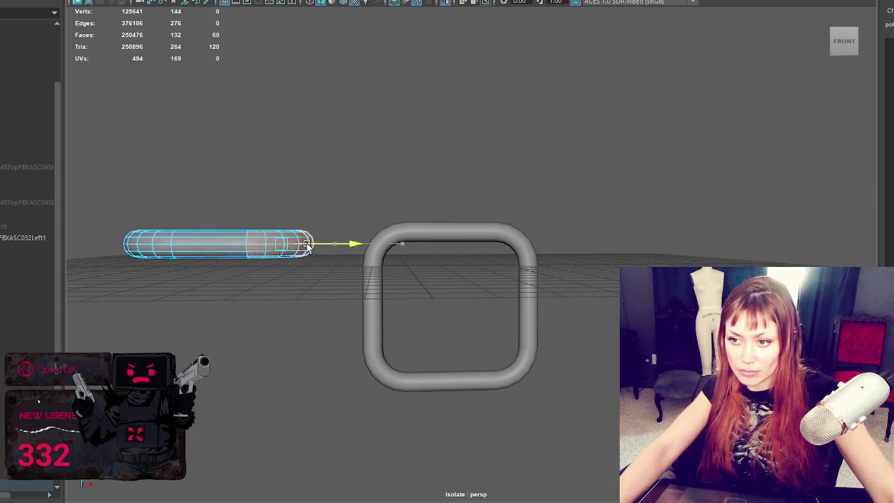
# Move the capsule tube right and down into the middle of the buckle frame.
pyautogui.click(316, 170)
pyautogui.moveTo(229, 255); pyautogui.dragTo(310, 246, button='right')
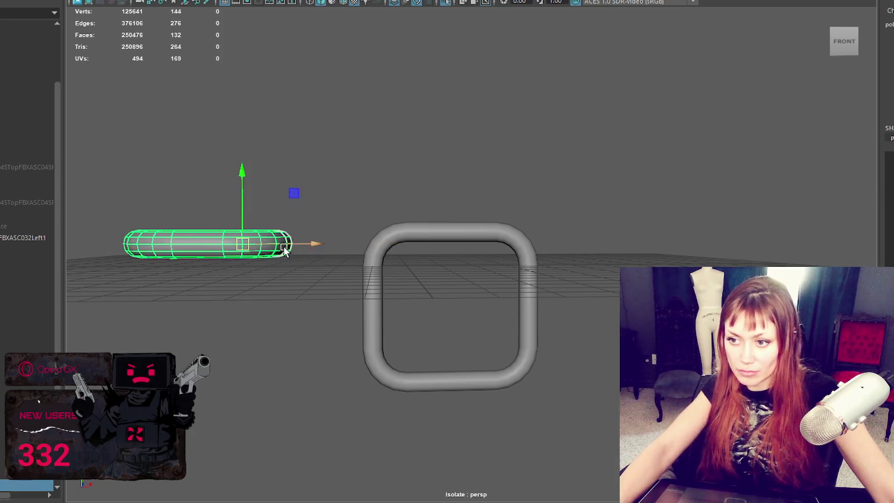
pyautogui.moveTo(295, 247); pyautogui.dragTo(489, 243)
pyautogui.moveTo(419, 201); pyautogui.dragTo(418, 273)
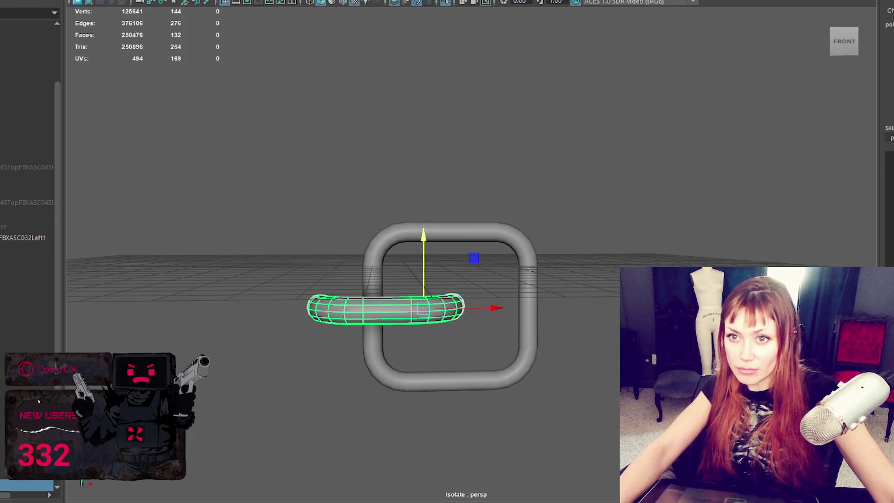
pyautogui.scroll(-5, 330, 279)
pyautogui.scroll(-3, 424, 275)
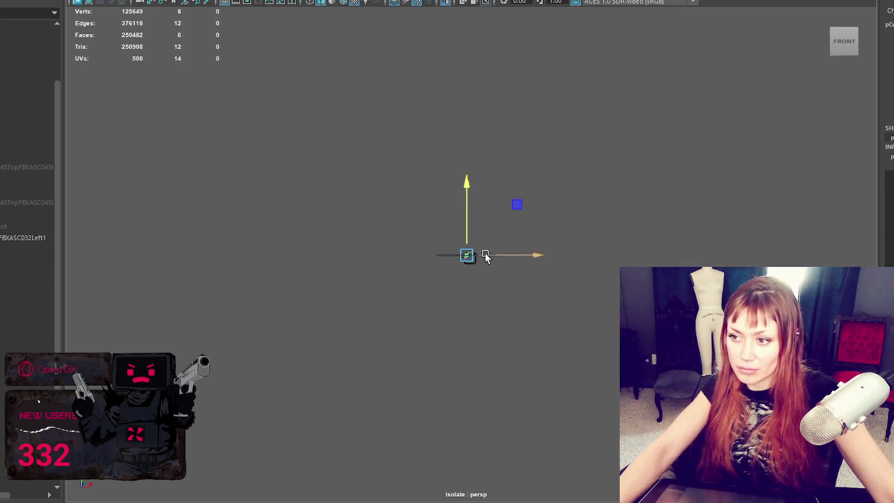
# Flatten the new cube into a thin slab and widen it along X.
pyautogui.moveTo(504, 259)
pyautogui.keyDown('alt'); pyautogui.mouseDown()
pyautogui.moveTo(435, 253)
pyautogui.moveTo(415, 280)
pyautogui.moveTo(458, 259)
pyautogui.moveTo(461, 267)
pyautogui.mouseUp(); pyautogui.keyUp('alt')
pyautogui.press('f')
pyautogui.press('w')
pyautogui.moveTo(434, 234); pyautogui.dragTo(421, 295)
pyautogui.press('w')
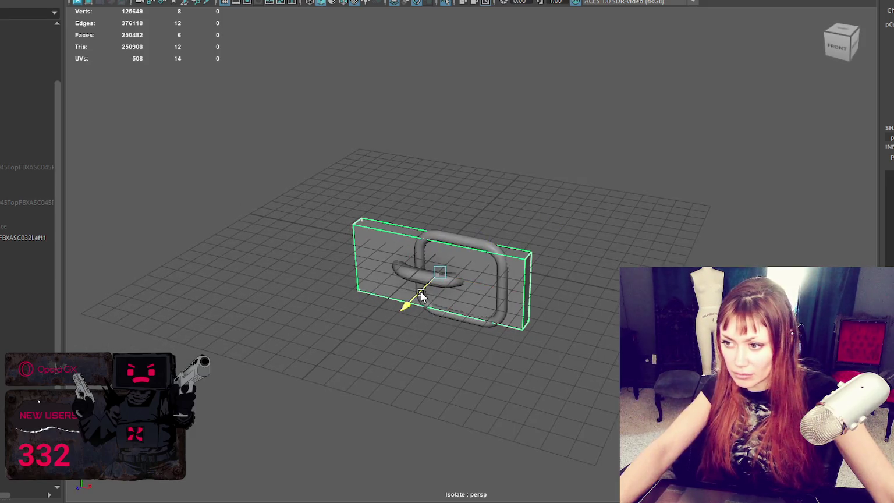
pyautogui.press('[')
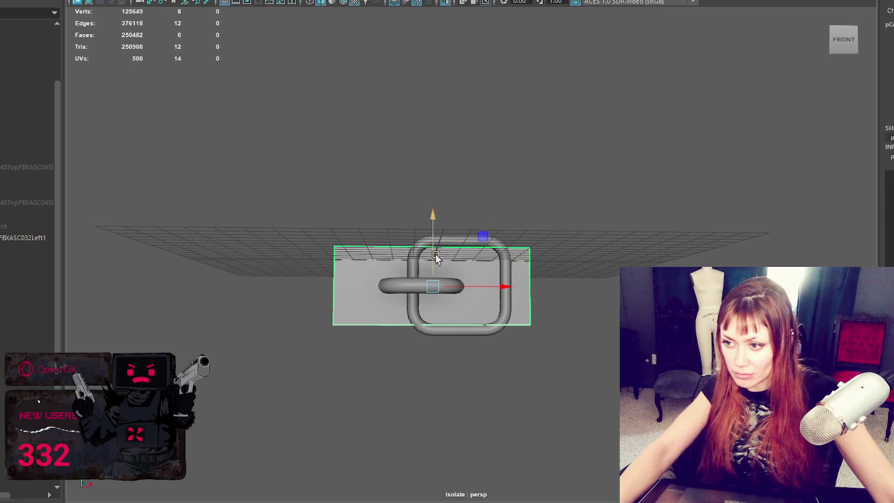
pyautogui.press('r')
pyautogui.moveTo(446, 278); pyautogui.dragTo(514, 281)
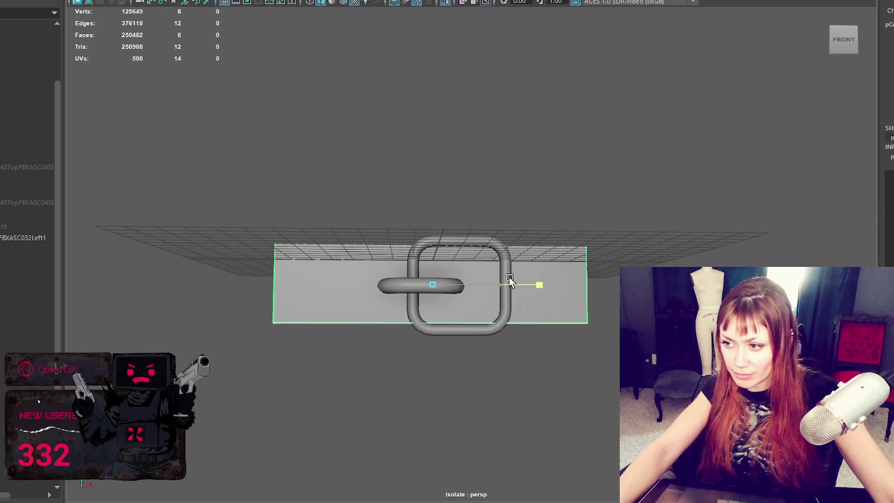
pyautogui.press(']')
# Extrude the slab's right end face twice, pushing it slightly further right.
pyautogui.moveTo(636, 148); pyautogui.dragTo(634, 188, button='right')
pyautogui.press('[')
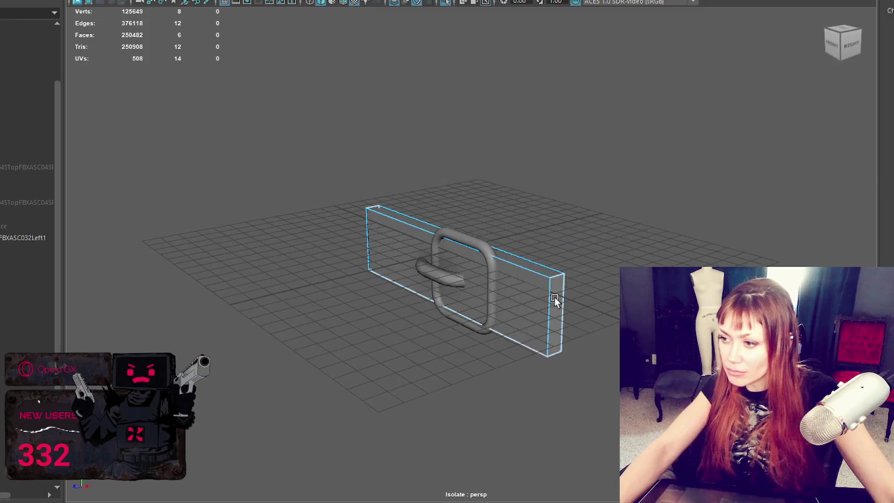
pyautogui.click(561, 249)
pyautogui.press(']')
pyautogui.hotkey('ctrl', 'e')
pyautogui.moveTo(540, 287)
pyautogui.mouseDown()
pyautogui.moveTo(549, 286)
pyautogui.moveTo(515, 276)
pyautogui.mouseUp()
pyautogui.hotkey('ctrl', 'e')
pyautogui.hotkey('ctrl', 'e')
# Insert a vertical edge loop near the strap's end with the Multi-Cut tool.
pyautogui.moveTo(561, 186); pyautogui.dragTo(560, 122, button='right')
pyautogui.click(515, 270)
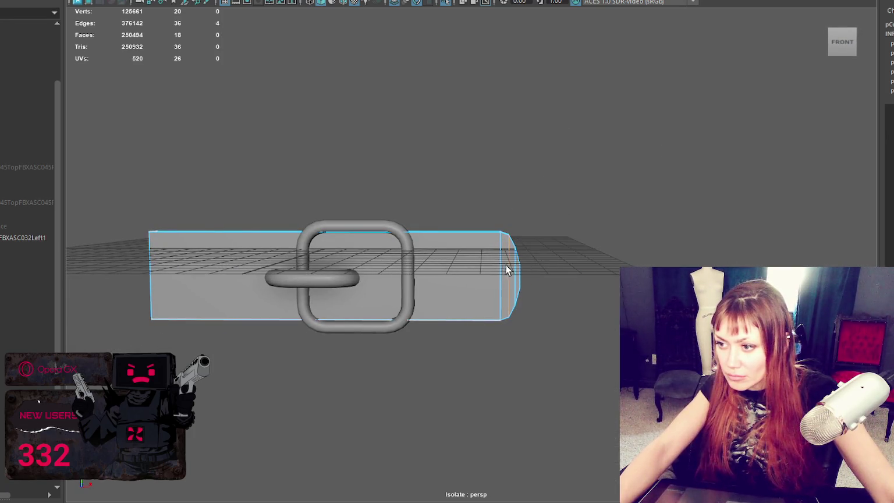
pyautogui.doubleClick(499, 264)
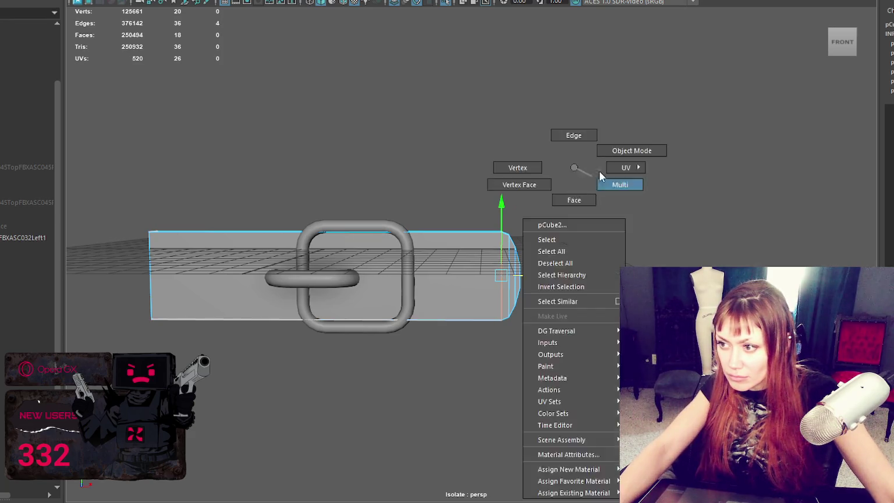
pyautogui.moveTo(574, 169); pyautogui.dragTo(616, 150, button='right')
pyautogui.click(479, 250)
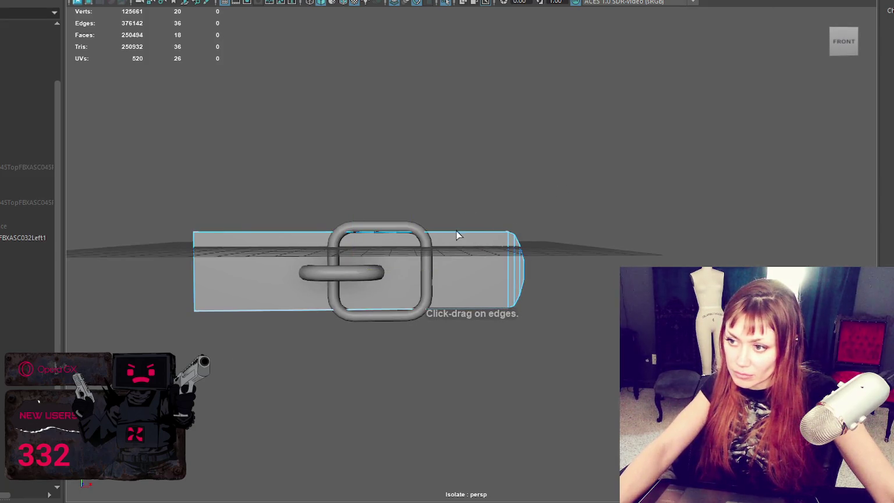
pyautogui.click(353, 232)
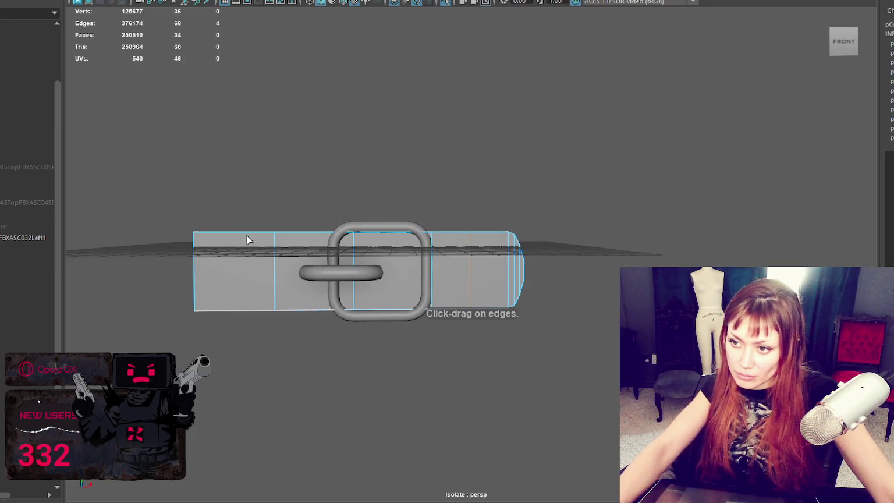
# Add more edge loops to the strap and slide one to the buckle's right edge.
pyautogui.click(375, 162)
pyautogui.click(456, 255)
pyautogui.keyDown('alt'); pyautogui.moveTo(456, 254); pyautogui.dragTo(462, 167); pyautogui.keyUp('alt')
pyautogui.rightClick(461, 167)
pyautogui.moveTo(464, 167); pyautogui.dragTo(461, 135, button='right')
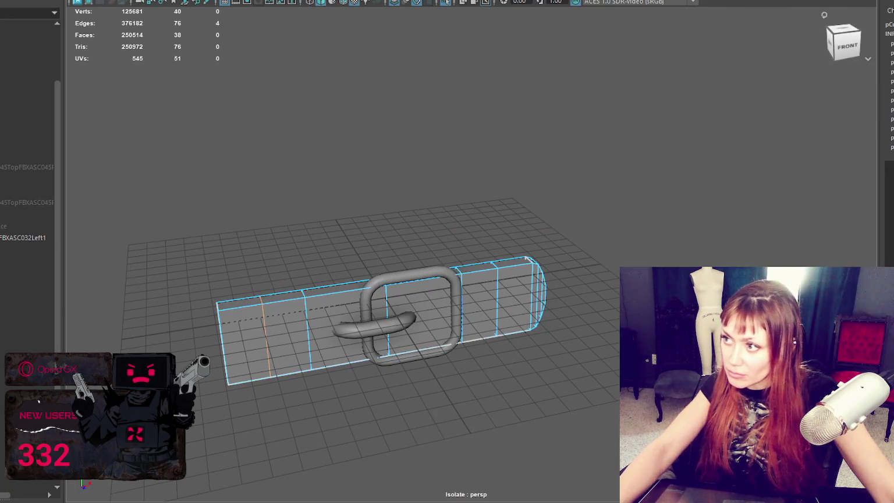
pyautogui.press('4')
pyautogui.moveTo(441, 276); pyautogui.dragTo(415, 292)
pyautogui.press('w')
pyautogui.moveTo(386, 304); pyautogui.dragTo(391, 317, button='middle')
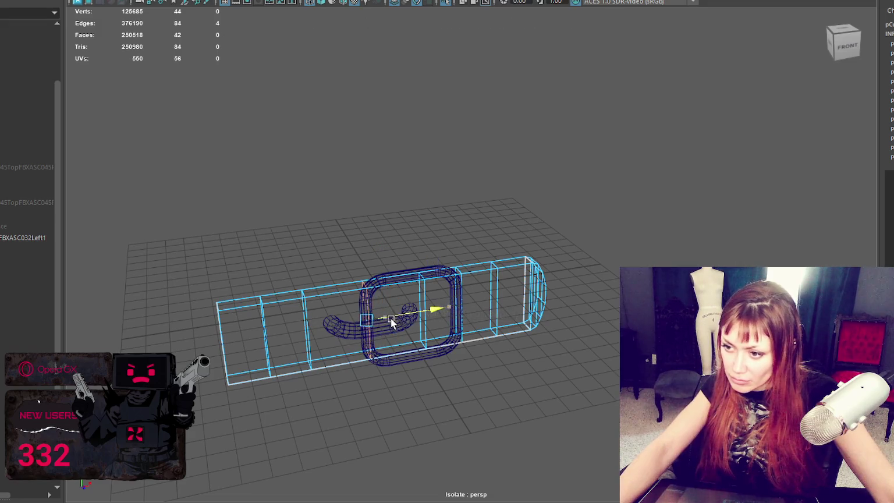
pyautogui.keyDown('alt'); pyautogui.moveTo(395, 317); pyautogui.dragTo(431, 292); pyautogui.keyUp('alt')
pyautogui.moveTo(431, 292); pyautogui.dragTo(418, 286, button='middle')
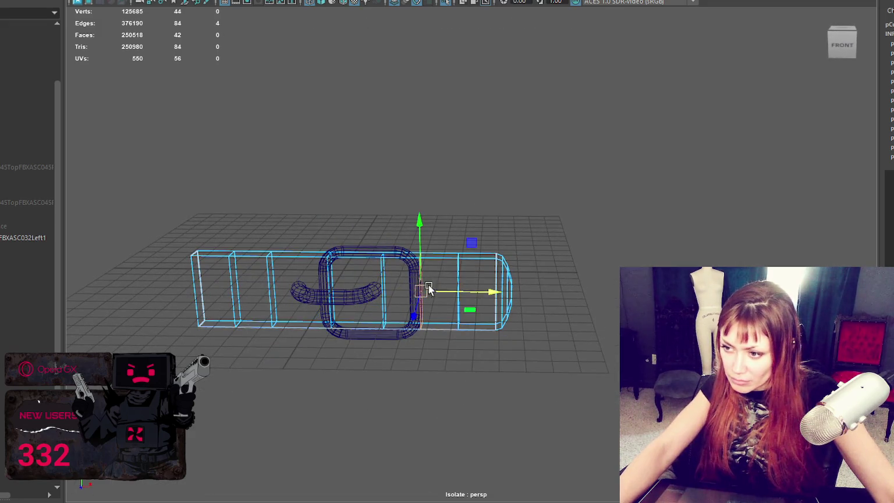
# Slide a group of strap vertices to the right along the strap.
pyautogui.click(378, 274)
pyautogui.doubleClick(381, 281)
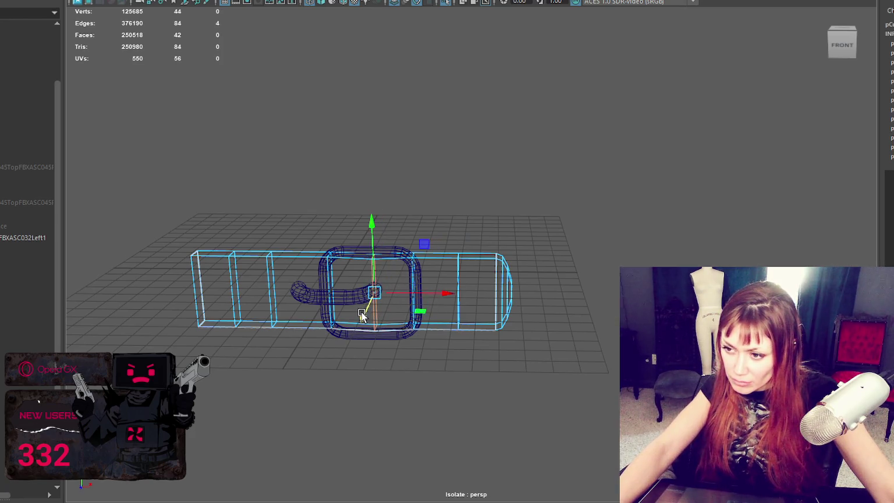
pyautogui.press('6')
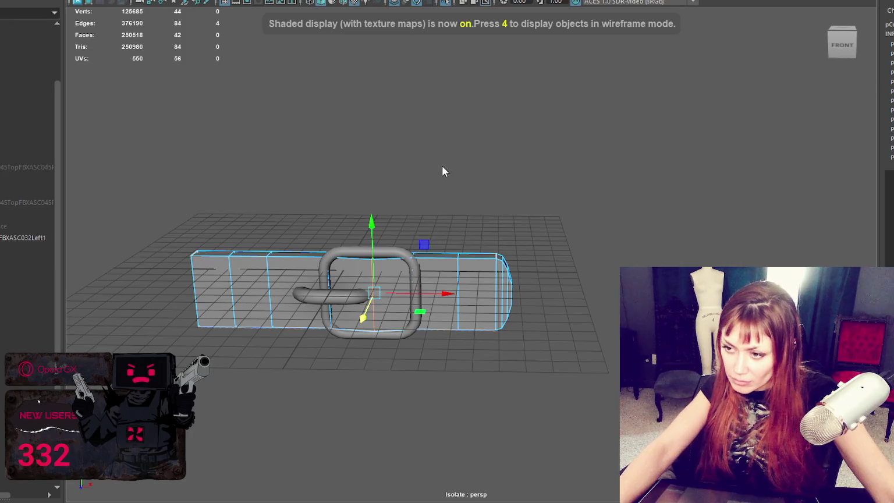
pyautogui.moveTo(341, 195); pyautogui.dragTo(333, 205)
pyautogui.moveTo(299, 343); pyautogui.dragTo(299, 342)
pyautogui.moveTo(373, 288)
pyautogui.mouseDown()
pyautogui.moveTo(362, 319)
pyautogui.moveTo(303, 249)
pyautogui.mouseUp()
pyautogui.moveTo(262, 377); pyautogui.dragTo(262, 375)
pyautogui.moveTo(326, 314); pyautogui.dragTo(367, 314)
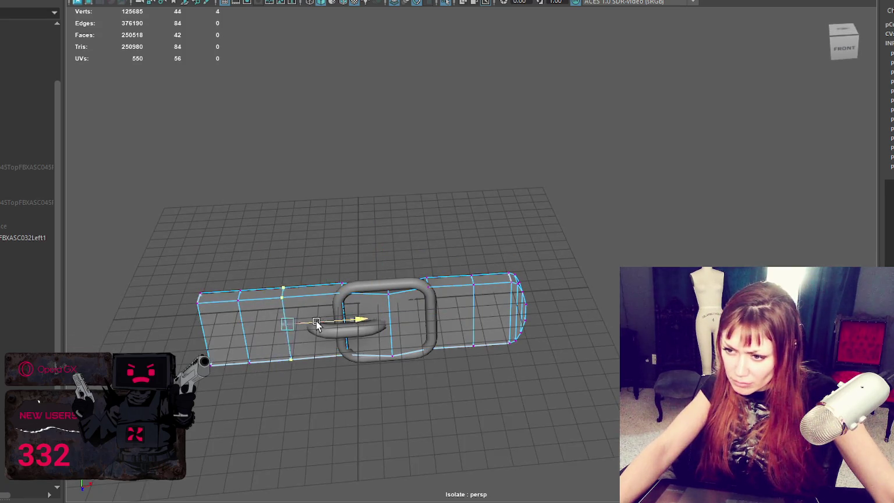
pyautogui.press('F8')
# Rotate the vertex loops at the strap's left and right ends.
pyautogui.moveTo(471, 119)
pyautogui.keyDown('alt'); pyautogui.mouseDown()
pyautogui.moveTo(603, 156)
pyautogui.moveTo(426, 257)
pyautogui.mouseUp(); pyautogui.keyUp('alt')
pyautogui.moveTo(381, 170); pyautogui.dragTo(326, 166, button='right')
pyautogui.moveTo(234, 420); pyautogui.dragTo(234, 420)
pyautogui.press('e')
pyautogui.moveTo(239, 372); pyautogui.dragTo(236, 387)
pyautogui.press('q')
pyautogui.moveTo(196, 239); pyautogui.dragTo(287, 401)
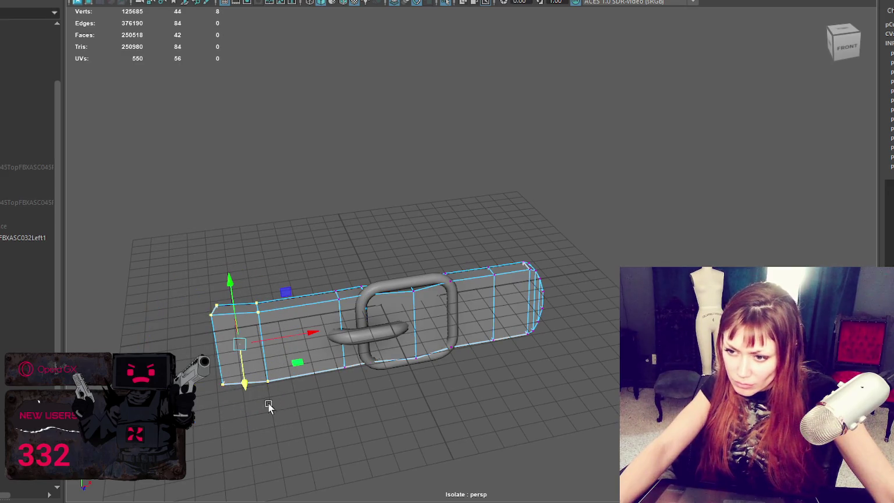
pyautogui.moveTo(491, 258)
pyautogui.keyDown('alt'); pyautogui.mouseDown()
pyautogui.moveTo(554, 229)
pyautogui.moveTo(478, 384)
pyautogui.mouseUp(); pyautogui.keyUp('alt')
pyautogui.press('e')
pyautogui.moveTo(514, 331)
pyautogui.keyDown('alt'); pyautogui.mouseDown()
pyautogui.moveTo(408, 326)
pyautogui.moveTo(420, 315)
pyautogui.mouseUp(); pyautogui.keyUp('alt')
pyautogui.press('w')
pyautogui.keyDown('shift'); pyautogui.moveTo(517, 222); pyautogui.dragTo(410, 336); pyautogui.keyUp('shift')
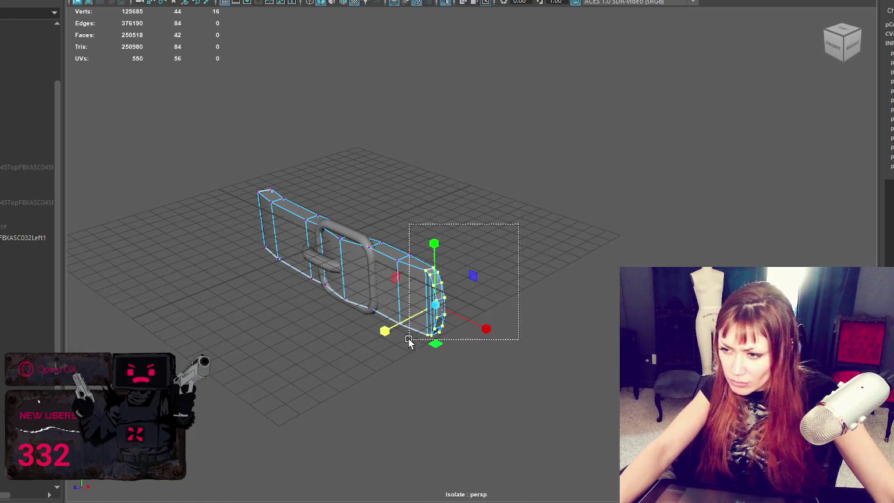
pyautogui.press('e')
pyautogui.press('w')
# Move selected strap vertices along one axis to refine the band's shape.
pyautogui.keyDown('alt'); pyautogui.moveTo(374, 329); pyautogui.dragTo(425, 315); pyautogui.keyUp('alt')
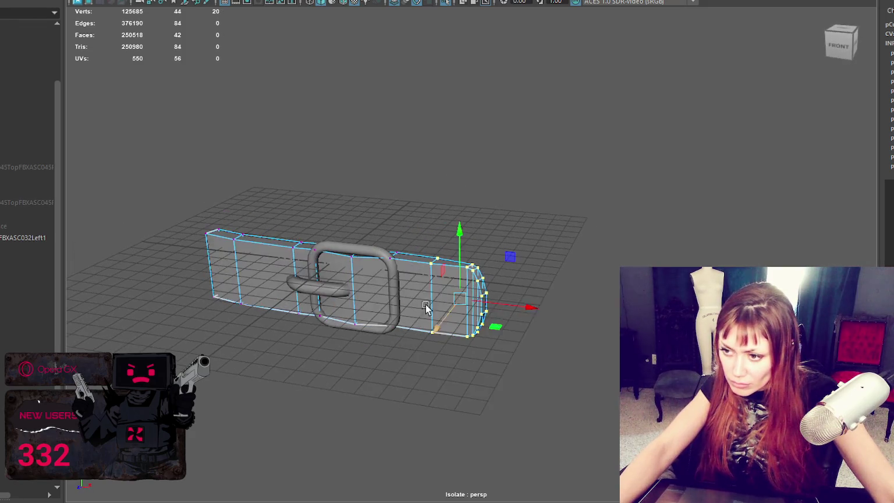
pyautogui.moveTo(378, 340); pyautogui.dragTo(379, 336)
pyautogui.moveTo(379, 337)
pyautogui.keyDown('alt'); pyautogui.mouseDown()
pyautogui.moveTo(341, 339)
pyautogui.moveTo(341, 323)
pyautogui.mouseUp(); pyautogui.keyUp('alt')
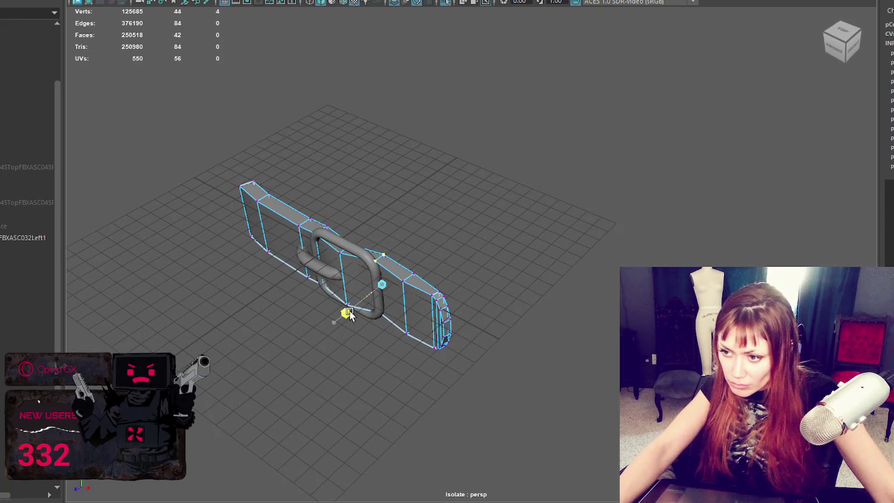
pyautogui.moveTo(344, 316)
pyautogui.mouseDown()
pyautogui.moveTo(334, 323)
pyautogui.moveTo(368, 318)
pyautogui.mouseUp()
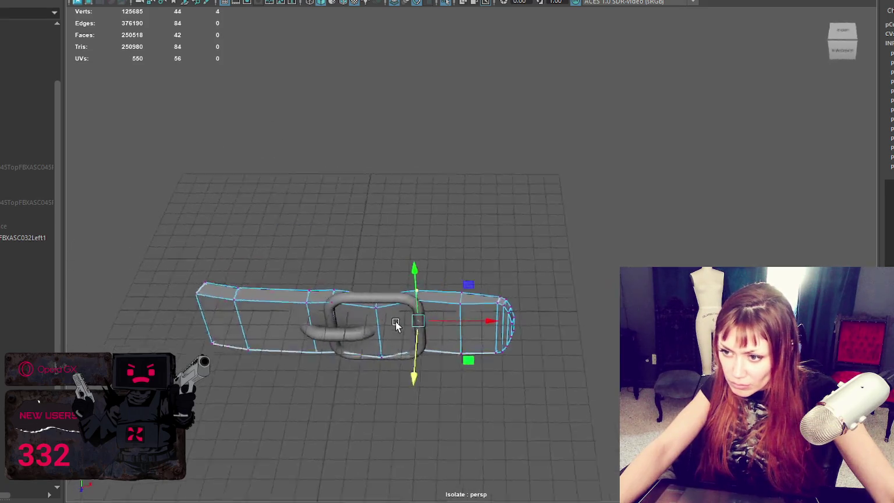
pyautogui.moveTo(317, 422)
pyautogui.mouseDown()
pyautogui.moveTo(193, 463)
pyautogui.moveTo(328, 421)
pyautogui.moveTo(386, 362)
pyautogui.mouseUp()
pyautogui.moveTo(298, 296); pyautogui.dragTo(348, 404)
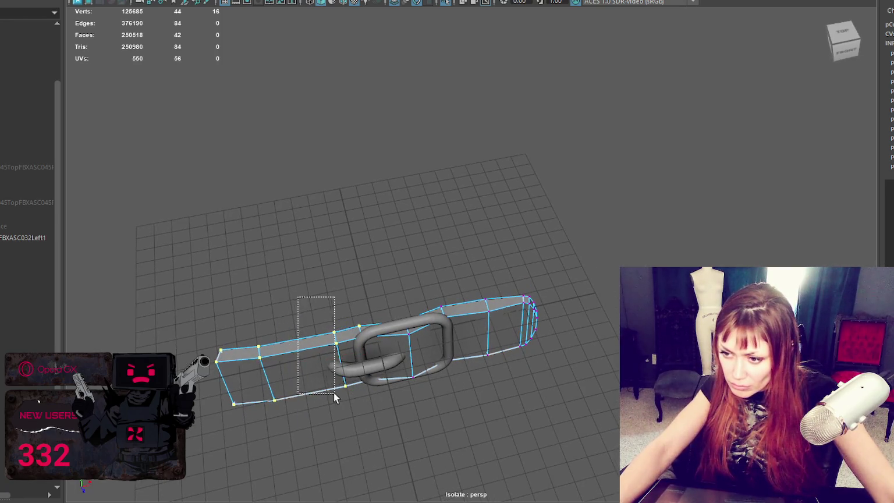
pyautogui.press('w')
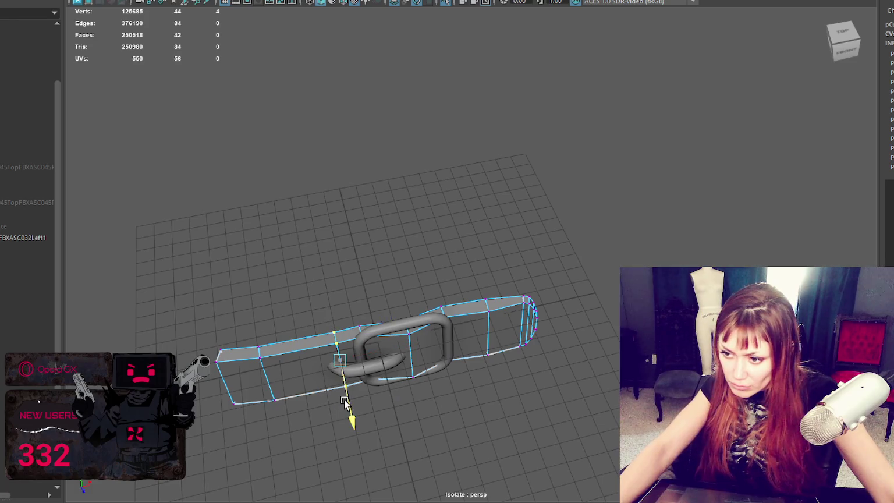
pyautogui.moveTo(288, 336); pyautogui.dragTo(206, 415)
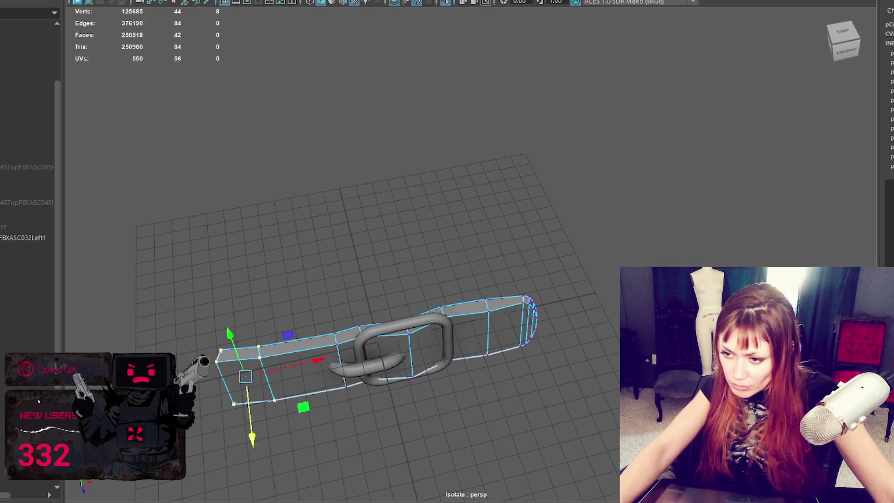
# Slide the strap's end edges along X so the band runs behind the buckle.
pyautogui.click(443, 175)
pyautogui.moveTo(443, 175)
pyautogui.keyDown('alt'); pyautogui.mouseDown()
pyautogui.moveTo(425, 165)
pyautogui.moveTo(313, 200)
pyautogui.moveTo(474, 223)
pyautogui.mouseUp(); pyautogui.keyUp('alt')
pyautogui.click(415, 211)
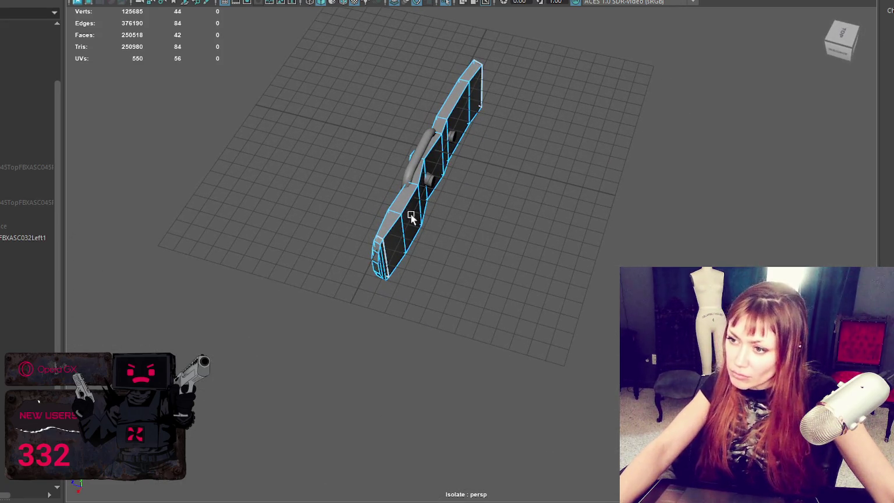
pyautogui.moveTo(561, 152); pyautogui.dragTo(565, 137, button='right')
pyautogui.click(406, 242)
pyautogui.press('w')
pyautogui.moveTo(373, 226); pyautogui.dragTo(371, 226)
pyautogui.keyDown('shift'); pyautogui.click(469, 109); pyautogui.keyUp('shift')
pyautogui.keyDown('alt'); pyautogui.moveTo(467, 128); pyautogui.dragTo(457, 206); pyautogui.keyUp('alt')
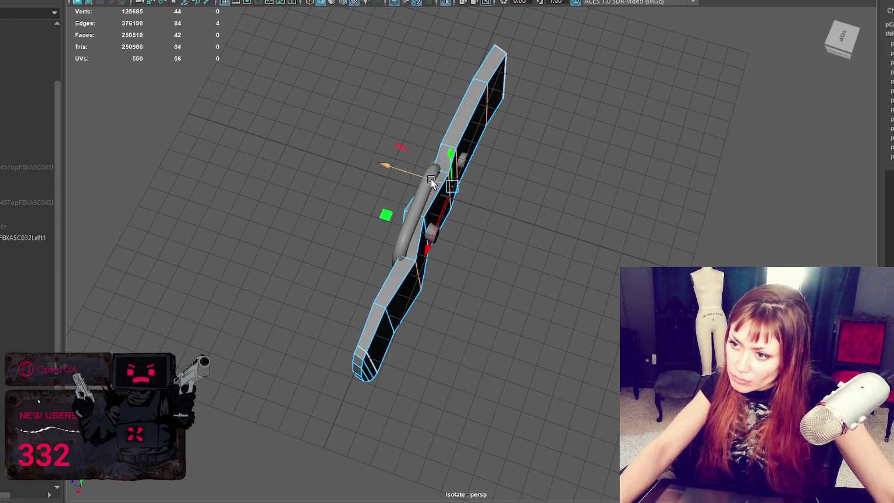
pyautogui.moveTo(431, 179); pyautogui.dragTo(425, 175)
pyautogui.moveTo(512, 155); pyautogui.dragTo(547, 138, button='right')
pyautogui.moveTo(387, 194)
pyautogui.keyDown('alt'); pyautogui.mouseDown()
pyautogui.moveTo(623, 127)
pyautogui.moveTo(426, 250)
pyautogui.mouseUp(); pyautogui.keyUp('alt')
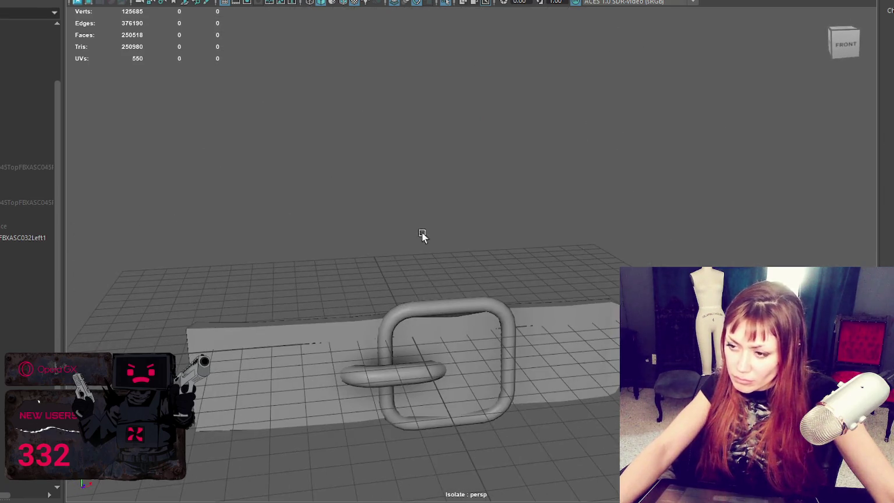
# Exit isolation to show the whole scene in textured shading with the belt and buckle selected.
pyautogui.moveTo(295, 243); pyautogui.dragTo(320, 317)
pyautogui.moveTo(407, 291)
pyautogui.keyDown('alt'); pyautogui.mouseDown()
pyautogui.moveTo(540, 368)
pyautogui.moveTo(524, 316)
pyautogui.moveTo(525, 261)
pyautogui.mouseUp(); pyautogui.keyUp('alt')
pyautogui.hotkey('ctrl', '1')
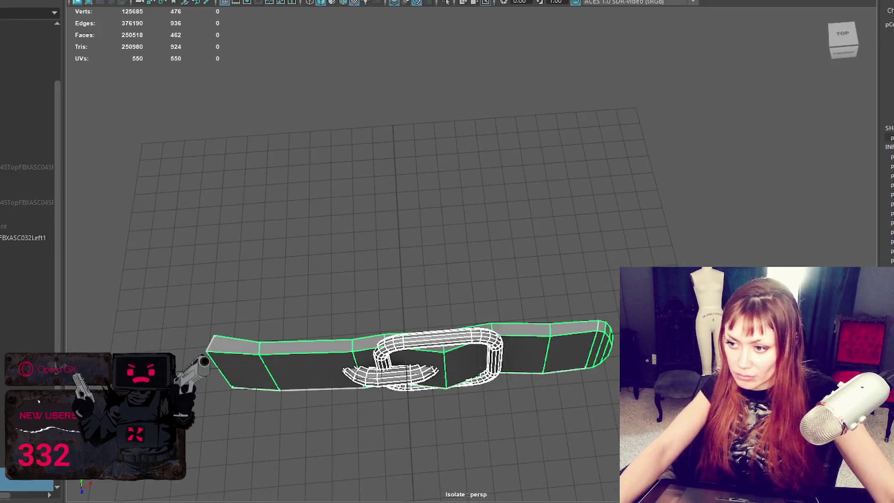
pyautogui.press('Delete')
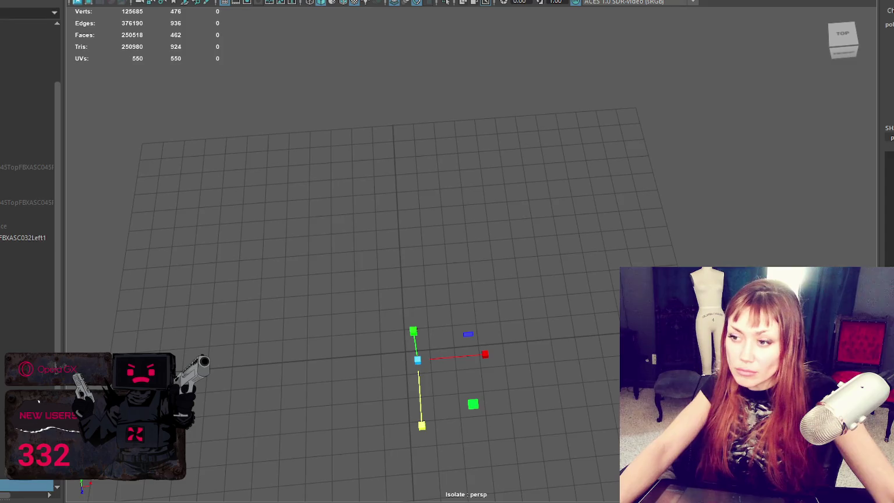
pyautogui.press('f')
pyautogui.hotkey('ctrl', 'z')
pyautogui.press('6')
pyautogui.keyDown('alt'); pyautogui.moveTo(535, 265); pyautogui.dragTo(373, 210); pyautogui.keyUp('alt')
pyautogui.keyDown('alt'); pyautogui.moveTo(462, 257); pyautogui.dragTo(150, 330, button='right'); pyautogui.keyUp('alt')
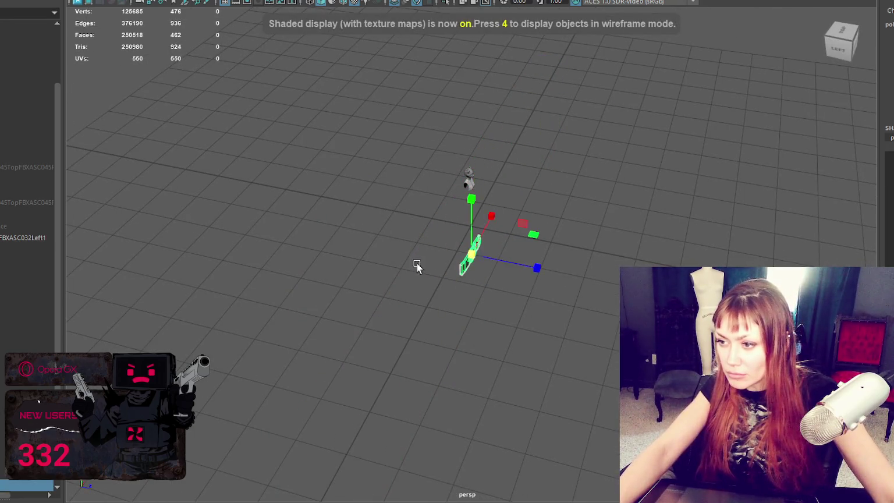
# Raise the belt and buckle up to the bear bust's neck height.
pyautogui.moveTo(471, 229); pyautogui.dragTo(460, 153)
pyautogui.press('f')
pyautogui.scroll(-2, 469, 277)
pyautogui.press('e')
pyautogui.moveTo(503, 293); pyautogui.dragTo(465, 265)
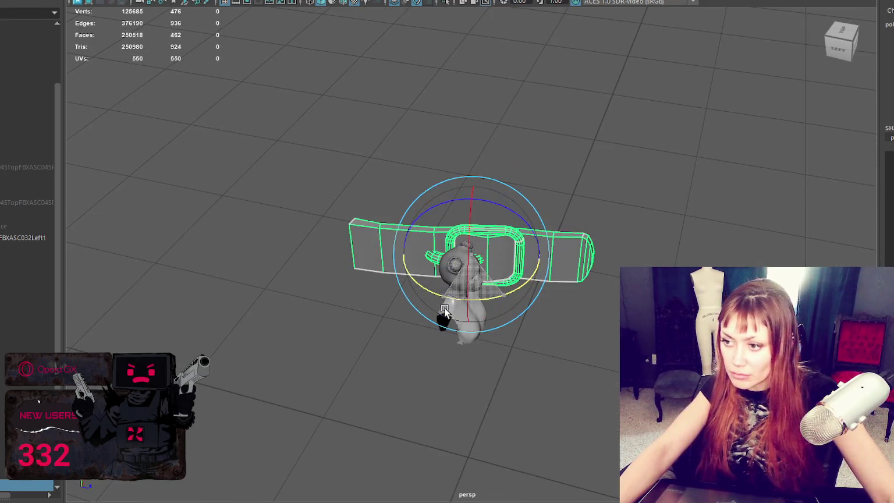
pyautogui.press('w')
pyautogui.hotkey('ctrl', 'z')
pyautogui.hotkey('ctrl', 'z')
pyautogui.hotkey('ctrl', 'z')
pyautogui.moveTo(442, 283); pyautogui.dragTo(446, 270)
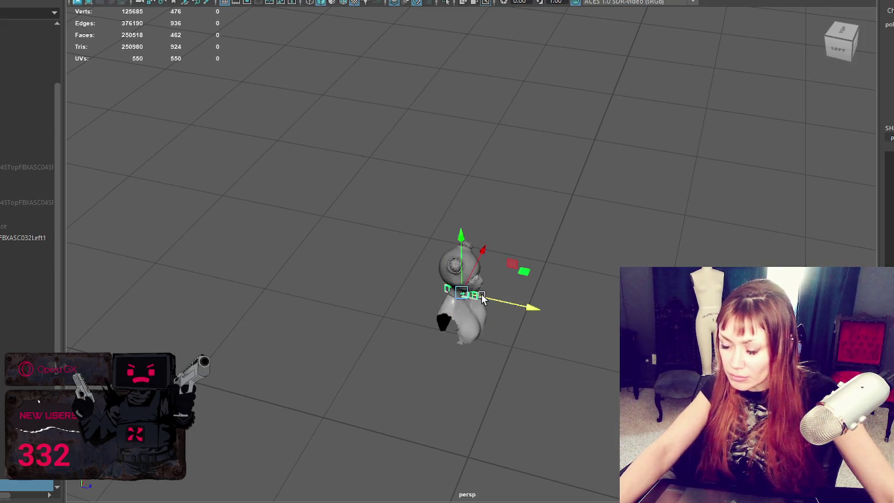
pyautogui.press('f')
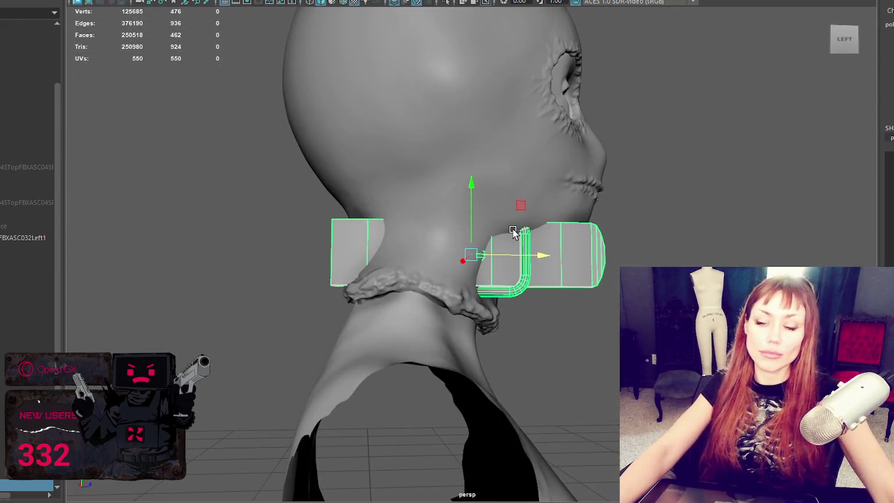
pyautogui.scroll(3, 513, 231)
pyautogui.moveTo(512, 231)
pyautogui.keyDown('alt'); pyautogui.mouseDown()
pyautogui.moveTo(419, 253)
pyautogui.moveTo(429, 262)
pyautogui.mouseUp(); pyautogui.keyUp('alt')
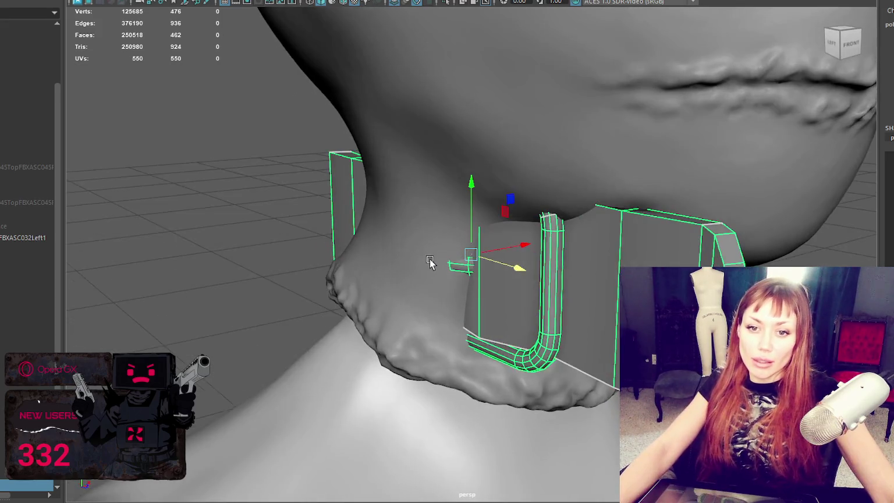
pyautogui.keyDown('alt'); pyautogui.moveTo(511, 254); pyautogui.dragTo(427, 261); pyautogui.keyUp('alt')
pyautogui.scroll(3, 415, 267)
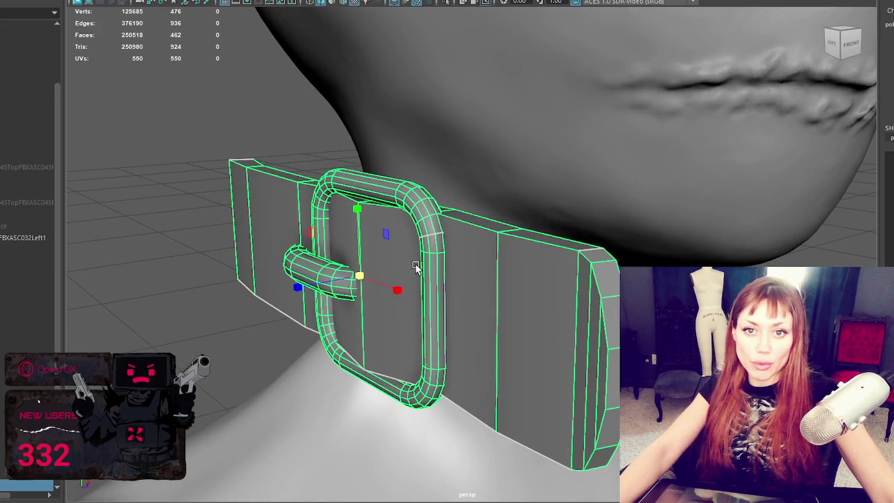
pyautogui.scroll(-5, 347, 279)
pyautogui.keyDown('alt'); pyautogui.moveTo(219, 295); pyautogui.dragTo(195, 298); pyautogui.keyUp('alt')
pyautogui.scroll(5, 357, 270)
pyautogui.moveTo(357, 270)
pyautogui.keyDown('alt'); pyautogui.mouseDown()
pyautogui.moveTo(534, 271)
pyautogui.moveTo(590, 257)
pyautogui.moveTo(300, 263)
pyautogui.mouseUp(); pyautogui.keyUp('alt')
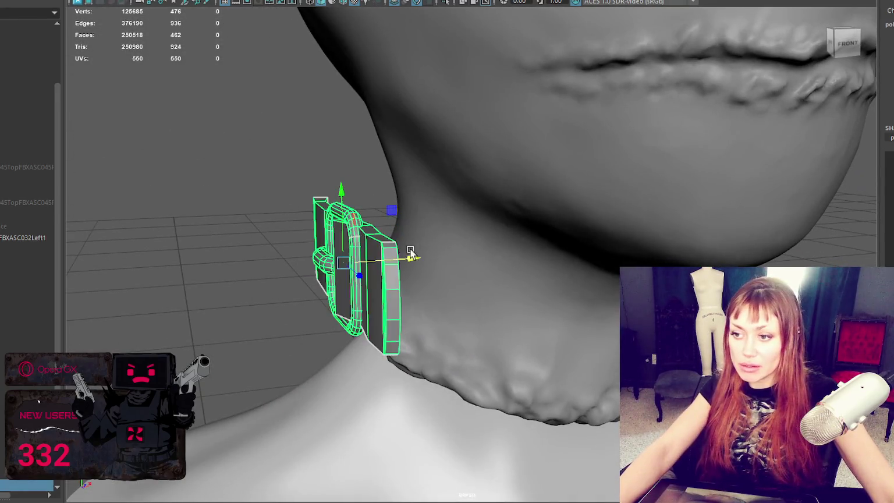
pyautogui.keyDown('alt'); pyautogui.moveTo(289, 211); pyautogui.dragTo(339, 197); pyautogui.keyUp('alt')
pyautogui.press('F10')
pyautogui.keyDown('alt'); pyautogui.moveTo(297, 166); pyautogui.dragTo(423, 289); pyautogui.keyUp('alt')
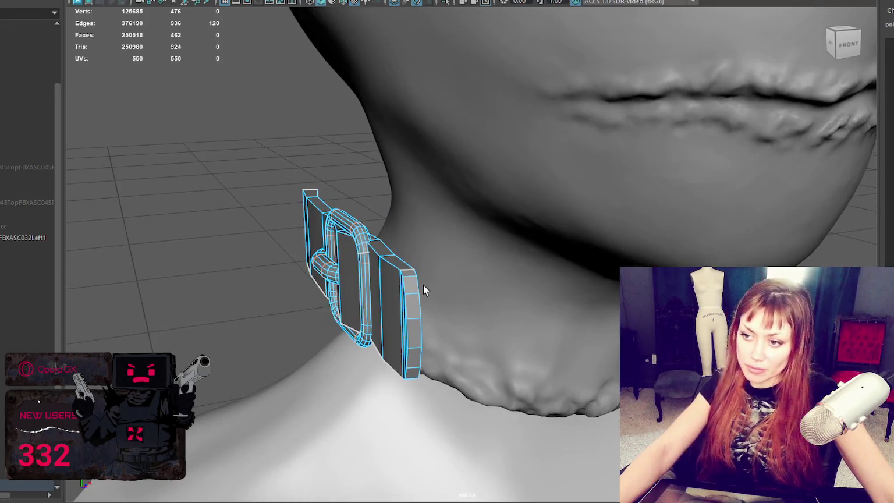
pyautogui.doubleClick(412, 296)
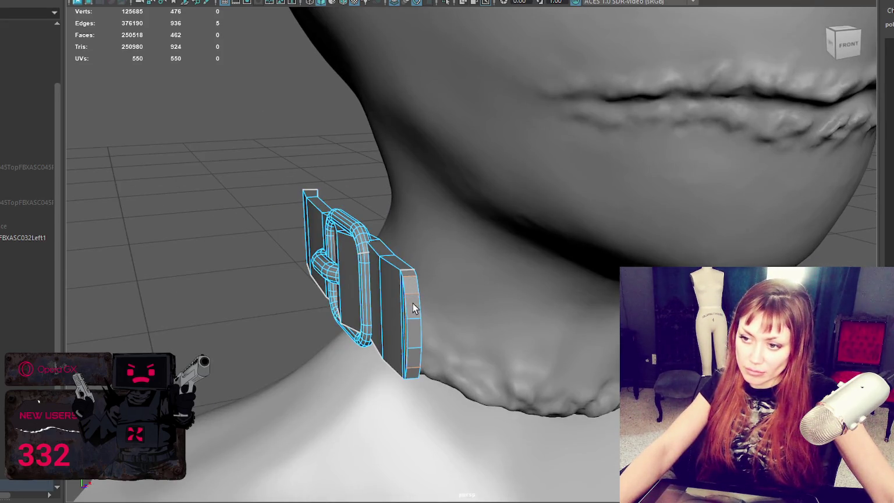
pyautogui.moveTo(413, 320)
pyautogui.keyDown('alt'); pyautogui.mouseDown()
pyautogui.moveTo(419, 303)
pyautogui.moveTo(396, 254)
pyautogui.mouseUp(); pyautogui.keyUp('alt')
pyautogui.press('4')
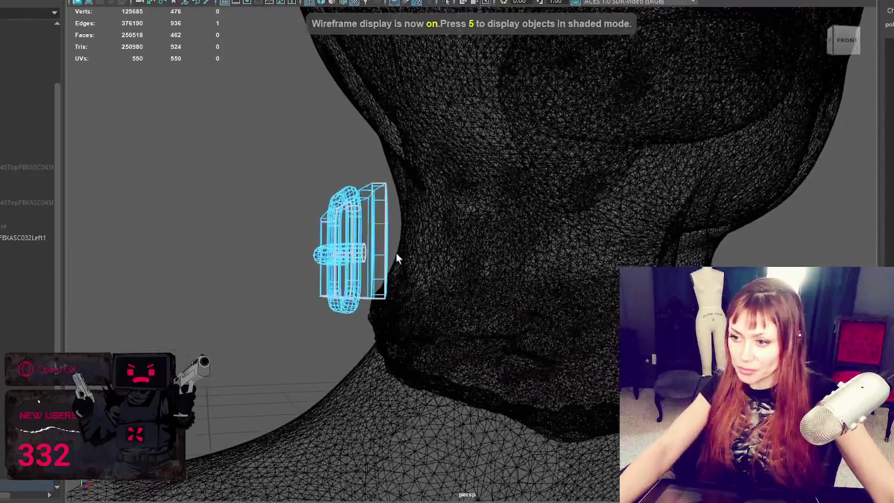
pyautogui.doubleClick(384, 250)
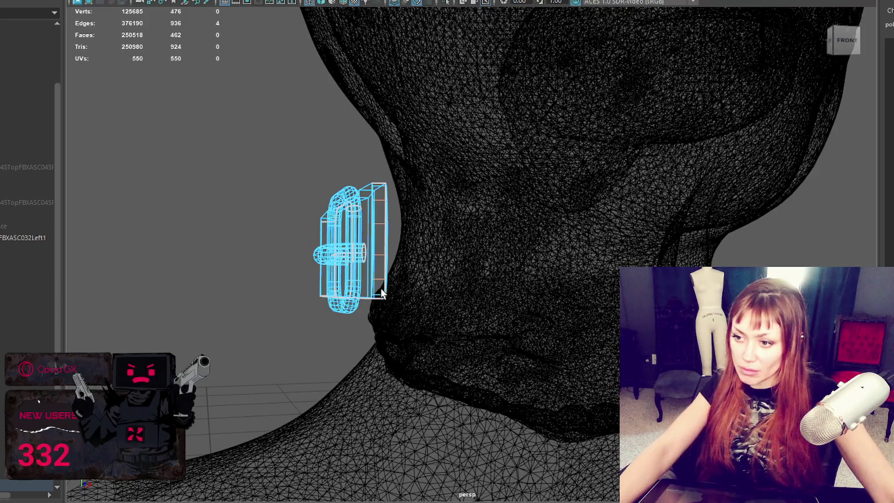
pyautogui.keyDown('alt'); pyautogui.moveTo(381, 293); pyautogui.dragTo(378, 261); pyautogui.keyUp('alt')
pyautogui.keyDown('shift'); pyautogui.click(382, 243); pyautogui.keyUp('shift')
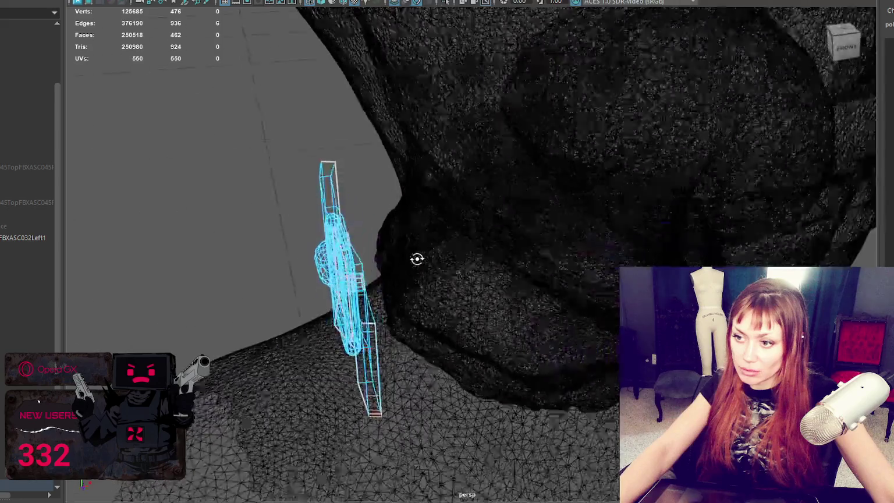
pyautogui.keyDown('alt'); pyautogui.moveTo(424, 221); pyautogui.dragTo(427, 258); pyautogui.keyUp('alt')
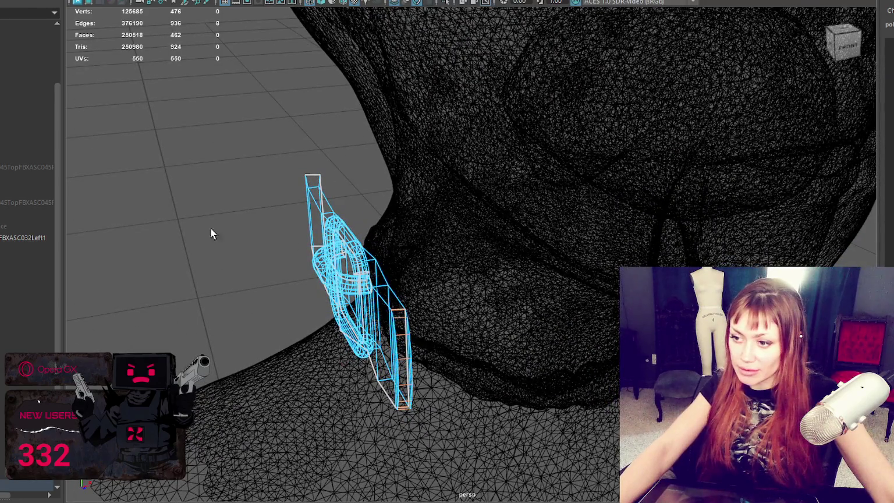
pyautogui.keyDown('shift'); pyautogui.moveTo(189, 132); pyautogui.dragTo(317, 145, button='right'); pyautogui.keyUp('shift')
pyautogui.moveTo(184, 126); pyautogui.dragTo(216, 137, button='right')
pyautogui.press('6')
pyautogui.moveTo(216, 137)
pyautogui.keyDown('alt'); pyautogui.mouseDown()
pyautogui.moveTo(399, 244)
pyautogui.moveTo(403, 269)
pyautogui.mouseUp(); pyautogui.keyUp('alt')
pyautogui.click(403, 269)
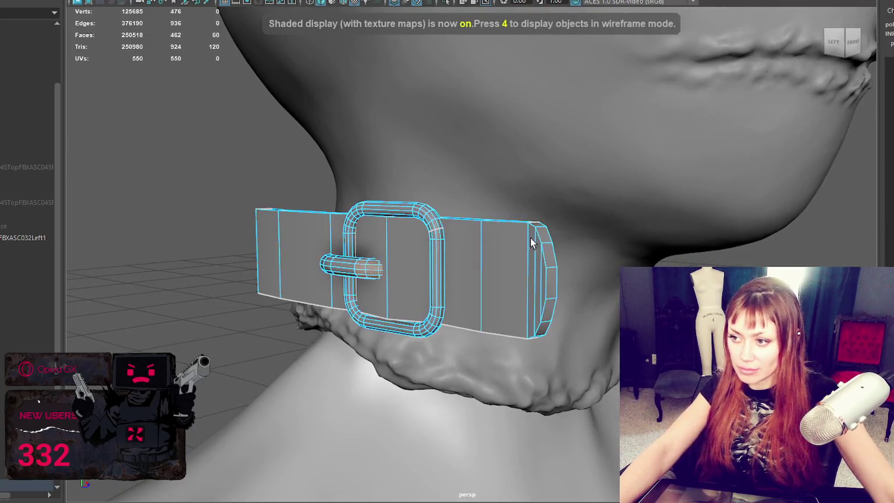
pyautogui.keyDown('alt'); pyautogui.moveTo(531, 233); pyautogui.dragTo(729, 198); pyautogui.keyUp('alt')
pyautogui.keyDown('shift'); pyautogui.moveTo(749, 170); pyautogui.dragTo(816, 210, button='right'); pyautogui.keyUp('shift')
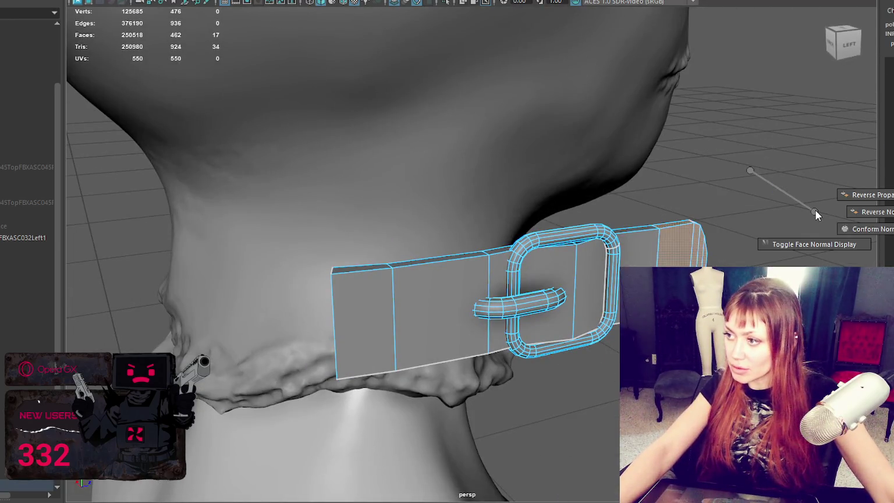
# Switch to edge selection and box-select edges on the belt, then select the buckle.
pyautogui.keyDown('shift'); pyautogui.rightClick(749, 165); pyautogui.keyUp('shift')
pyautogui.rightClick(748, 167)
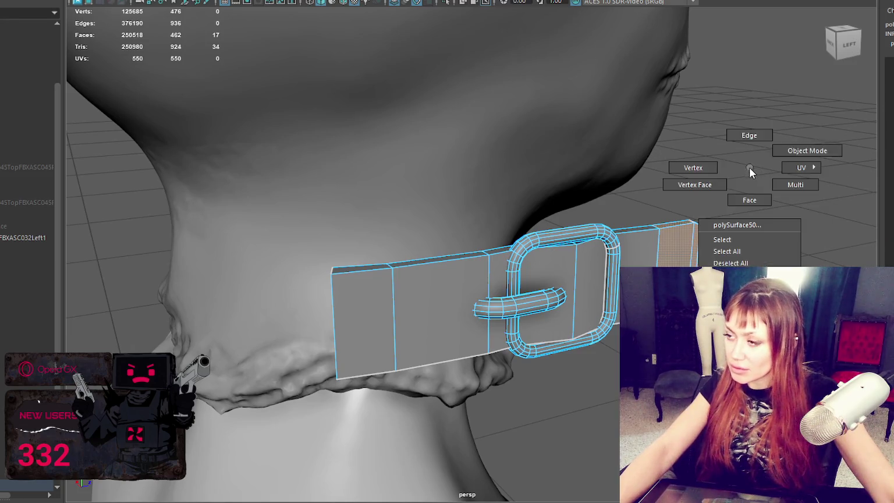
pyautogui.click(749, 135)
pyautogui.moveTo(806, 167); pyautogui.dragTo(656, 273)
pyautogui.keyDown('shift'); pyautogui.moveTo(718, 151); pyautogui.dragTo(792, 164, button='right'); pyautogui.keyUp('shift')
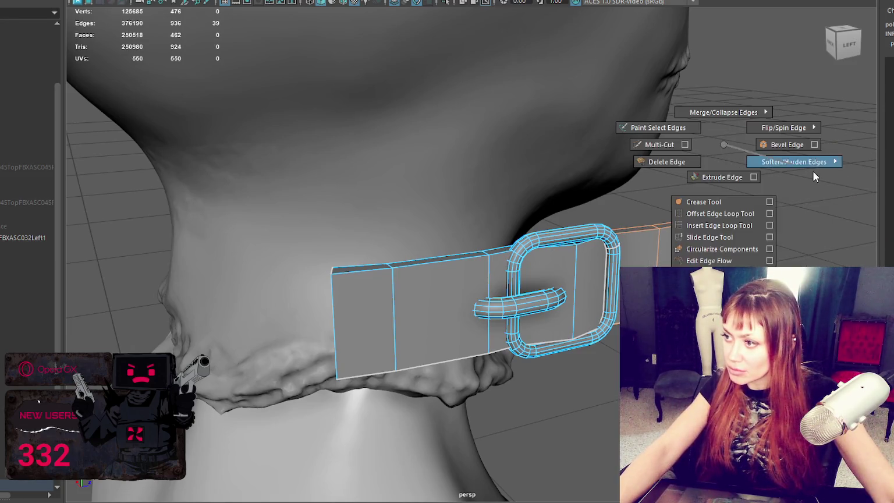
pyautogui.moveTo(783, 125)
pyautogui.keyDown('alt'); pyautogui.mouseDown()
pyautogui.moveTo(723, 139)
pyautogui.moveTo(654, 129)
pyautogui.moveTo(615, 150)
pyautogui.mouseUp(); pyautogui.keyUp('alt')
pyautogui.click(341, 263)
pyautogui.keyDown('alt'); pyautogui.moveTo(341, 264); pyautogui.dragTo(389, 269); pyautogui.keyUp('alt')
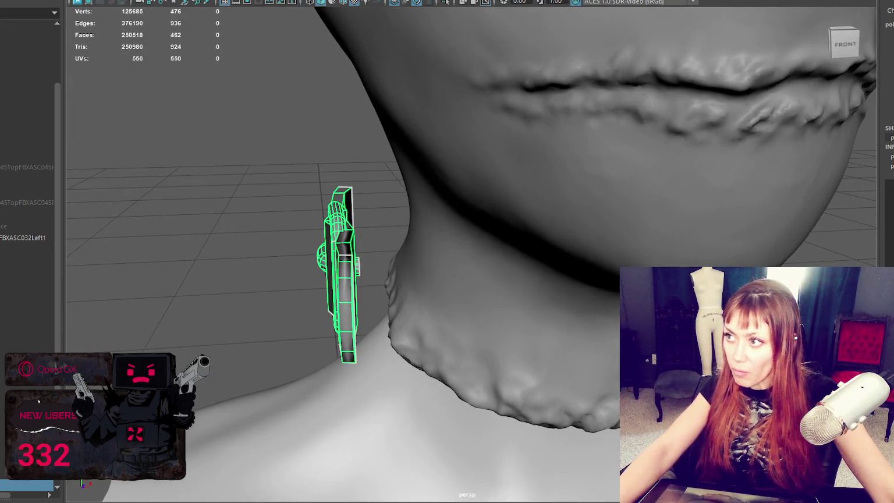
# Insert a new edge loop on the belt strap near the buckle.
pyautogui.press('F10')
pyautogui.keyDown('shift'); pyautogui.moveTo(414, 284); pyautogui.dragTo(414, 284, button='right'); pyautogui.keyUp('shift')
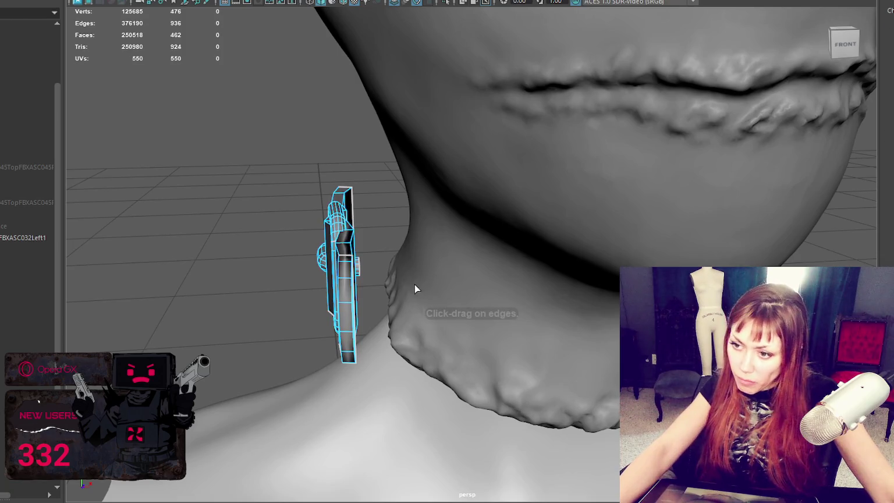
pyautogui.click(354, 281)
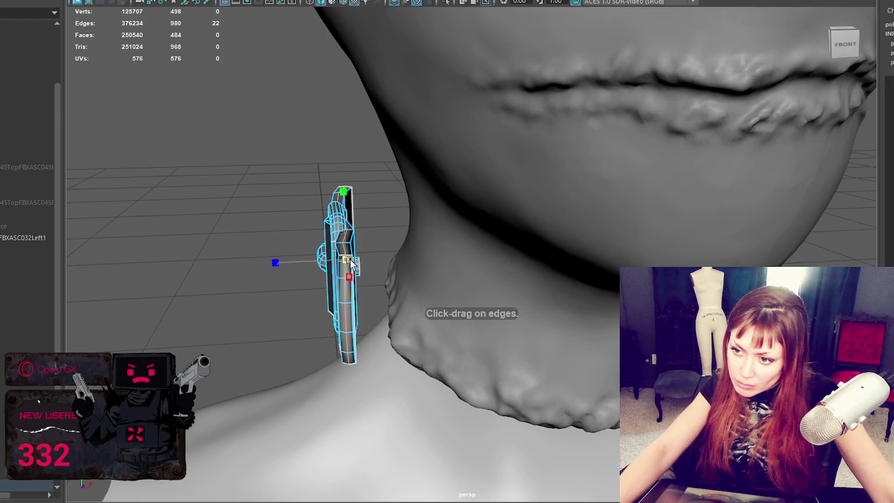
pyautogui.click(268, 88)
pyautogui.moveTo(268, 88)
pyautogui.keyDown('alt'); pyautogui.mouseDown()
pyautogui.moveTo(407, 97)
pyautogui.moveTo(676, 245)
pyautogui.mouseUp(); pyautogui.keyUp('alt')
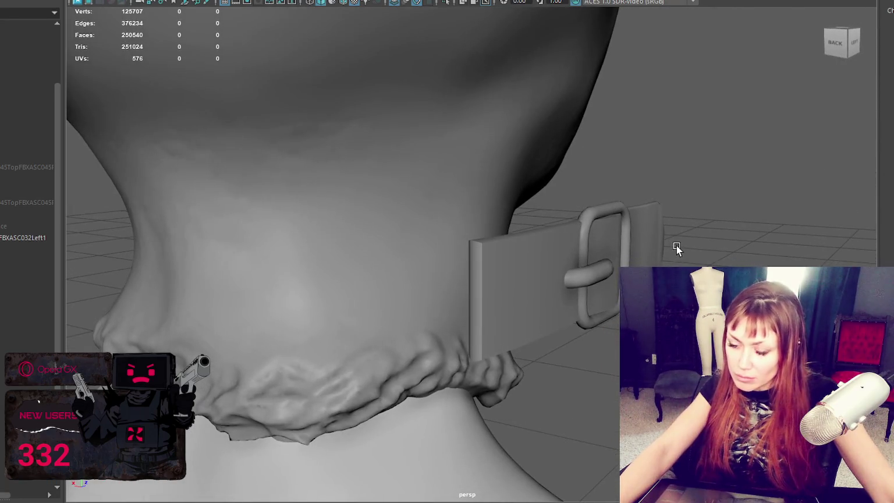
# Apply Soften Edge to the belt and buckle to smooth their shading.
pyautogui.click(525, 284)
pyautogui.keyDown('shift'); pyautogui.rightClick(698, 118); pyautogui.keyUp('shift')
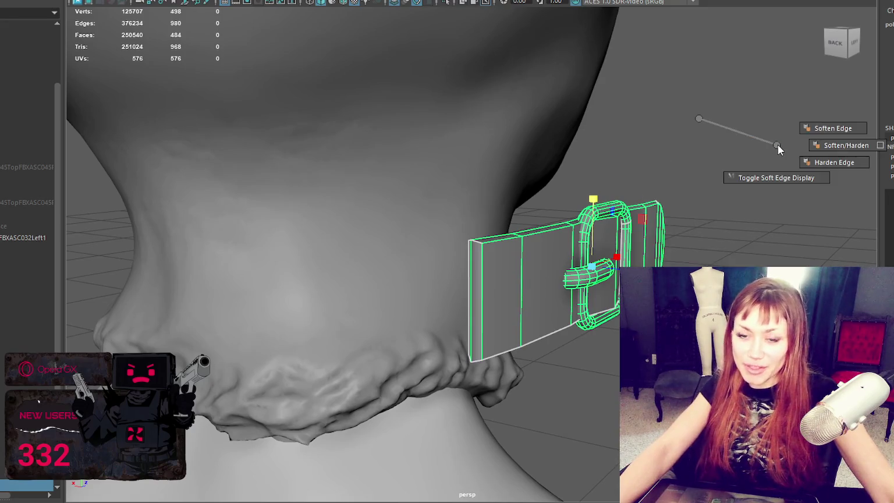
pyautogui.click(836, 130)
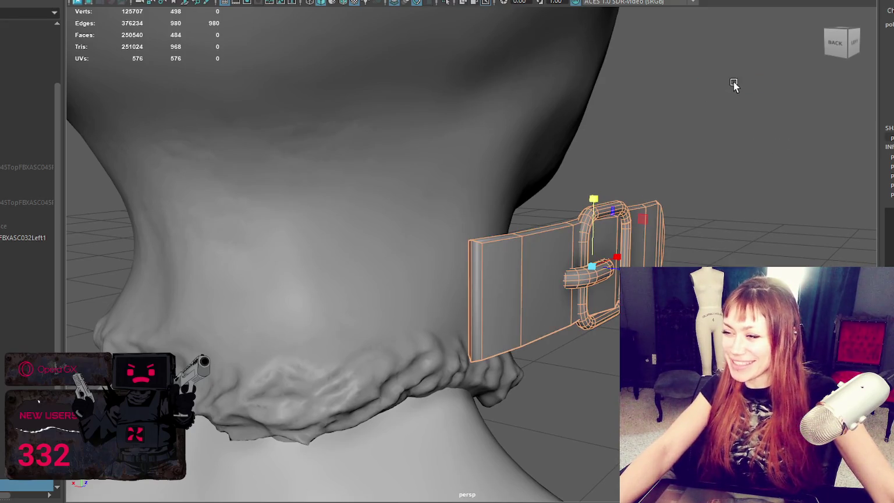
pyautogui.keyDown('alt'); pyautogui.moveTo(468, 296); pyautogui.dragTo(739, 202); pyautogui.keyUp('alt')
# Check individual vertical edges at the strap's end, then reselect the whole belt object.
pyautogui.moveTo(740, 169); pyautogui.dragTo(740, 120, button='right')
pyautogui.moveTo(740, 120)
pyautogui.keyDown('alt'); pyautogui.mouseDown()
pyautogui.moveTo(663, 181)
pyautogui.moveTo(269, 405)
pyautogui.moveTo(532, 387)
pyautogui.moveTo(423, 418)
pyautogui.mouseUp(); pyautogui.keyUp('alt')
pyautogui.click(532, 387)
pyautogui.click(441, 433)
pyautogui.moveTo(464, 408)
pyautogui.keyDown('alt'); pyautogui.mouseDown()
pyautogui.moveTo(435, 375)
pyautogui.moveTo(404, 306)
pyautogui.moveTo(418, 323)
pyautogui.moveTo(387, 391)
pyautogui.moveTo(437, 373)
pyautogui.mouseUp(); pyautogui.keyUp('alt')
pyautogui.moveTo(690, 179); pyautogui.dragTo(770, 138, button='right')
pyautogui.click(615, 319)
pyautogui.keyDown('alt'); pyautogui.moveTo(616, 319); pyautogui.dragTo(146, 314); pyautogui.keyUp('alt')
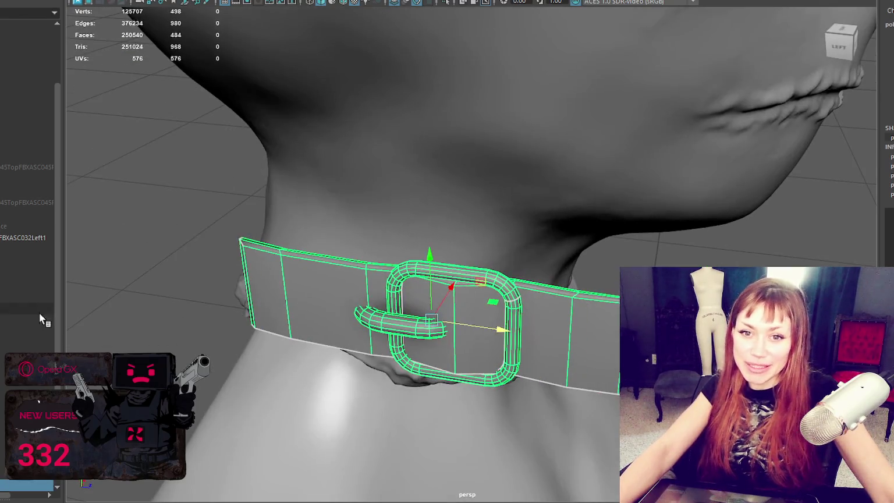
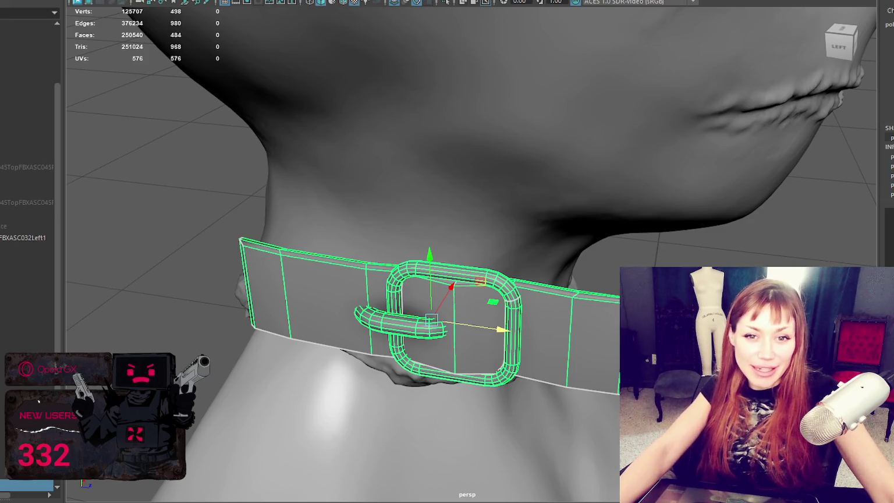
# Reselect the neck belt and move its belt-end vertices to a new position.
pyautogui.click(159, 230)
pyautogui.click(334, 319)
pyautogui.moveTo(334, 319)
pyautogui.keyDown('alt'); pyautogui.mouseDown()
pyautogui.moveTo(475, 359)
pyautogui.moveTo(423, 359)
pyautogui.moveTo(575, 379)
pyautogui.moveTo(731, 171)
pyautogui.mouseUp(); pyautogui.keyUp('alt')
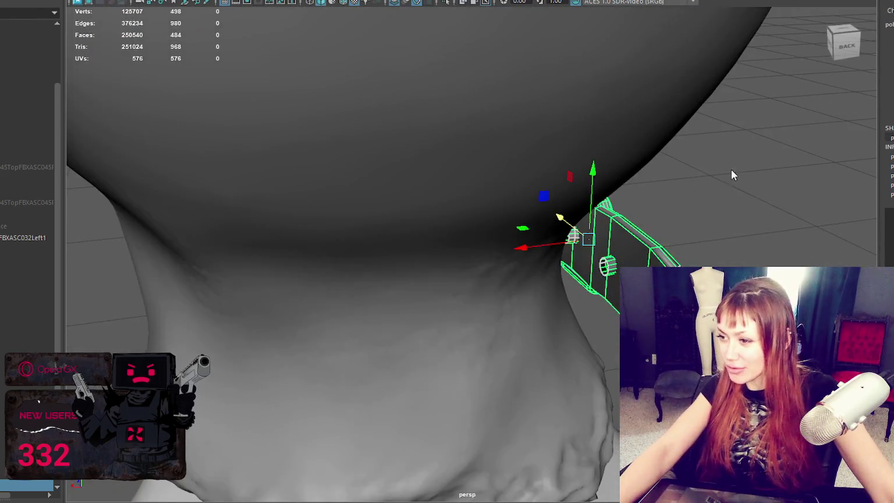
pyautogui.moveTo(730, 172); pyautogui.dragTo(665, 168, button='right')
pyautogui.moveTo(772, 219); pyautogui.dragTo(325, 372)
pyautogui.press('e')
pyautogui.press('w')
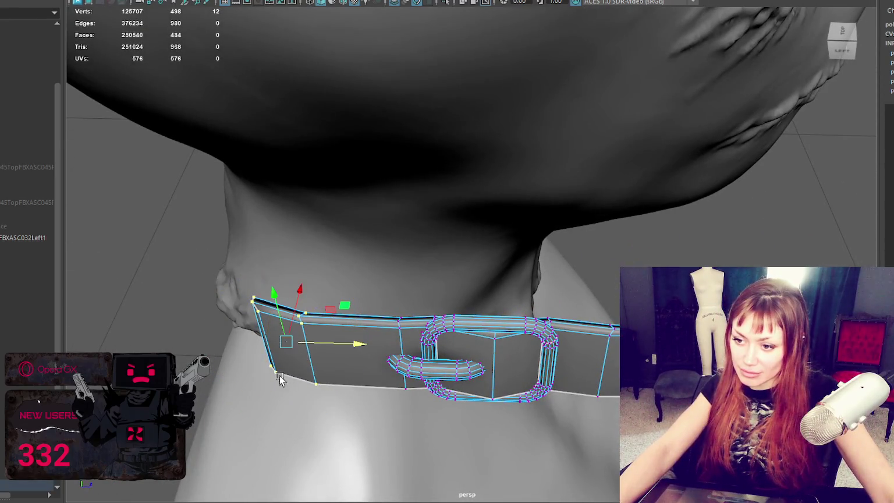
pyautogui.moveTo(295, 312)
pyautogui.mouseDown()
pyautogui.moveTo(319, 358)
pyautogui.moveTo(312, 391)
pyautogui.moveTo(356, 361)
pyautogui.mouseUp()
pyautogui.press('e')
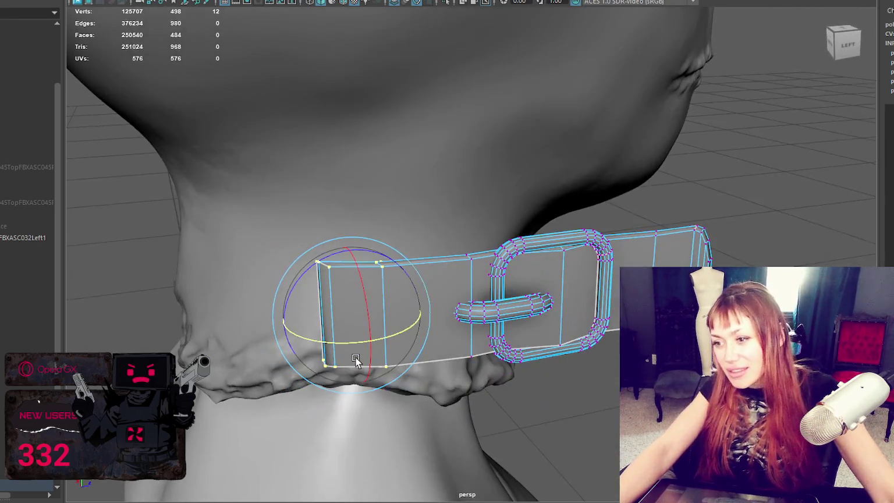
# Try moving a belt face and tilting the belt, then undo those changes.
pyautogui.press('F11')
pyautogui.click(634, 247)
pyautogui.press('w')
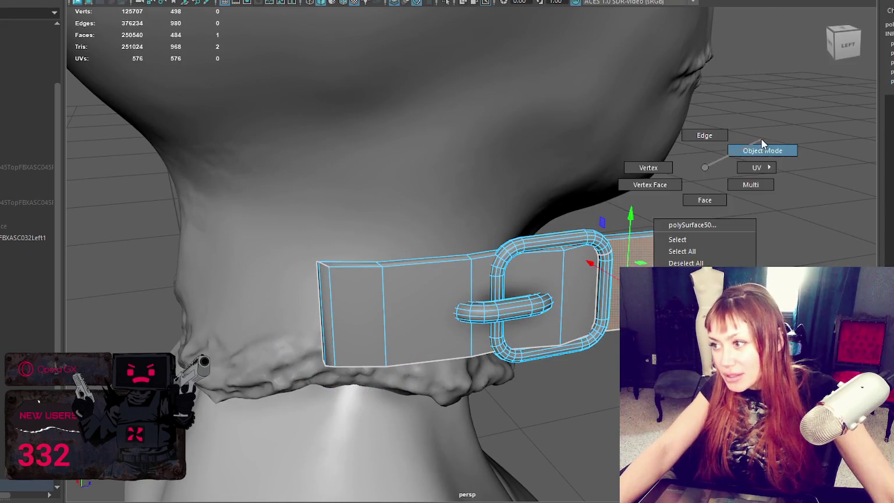
pyautogui.moveTo(702, 168); pyautogui.dragTo(759, 148, button='right')
pyautogui.hotkey('ctrl', 'z')
pyautogui.hotkey('ctrl', 'z')
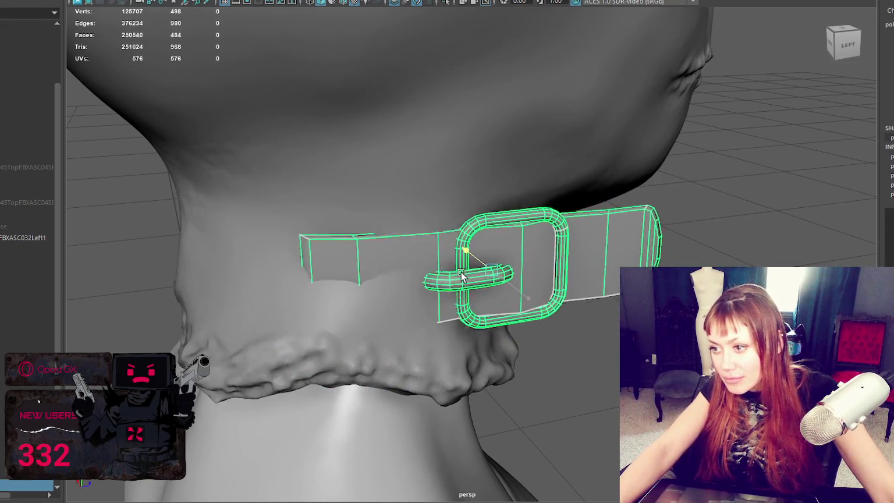
pyautogui.hotkey('ctrl', 'z')
pyautogui.hotkey('ctrl', 'z')
pyautogui.hotkey('ctrl', 'z')
pyautogui.hotkey('ctrl', 'z')
pyautogui.hotkey('ctrl', 'z')
pyautogui.hotkey('ctrl', 'z')
pyautogui.hotkey('ctrl', 'z')
pyautogui.hotkey('ctrl', 'z')
pyautogui.moveTo(419, 235); pyautogui.dragTo(421, 244)
pyautogui.hotkey('ctrl', 'z')
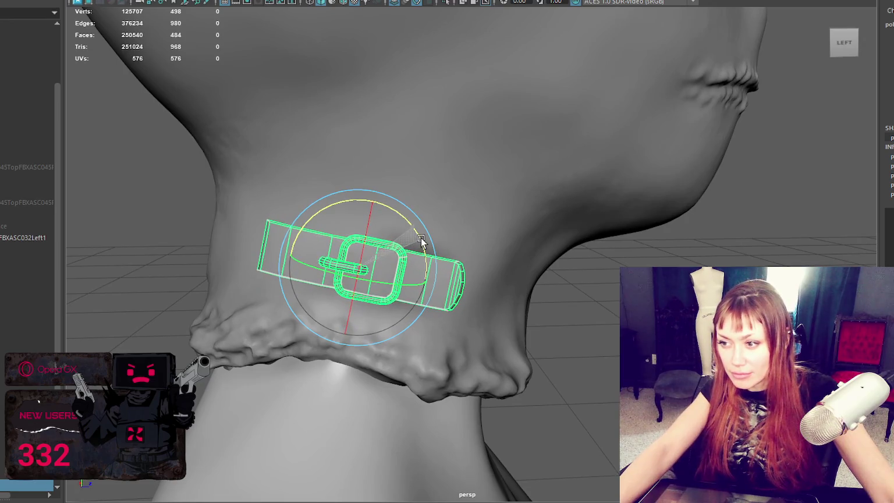
pyautogui.hotkey('ctrl', 'z')
# Slide the belt sideways along the neck and nudge the buckle vertices slightly left.
pyautogui.press('w')
pyautogui.moveTo(420, 268)
pyautogui.mouseDown()
pyautogui.moveTo(429, 268)
pyautogui.moveTo(401, 233)
pyautogui.moveTo(392, 245)
pyautogui.moveTo(660, 242)
pyautogui.mouseUp()
pyautogui.moveTo(658, 168); pyautogui.dragTo(598, 170, button='right')
pyautogui.keyDown('alt'); pyautogui.moveTo(598, 169); pyautogui.dragTo(551, 208); pyautogui.keyUp('alt')
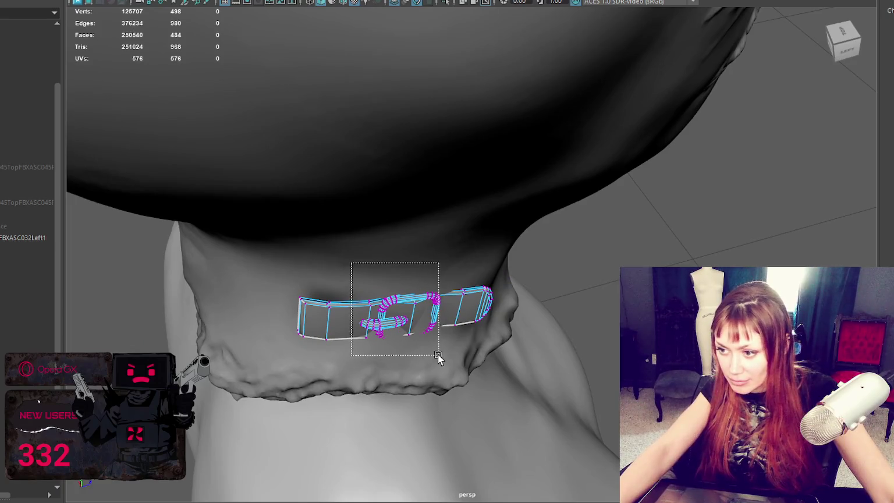
pyautogui.moveTo(437, 353); pyautogui.dragTo(438, 353)
pyautogui.keyDown('alt'); pyautogui.moveTo(437, 354); pyautogui.dragTo(376, 259); pyautogui.keyUp('alt')
pyautogui.moveTo(376, 260); pyautogui.dragTo(372, 260, button='middle')
# Return to whole-belt editing, check its fit around the bust, and reselect the belt.
pyautogui.moveTo(776, 167)
pyautogui.mouseDown(button='right')
pyautogui.moveTo(890, 162)
pyautogui.moveTo(876, 134)
pyautogui.mouseUp(button='right')
pyautogui.moveTo(405, 280)
pyautogui.keyDown('alt'); pyautogui.mouseDown()
pyautogui.moveTo(392, 213)
pyautogui.moveTo(430, 227)
pyautogui.moveTo(410, 280)
pyautogui.mouseUp(); pyautogui.keyUp('alt')
pyautogui.scroll(1, 444, 232)
pyautogui.press('e')
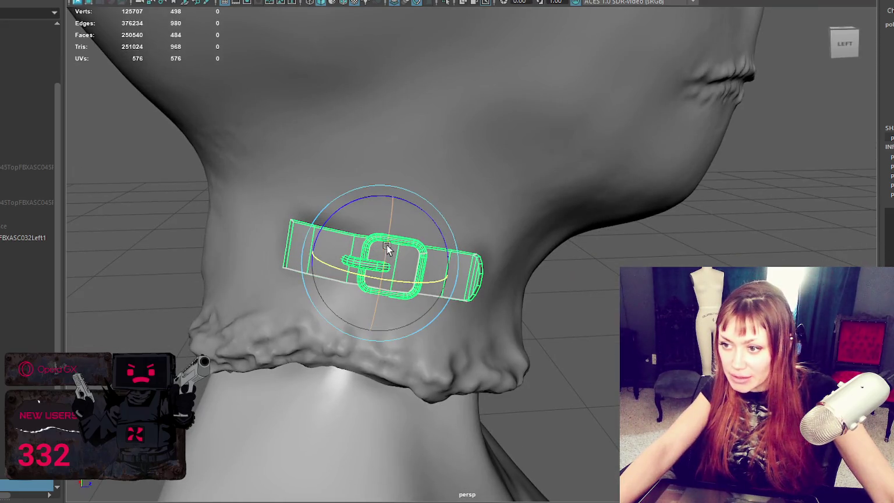
pyautogui.press('q')
pyautogui.press('w')
pyautogui.click(609, 269)
pyautogui.moveTo(379, 240)
pyautogui.keyDown('alt'); pyautogui.mouseDown()
pyautogui.moveTo(609, 268)
pyautogui.moveTo(433, 265)
pyautogui.mouseUp(); pyautogui.keyUp('alt')
pyautogui.scroll(3, 560, 261)
pyautogui.click(592, 275)
# Duplicate the neck belt with Ctrl+D and shift the copy up the neck.
pyautogui.hotkey('ctrl', 'd')
pyautogui.moveTo(284, 224)
pyautogui.mouseDown()
pyautogui.moveTo(285, 198)
pyautogui.moveTo(294, 200)
pyautogui.mouseUp()
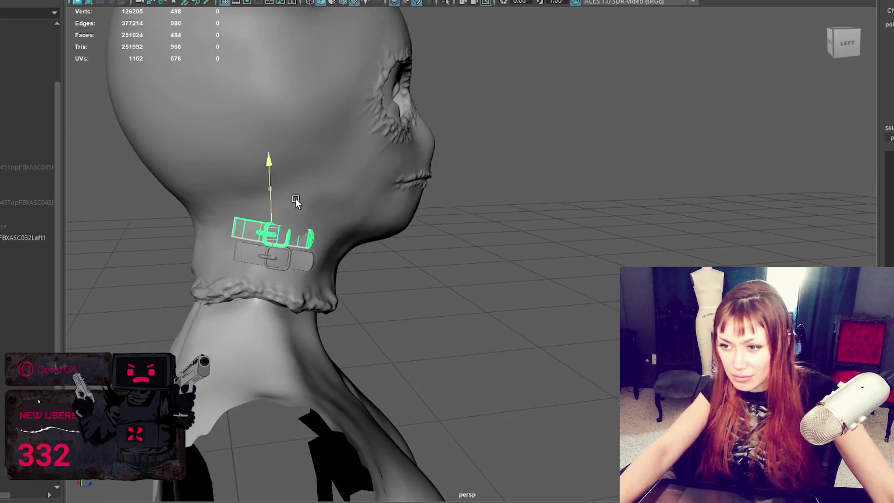
pyautogui.moveTo(313, 231); pyautogui.dragTo(321, 232)
pyautogui.press('e')
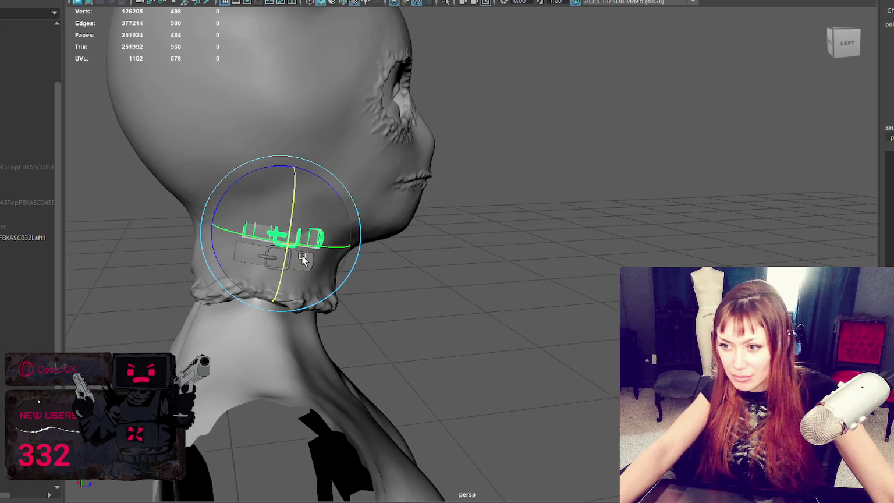
pyautogui.press('w')
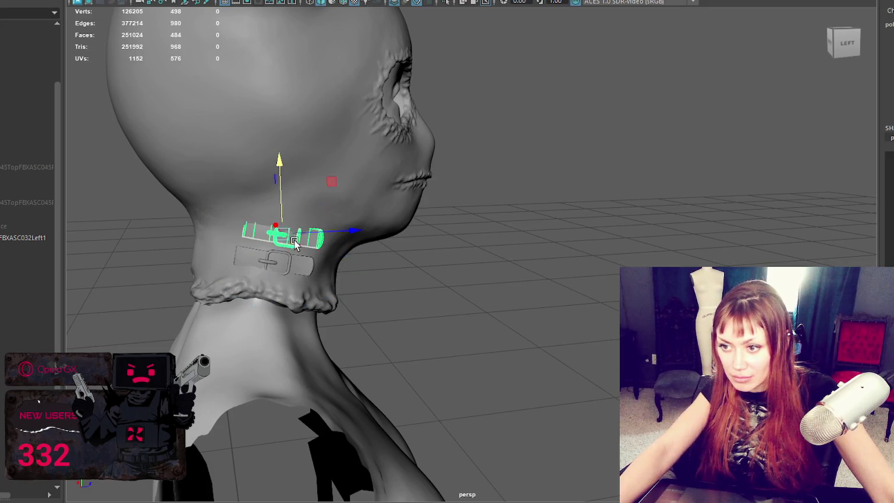
# Move the belt copy out in front of the face.
pyautogui.click(523, 306)
pyautogui.moveTo(523, 306)
pyautogui.keyDown('alt'); pyautogui.mouseDown()
pyautogui.moveTo(456, 293)
pyautogui.moveTo(399, 306)
pyautogui.moveTo(362, 294)
pyautogui.moveTo(522, 311)
pyautogui.moveTo(494, 305)
pyautogui.mouseUp(); pyautogui.keyUp('alt')
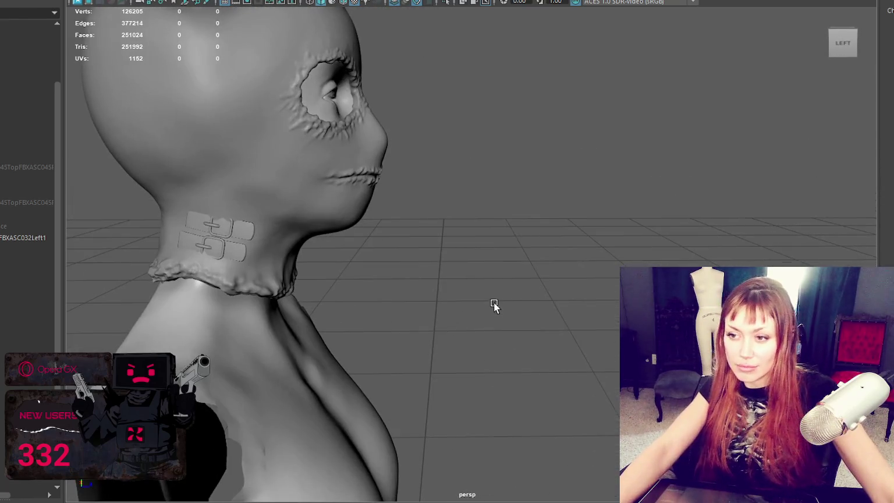
pyautogui.keyDown('alt'); pyautogui.moveTo(439, 285); pyautogui.dragTo(349, 266); pyautogui.keyUp('alt')
pyautogui.scroll(5, 349, 267)
pyautogui.keyDown('alt'); pyautogui.moveTo(349, 267); pyautogui.dragTo(391, 282, button='middle'); pyautogui.keyUp('alt')
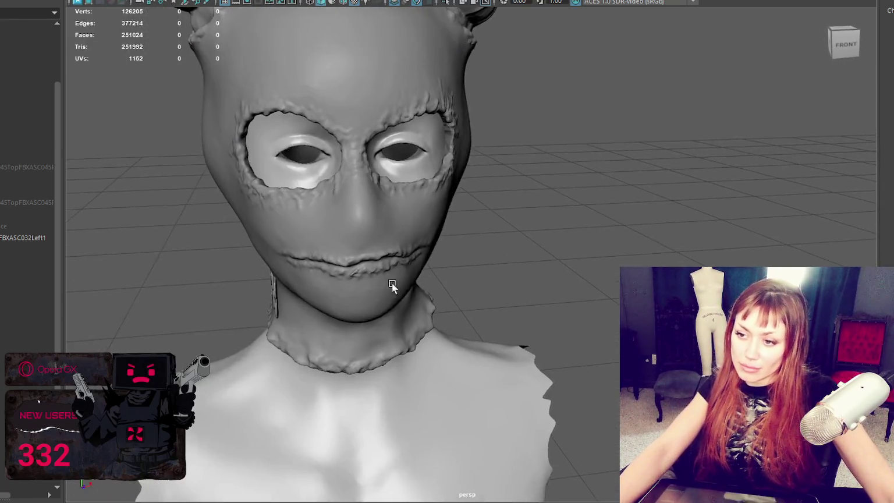
pyautogui.keyDown('alt'); pyautogui.moveTo(391, 282); pyautogui.dragTo(419, 285); pyautogui.keyUp('alt')
pyautogui.moveTo(177, 373)
pyautogui.keyDown('alt'); pyautogui.mouseDown()
pyautogui.moveTo(258, 354)
pyautogui.moveTo(383, 342)
pyautogui.moveTo(265, 375)
pyautogui.mouseUp(); pyautogui.keyUp('alt')
pyautogui.click(279, 324)
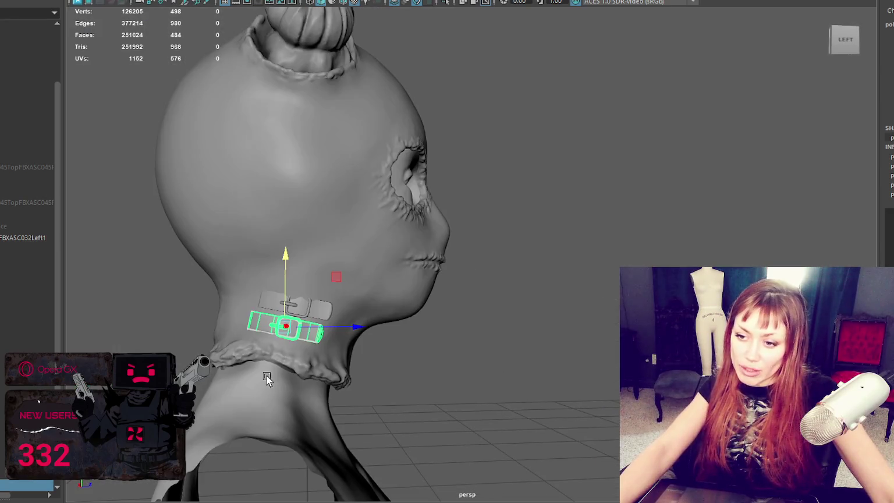
pyautogui.moveTo(323, 317); pyautogui.dragTo(588, 314)
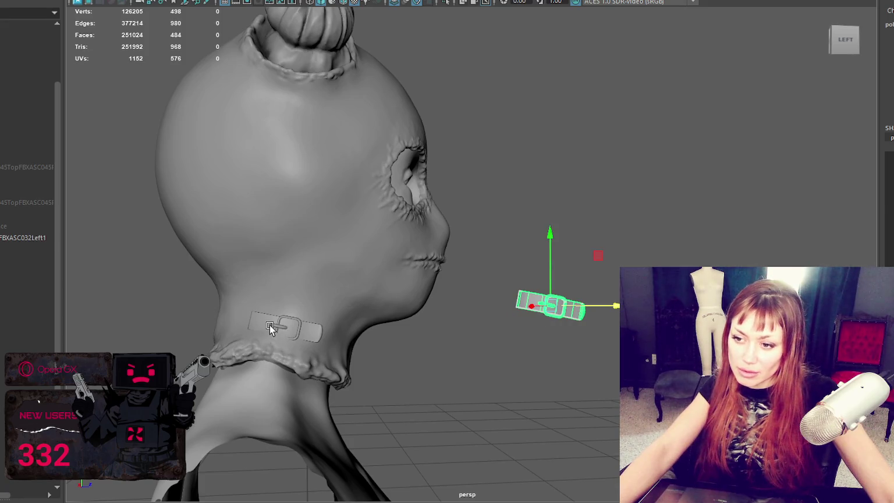
# Rotate the belt at the neck slightly and raise it a little.
pyautogui.click(289, 329)
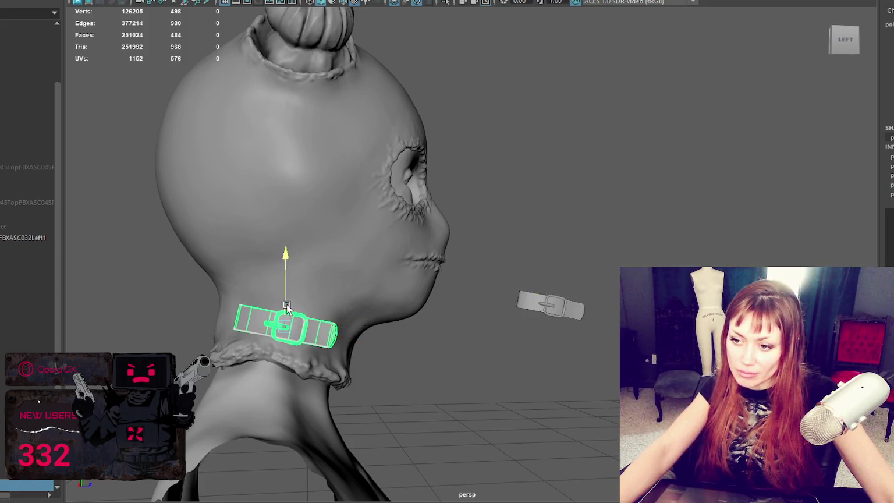
pyautogui.click(480, 320)
pyautogui.moveTo(480, 320)
pyautogui.keyDown('alt'); pyautogui.mouseDown()
pyautogui.moveTo(402, 324)
pyautogui.moveTo(443, 320)
pyautogui.mouseUp(); pyautogui.keyUp('alt')
pyautogui.click(271, 342)
pyautogui.press('e')
pyautogui.moveTo(305, 312); pyautogui.dragTo(291, 326)
pyautogui.press('w')
pyautogui.moveTo(255, 296); pyautogui.dragTo(259, 294)
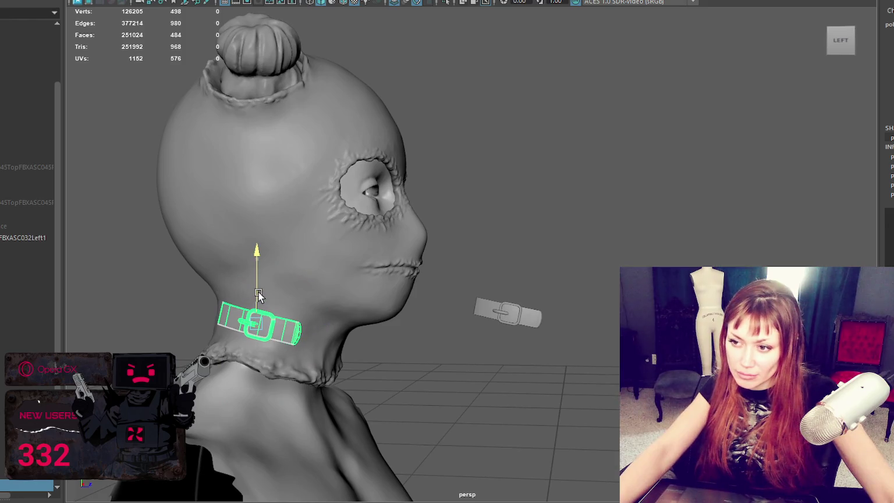
# Move the belt piece far to the side, then undo its slide onto the neck.
pyautogui.moveTo(263, 330)
pyautogui.keyDown('alt'); pyautogui.mouseDown()
pyautogui.moveTo(156, 342)
pyautogui.moveTo(181, 335)
pyautogui.mouseUp(); pyautogui.keyUp('alt')
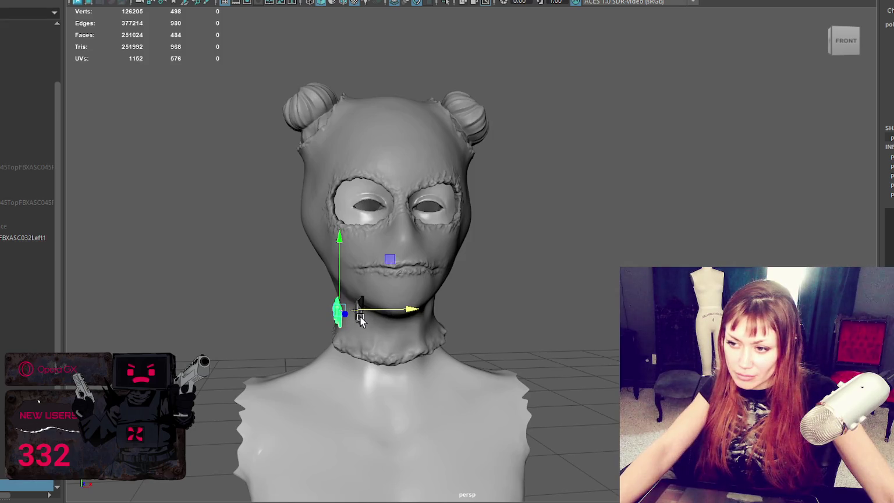
pyautogui.moveTo(361, 319)
pyautogui.mouseDown()
pyautogui.moveTo(576, 304)
pyautogui.moveTo(417, 322)
pyautogui.moveTo(489, 327)
pyautogui.mouseUp()
pyautogui.press('e')
pyautogui.press('w')
pyautogui.moveTo(391, 316); pyautogui.dragTo(605, 326)
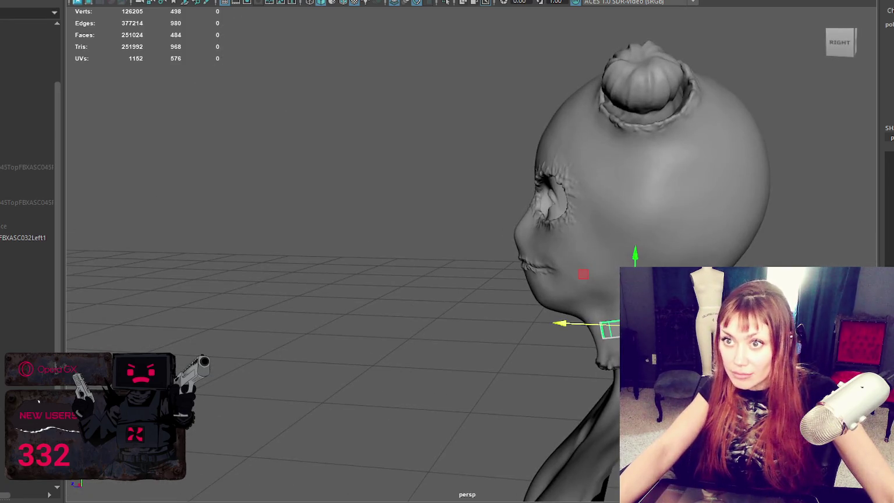
pyautogui.hotkey('ctrl', 'z')
# Mirror the belt piece with Mesh > Mirror and move it onto the neck.
pyautogui.click(131, 1)
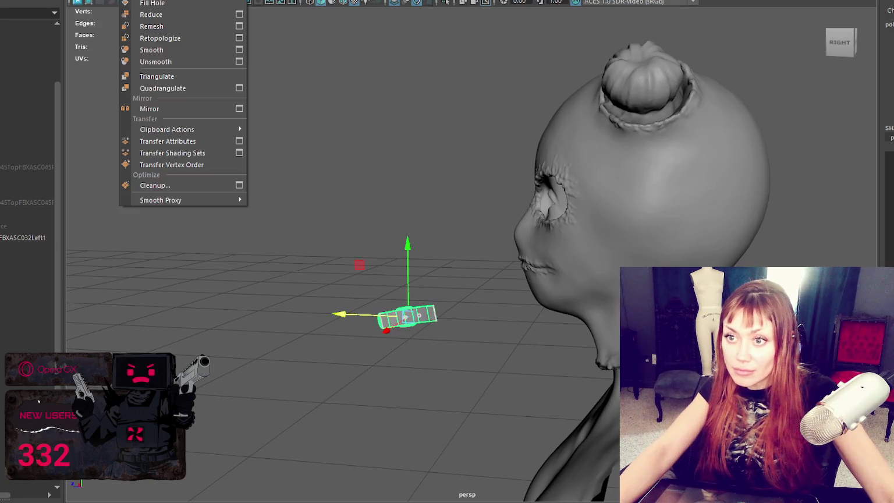
pyautogui.click(150, 107)
pyautogui.moveTo(360, 317)
pyautogui.mouseDown()
pyautogui.moveTo(596, 334)
pyautogui.moveTo(564, 299)
pyautogui.mouseUp()
pyautogui.press('f')
pyautogui.scroll(2, 567, 283)
# Rotate the mirrored belt around the neck and lower it into place.
pyautogui.press('e')
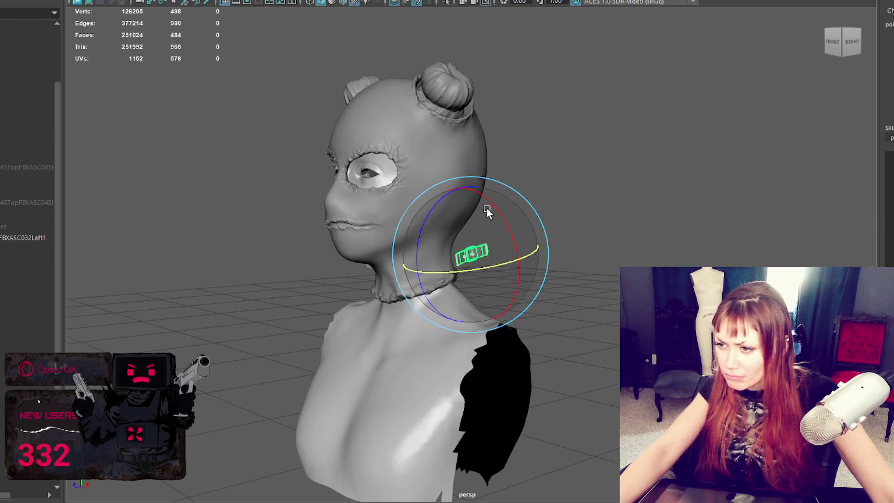
pyautogui.moveTo(490, 204)
pyautogui.mouseDown()
pyautogui.moveTo(546, 311)
pyautogui.moveTo(564, 371)
pyautogui.mouseUp()
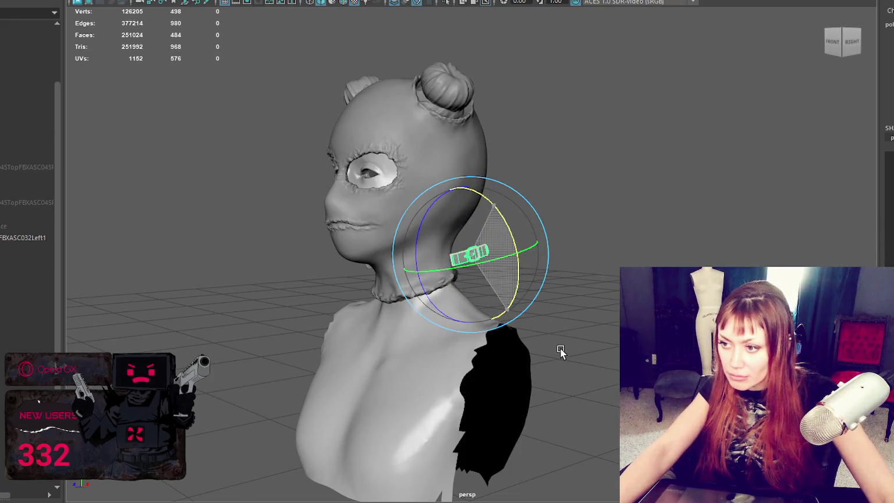
pyautogui.press('w')
pyautogui.moveTo(515, 255); pyautogui.dragTo(451, 263)
pyautogui.moveTo(431, 224)
pyautogui.mouseDown()
pyautogui.moveTo(431, 241)
pyautogui.moveTo(649, 243)
pyautogui.moveTo(443, 237)
pyautogui.mouseUp()
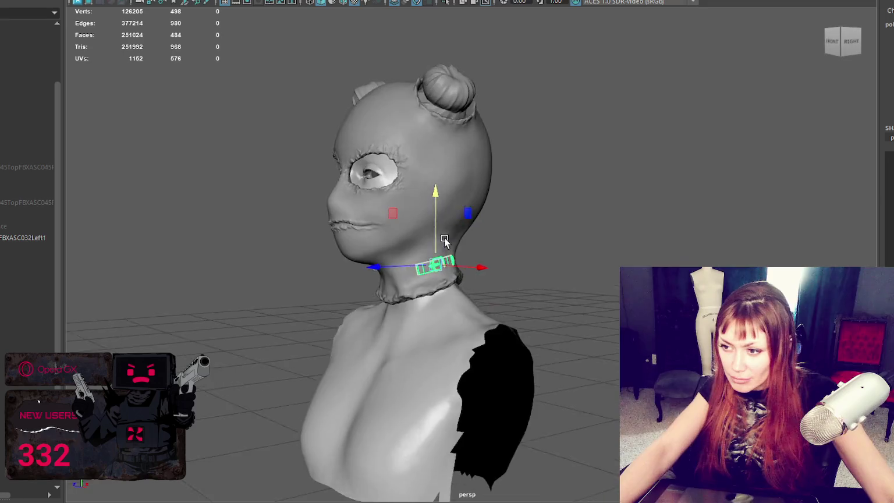
pyautogui.scroll(5, 459, 237)
pyautogui.moveTo(302, 249)
pyautogui.keyDown('alt'); pyautogui.mouseDown()
pyautogui.moveTo(584, 228)
pyautogui.moveTo(576, 212)
pyautogui.mouseUp(); pyautogui.keyUp('alt')
pyautogui.scroll(-3, 559, 244)
# Stand the belt upright on the side of the neck and deselect it.
pyautogui.press('e')
pyautogui.moveTo(538, 259)
pyautogui.mouseDown()
pyautogui.moveTo(543, 201)
pyautogui.moveTo(533, 186)
pyautogui.moveTo(584, 166)
pyautogui.mouseUp()
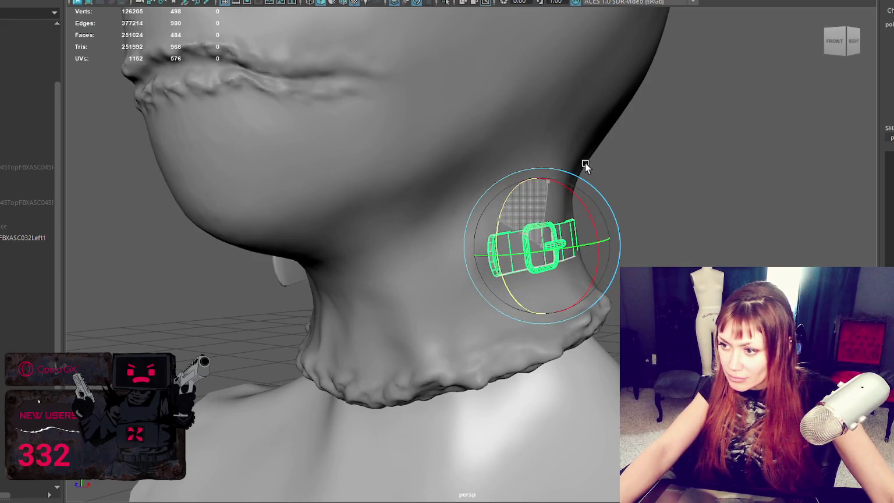
pyautogui.moveTo(602, 255)
pyautogui.keyDown('alt'); pyautogui.mouseDown()
pyautogui.moveTo(582, 251)
pyautogui.moveTo(604, 256)
pyautogui.mouseUp(); pyautogui.keyUp('alt')
pyautogui.scroll(-5, 621, 245)
pyautogui.click(605, 255)
pyautogui.scroll(3, 605, 256)
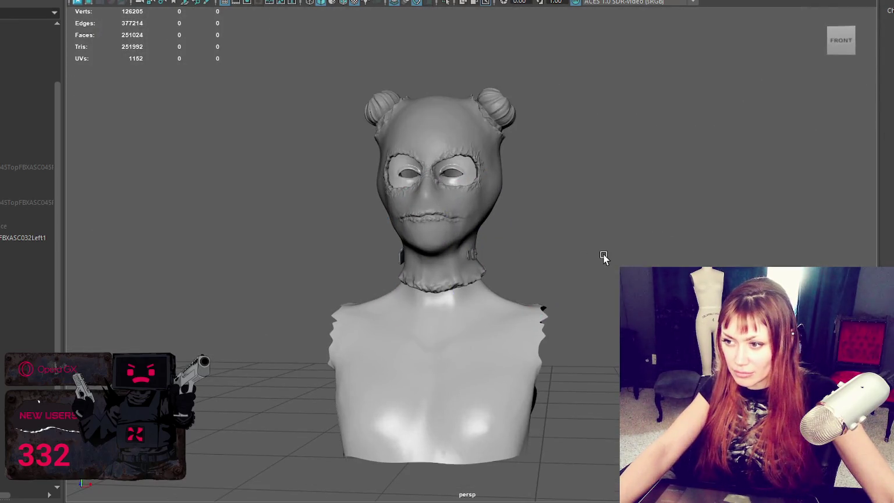
# Select the side buckle strap on the neck.
pyautogui.click(423, 267)
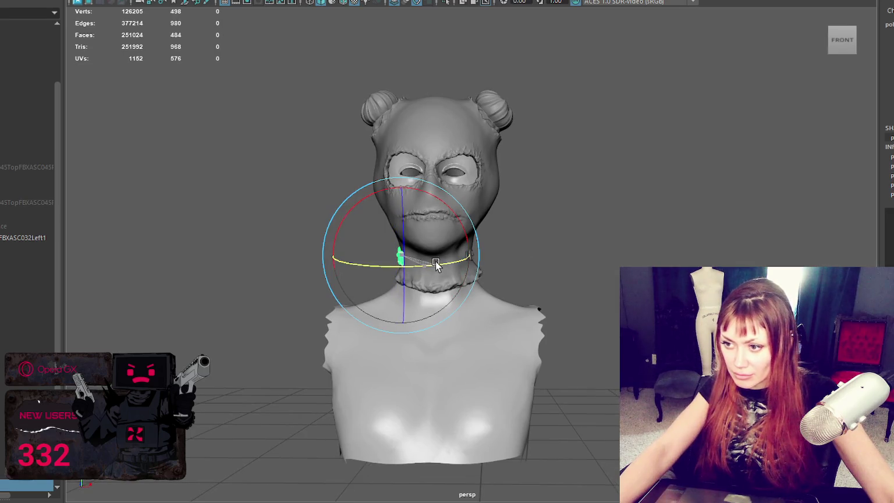
pyautogui.click(553, 256)
pyautogui.moveTo(553, 256)
pyautogui.keyDown('alt'); pyautogui.mouseDown()
pyautogui.moveTo(572, 256)
pyautogui.moveTo(410, 262)
pyautogui.moveTo(482, 262)
pyautogui.mouseUp(); pyautogui.keyUp('alt')
pyautogui.click(480, 257)
pyautogui.click(526, 270)
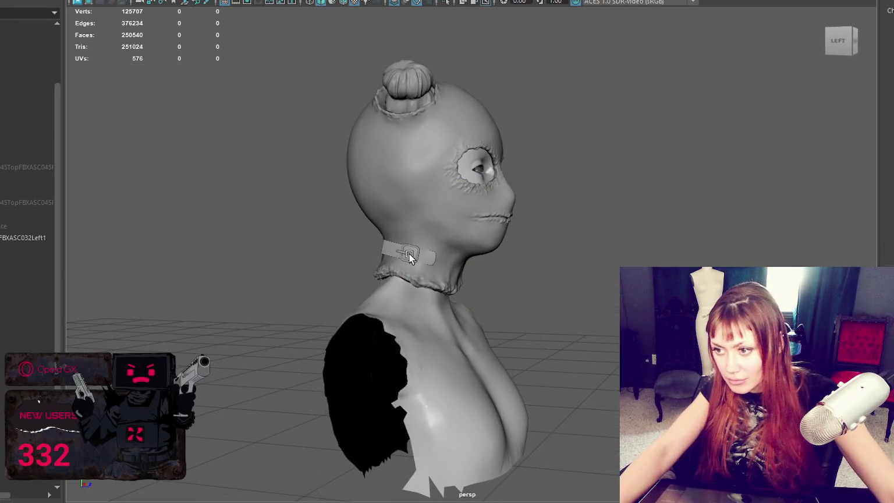
pyautogui.click(409, 257)
pyautogui.scroll(5, 431, 249)
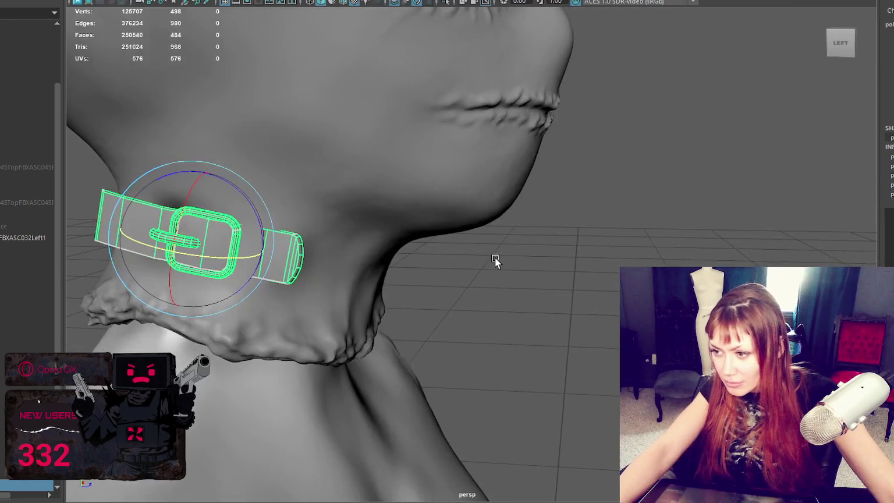
# Switch to vertex mode with F9 and select the vertices at the strap's end.
pyautogui.press('F9')
pyautogui.moveTo(363, 195); pyautogui.dragTo(265, 292)
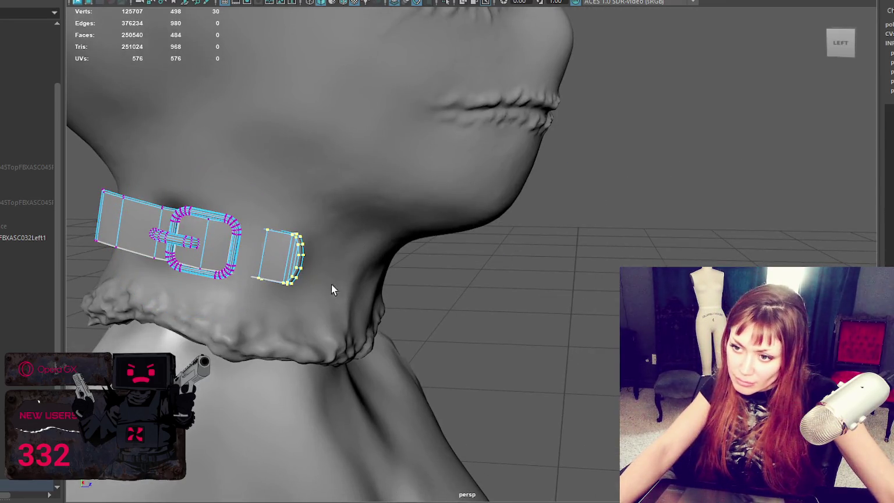
pyautogui.keyDown('alt'); pyautogui.moveTo(333, 284); pyautogui.dragTo(234, 274); pyautogui.keyUp('alt')
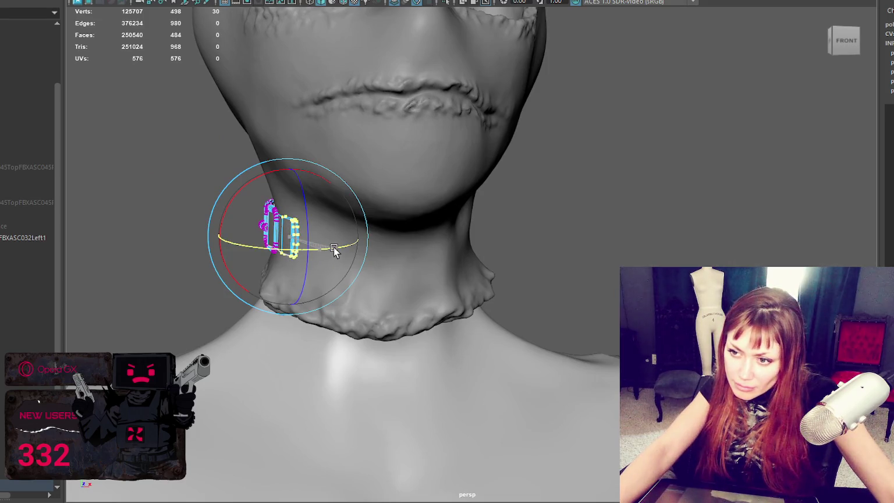
pyautogui.moveTo(334, 249)
pyautogui.keyDown('alt'); pyautogui.mouseDown()
pyautogui.moveTo(441, 185)
pyautogui.moveTo(245, 243)
pyautogui.mouseUp(); pyautogui.keyUp('alt')
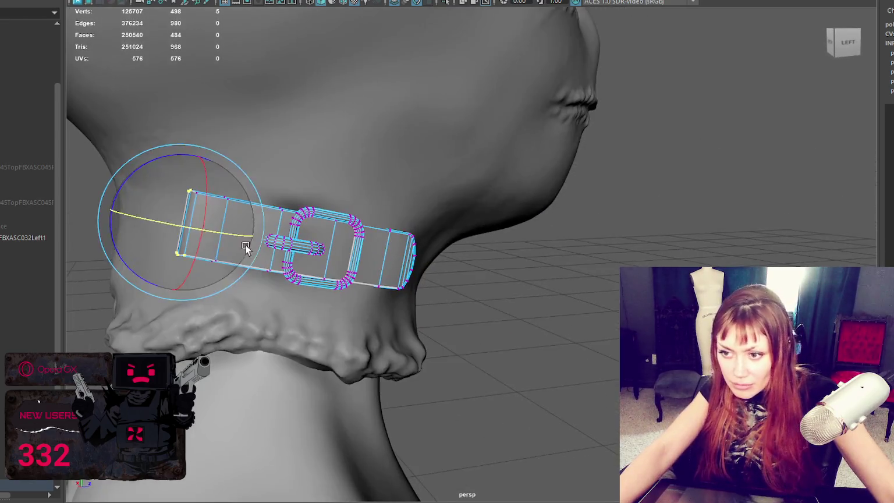
pyautogui.moveTo(211, 175); pyautogui.dragTo(121, 257)
pyautogui.keyDown('alt'); pyautogui.moveTo(225, 256); pyautogui.dragTo(274, 256); pyautogui.keyUp('alt')
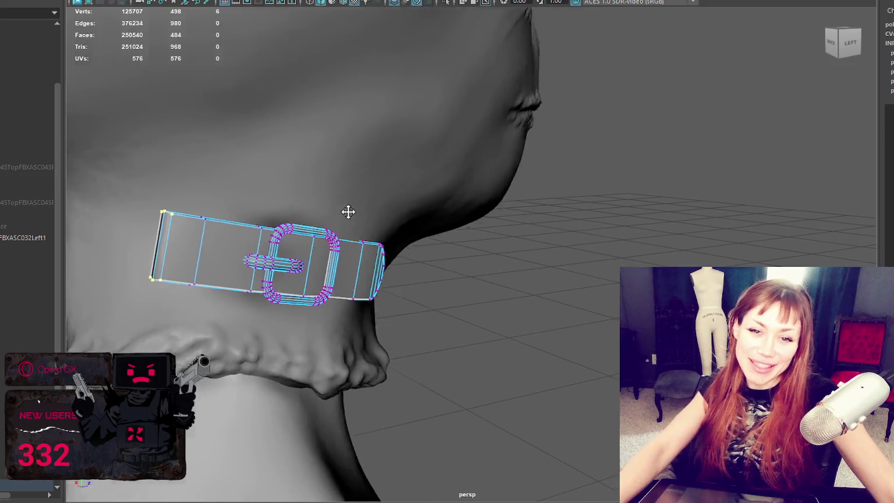
pyautogui.moveTo(349, 209)
pyautogui.keyDown('alt'); pyautogui.mouseDown()
pyautogui.moveTo(331, 197)
pyautogui.moveTo(404, 199)
pyautogui.moveTo(523, 265)
pyautogui.mouseUp(); pyautogui.keyUp('alt')
pyautogui.scroll(3, 351, 342)
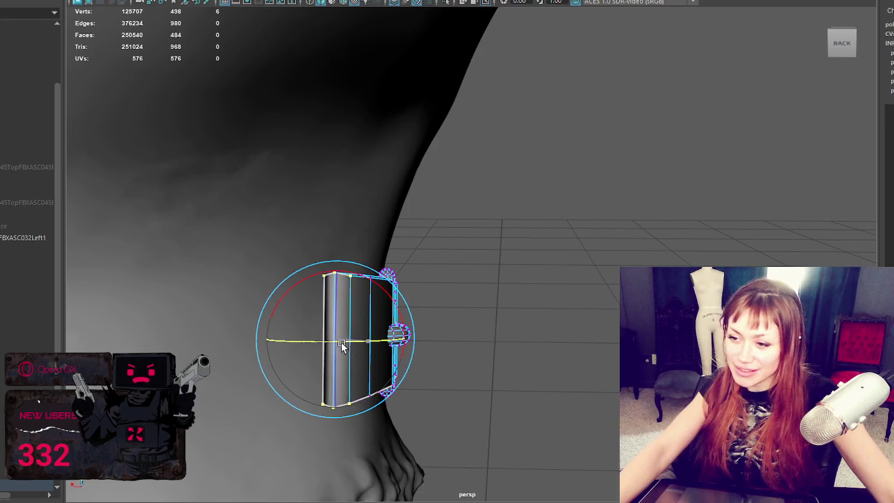
# Move the strap-end vertices outward along the neck and slightly up.
pyautogui.press('w')
pyautogui.moveTo(346, 341); pyautogui.dragTo(325, 340)
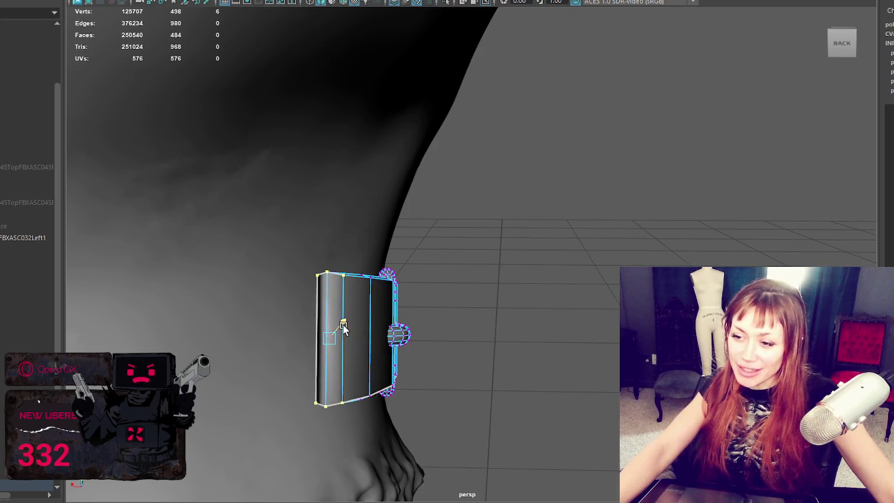
pyautogui.moveTo(268, 331); pyautogui.dragTo(230, 343)
pyautogui.moveTo(333, 318)
pyautogui.keyDown('alt'); pyautogui.mouseDown()
pyautogui.moveTo(371, 316)
pyautogui.moveTo(368, 321)
pyautogui.moveTo(552, 343)
pyautogui.moveTo(517, 275)
pyautogui.moveTo(503, 285)
pyautogui.moveTo(456, 282)
pyautogui.mouseUp(); pyautogui.keyUp('alt')
pyautogui.moveTo(455, 282); pyautogui.dragTo(471, 256, button='middle')
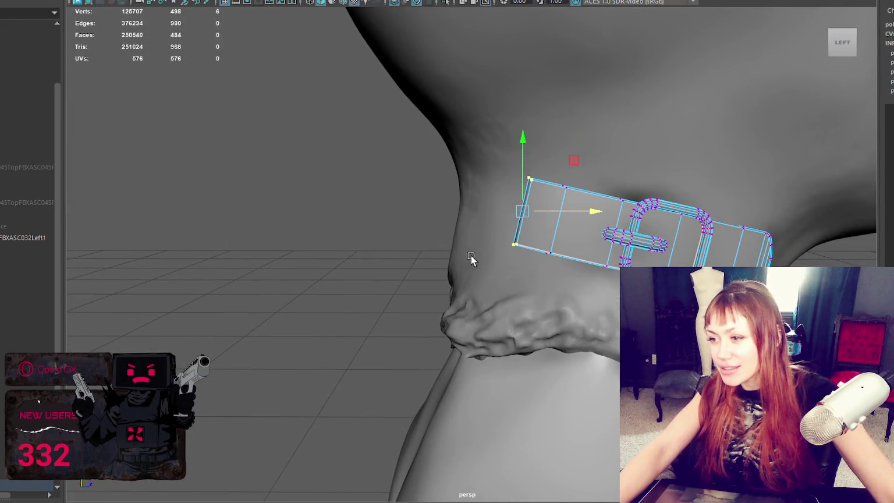
pyautogui.keyDown('alt'); pyautogui.moveTo(471, 256); pyautogui.dragTo(443, 218); pyautogui.keyUp('alt')
# Add more belt-end vertices to the selection and slide them right and up.
pyautogui.press('q')
pyautogui.moveTo(402, 161)
pyautogui.mouseDown()
pyautogui.moveTo(507, 270)
pyautogui.moveTo(596, 309)
pyautogui.moveTo(612, 275)
pyautogui.moveTo(527, 268)
pyautogui.mouseUp()
pyautogui.press('f')
pyautogui.scroll(-5, 606, 308)
pyautogui.press('e')
pyautogui.press('w')
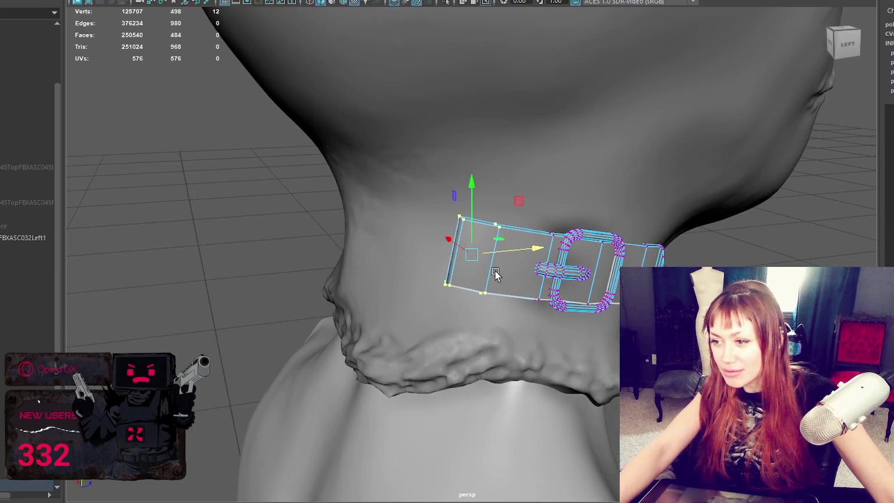
pyautogui.moveTo(457, 247)
pyautogui.mouseDown()
pyautogui.moveTo(518, 247)
pyautogui.moveTo(608, 339)
pyautogui.moveTo(608, 309)
pyautogui.mouseUp()
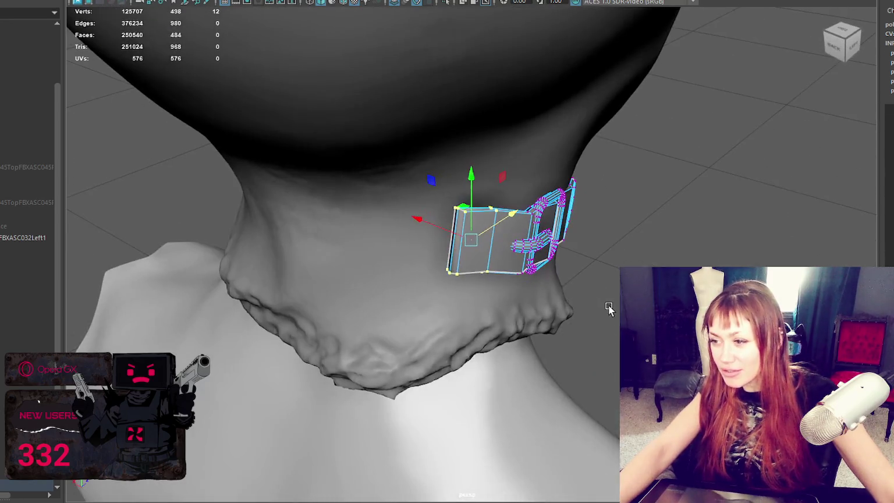
# In Object Mode, rotate and slide the whole belt to follow the neck.
pyautogui.moveTo(675, 172); pyautogui.dragTo(730, 149, button='right')
pyautogui.keyDown('alt'); pyautogui.moveTo(730, 150); pyautogui.dragTo(637, 143); pyautogui.keyUp('alt')
pyautogui.click(591, 285)
pyautogui.press('e')
pyautogui.press('w')
pyautogui.moveTo(573, 253); pyautogui.dragTo(553, 262)
pyautogui.press('e')
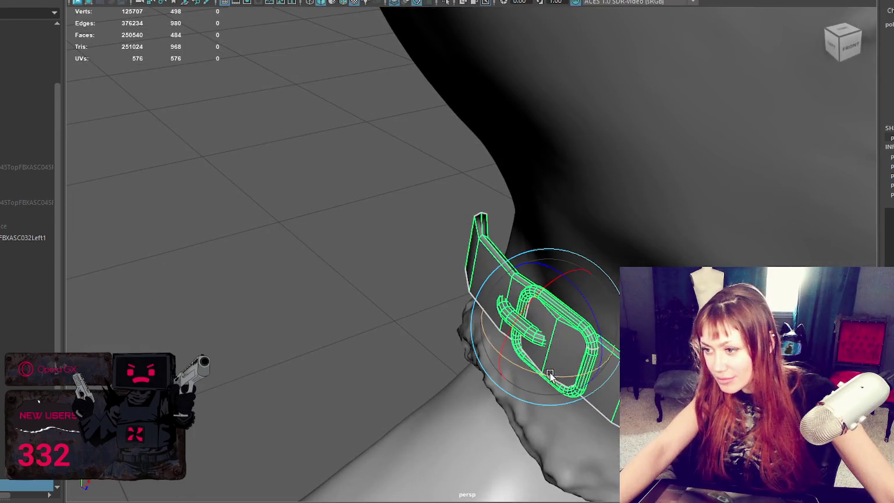
pyautogui.moveTo(562, 364); pyautogui.dragTo(539, 366)
pyautogui.press('w')
pyautogui.moveTo(570, 321)
pyautogui.mouseDown()
pyautogui.moveTo(669, 245)
pyautogui.moveTo(674, 111)
pyautogui.mouseUp()
# Select and adjust more strap vertices using wireframe view (4), then return to shaded (6).
pyautogui.moveTo(679, 119); pyautogui.dragTo(663, 134, button='right')
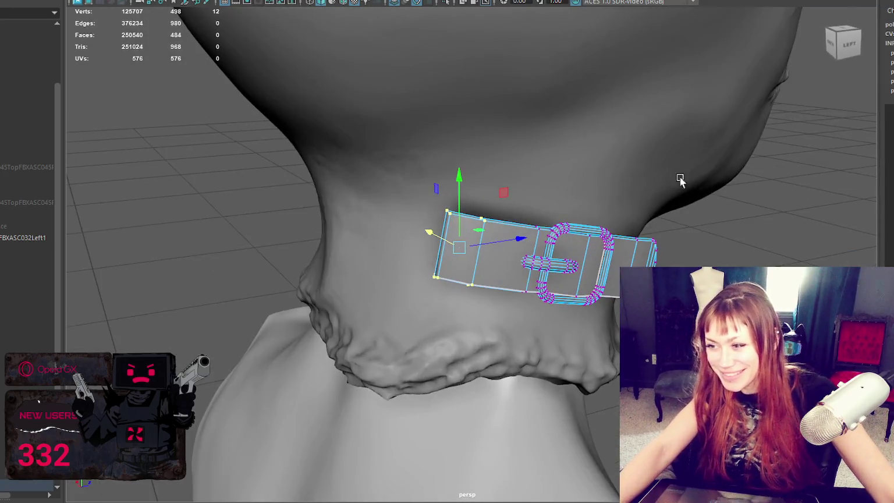
pyautogui.moveTo(380, 315)
pyautogui.keyDown('alt'); pyautogui.mouseDown()
pyautogui.moveTo(425, 313)
pyautogui.moveTo(536, 242)
pyautogui.moveTo(744, 221)
pyautogui.mouseUp(); pyautogui.keyUp('alt')
pyautogui.press('e')
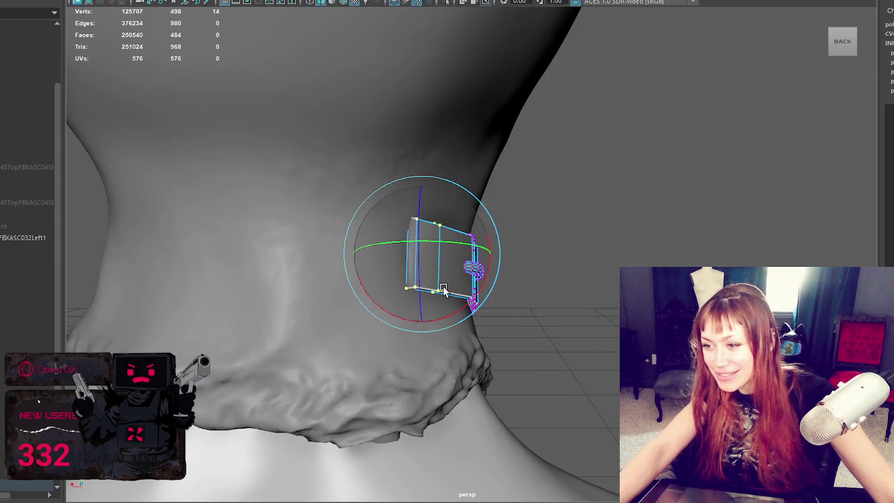
pyautogui.keyDown('alt'); pyautogui.moveTo(546, 293); pyautogui.dragTo(453, 252); pyautogui.keyUp('alt')
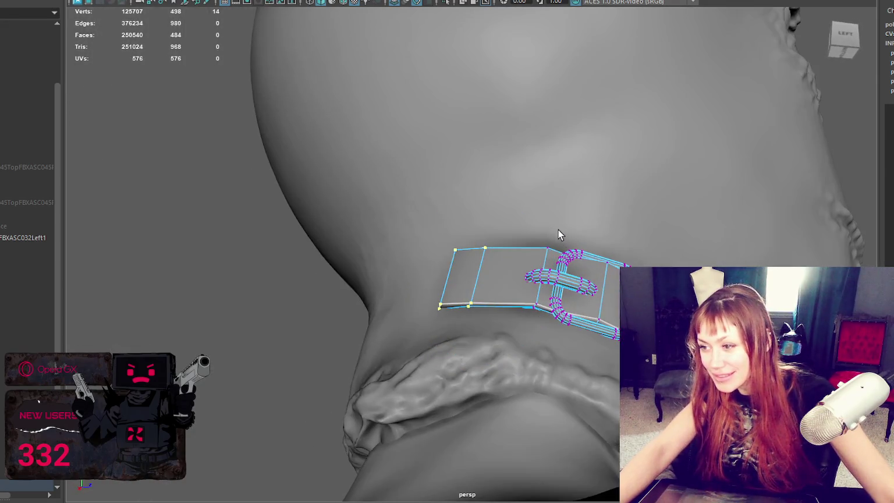
pyautogui.press('4')
pyautogui.moveTo(522, 224); pyautogui.dragTo(552, 263)
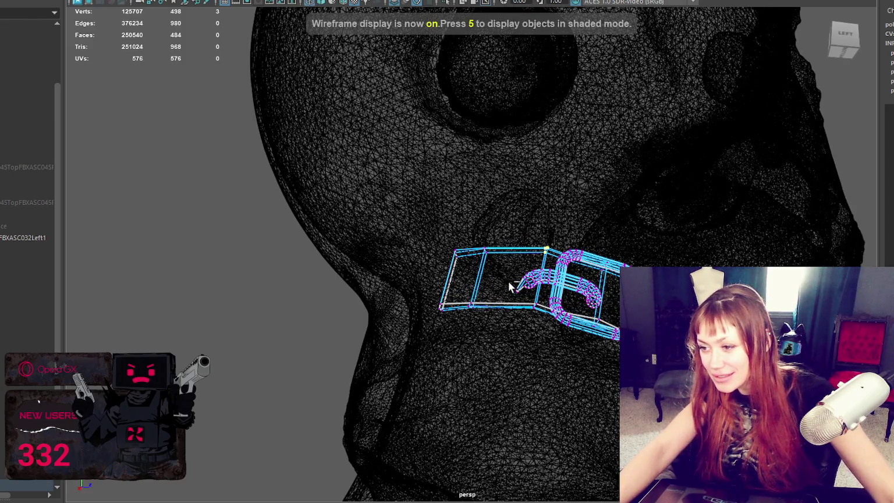
pyautogui.keyDown('alt'); pyautogui.moveTo(505, 284); pyautogui.dragTo(437, 258); pyautogui.keyUp('alt')
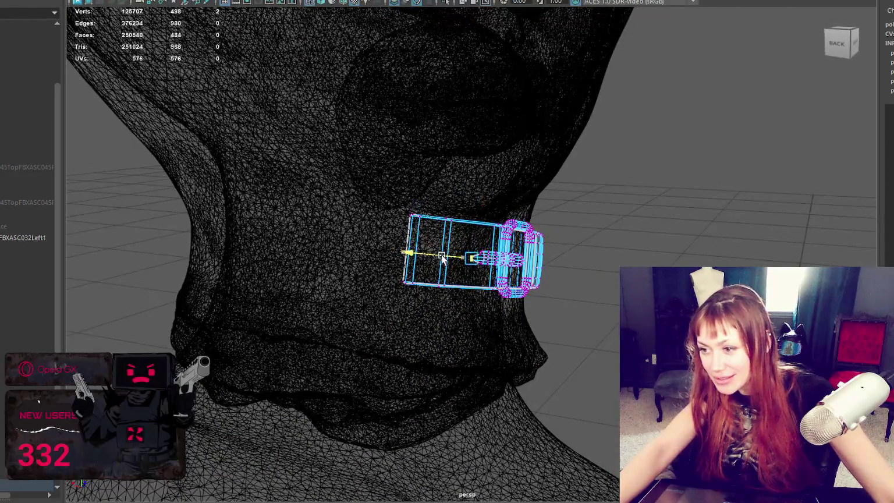
pyautogui.moveTo(484, 242)
pyautogui.keyDown('alt'); pyautogui.mouseDown()
pyautogui.moveTo(515, 215)
pyautogui.moveTo(530, 220)
pyautogui.mouseUp(); pyautogui.keyUp('alt')
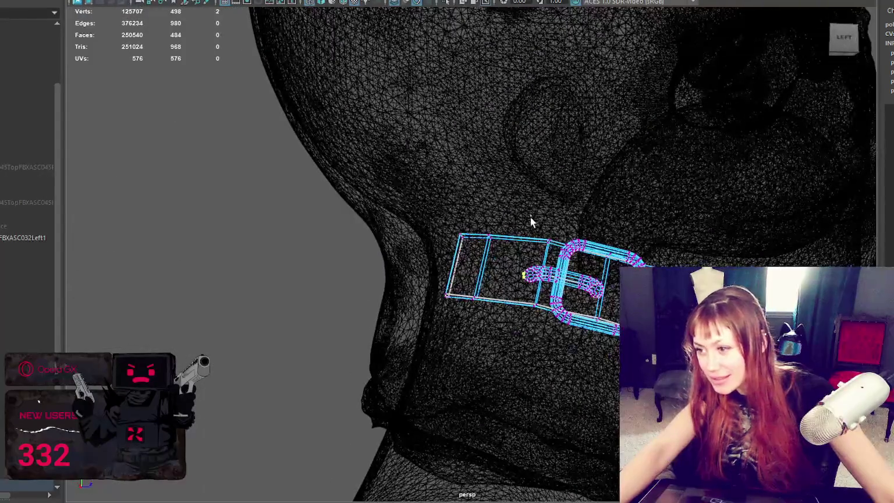
pyautogui.press('6')
pyautogui.moveTo(525, 315)
pyautogui.keyDown('alt'); pyautogui.mouseDown()
pyautogui.moveTo(510, 309)
pyautogui.moveTo(507, 317)
pyautogui.mouseUp(); pyautogui.keyUp('alt')
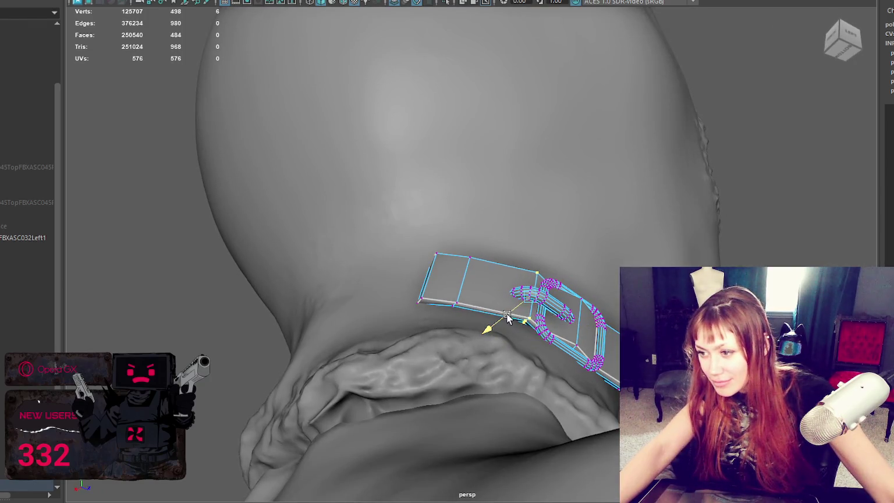
# Insert a new edge loop across the neck strap and orbit around the strap.
pyautogui.hotkey('ctrl', 'shift', 'x')
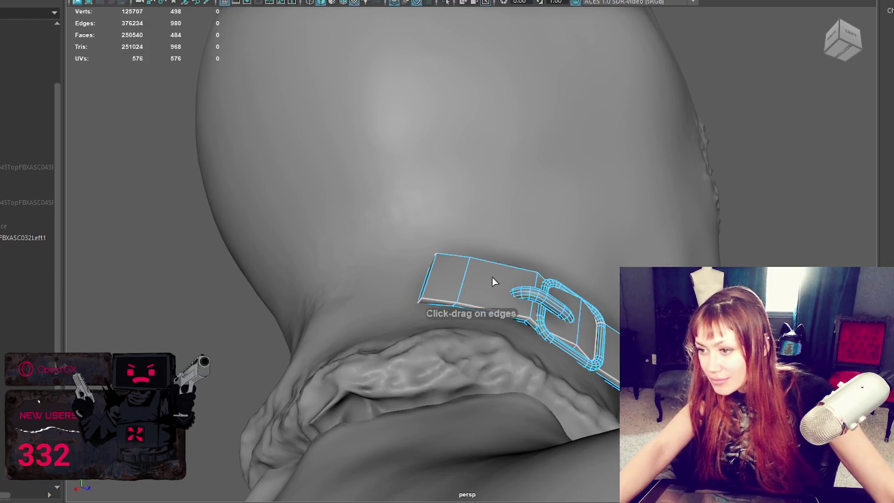
pyautogui.keyDown('ctrl'); pyautogui.moveTo(500, 268); pyautogui.dragTo(504, 267); pyautogui.keyUp('ctrl')
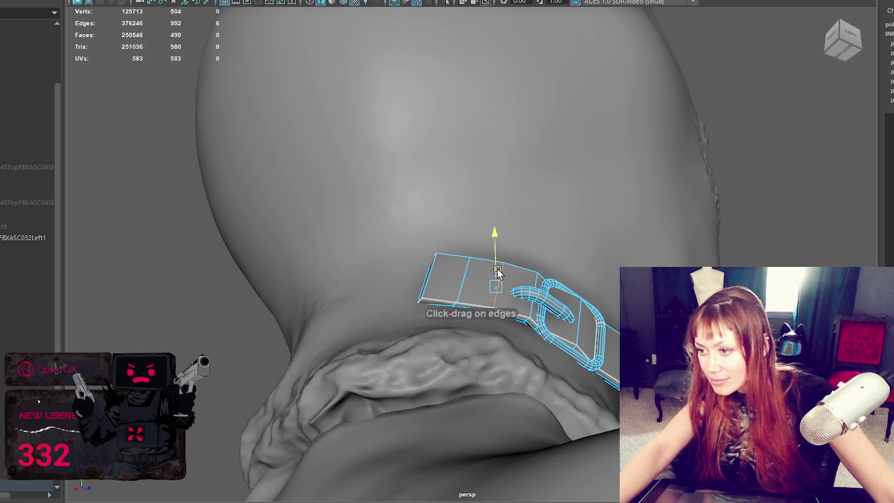
pyautogui.press('w')
pyautogui.moveTo(530, 322)
pyautogui.keyDown('alt'); pyautogui.mouseDown()
pyautogui.moveTo(466, 338)
pyautogui.moveTo(609, 293)
pyautogui.mouseUp(); pyautogui.keyUp('alt')
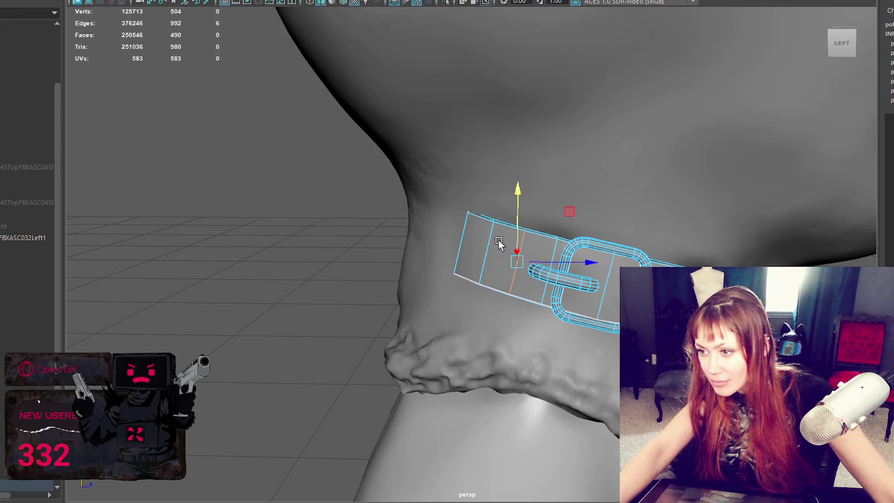
pyautogui.moveTo(505, 231)
pyautogui.keyDown('alt'); pyautogui.mouseDown()
pyautogui.moveTo(533, 256)
pyautogui.moveTo(457, 243)
pyautogui.moveTo(247, 236)
pyautogui.mouseUp(); pyautogui.keyUp('alt')
pyautogui.moveTo(246, 168); pyautogui.dragTo(167, 157, button='right')
pyautogui.keyDown('alt'); pyautogui.moveTo(168, 157); pyautogui.dragTo(288, 195); pyautogui.keyUp('alt')
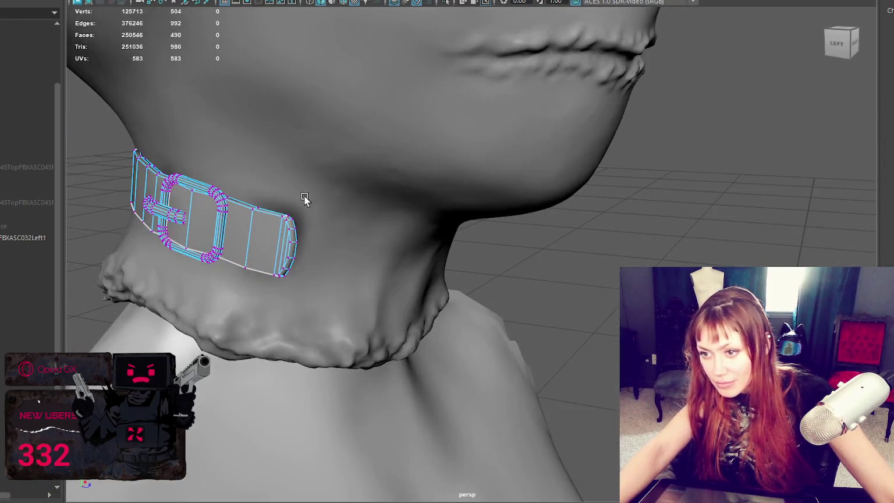
# Select the strap's free-end vertices and pull them outward around the neck.
pyautogui.moveTo(236, 292); pyautogui.dragTo(236, 292)
pyautogui.moveTo(236, 292)
pyautogui.keyDown('alt'); pyautogui.mouseDown()
pyautogui.moveTo(229, 282)
pyautogui.moveTo(370, 229)
pyautogui.mouseUp(); pyautogui.keyUp('alt')
pyautogui.press('e')
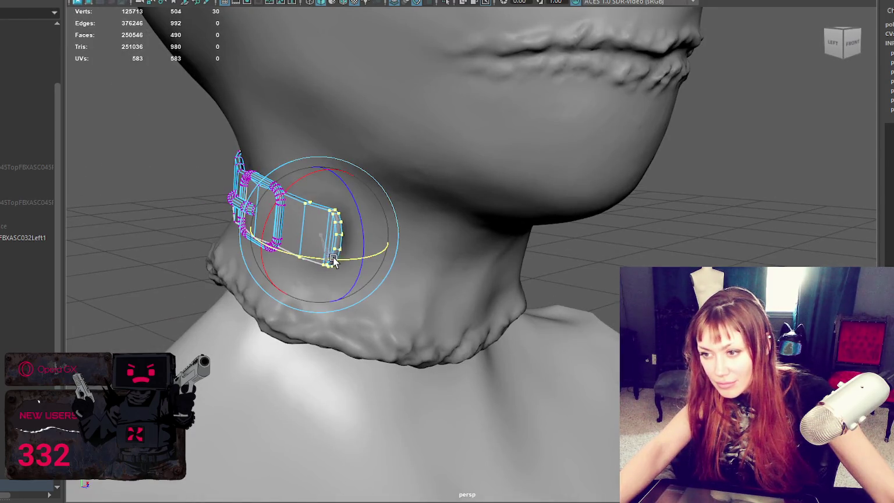
pyautogui.press('w')
pyautogui.keyDown('alt'); pyautogui.moveTo(335, 256); pyautogui.dragTo(358, 226); pyautogui.keyUp('alt')
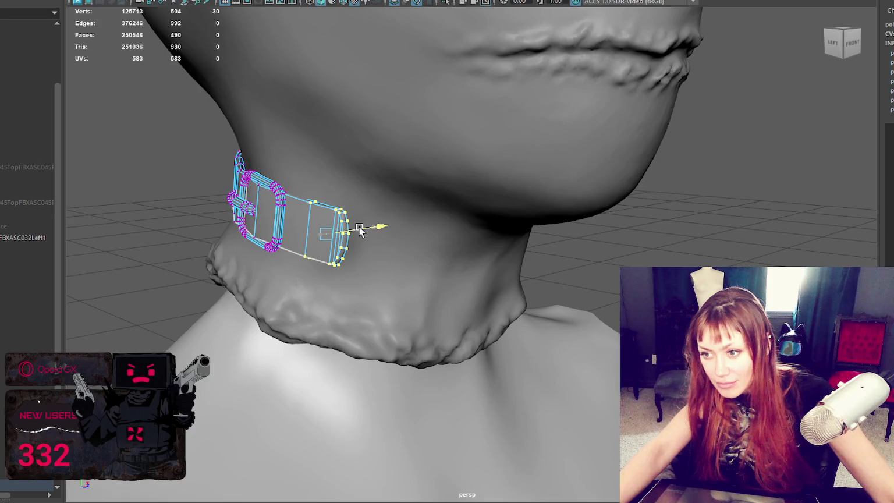
pyautogui.keyDown('alt'); pyautogui.moveTo(359, 225); pyautogui.dragTo(438, 202, button='right'); pyautogui.keyUp('alt')
pyautogui.moveTo(438, 202)
pyautogui.keyDown('alt'); pyautogui.mouseDown()
pyautogui.moveTo(429, 166)
pyautogui.moveTo(306, 247)
pyautogui.mouseUp(); pyautogui.keyUp('alt')
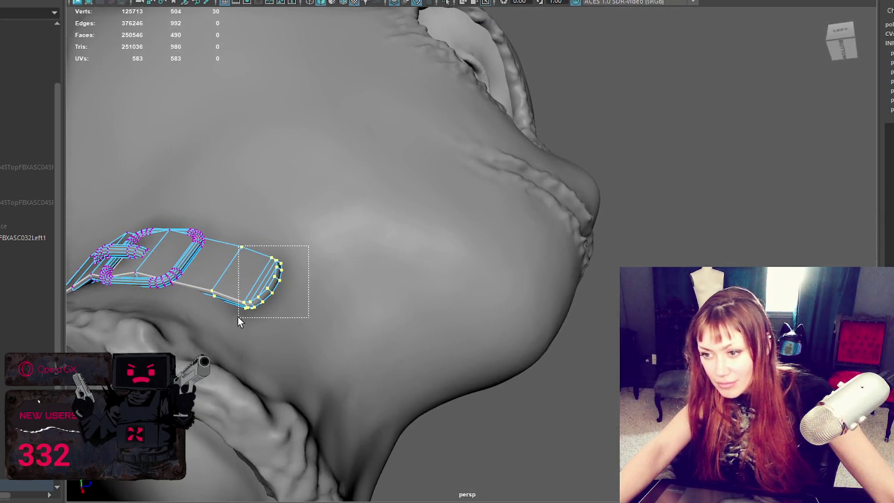
# Reselect the strap-end vertices in wireframe and lower them slightly against the neck.
pyautogui.moveTo(237, 319); pyautogui.dragTo(242, 321)
pyautogui.moveTo(296, 307)
pyautogui.keyDown('alt'); pyautogui.mouseDown()
pyautogui.moveTo(285, 360)
pyautogui.moveTo(225, 387)
pyautogui.mouseUp(); pyautogui.keyUp('alt')
pyautogui.press('4')
pyautogui.keyDown('alt'); pyautogui.moveTo(303, 287); pyautogui.dragTo(307, 228, button='right'); pyautogui.keyUp('alt')
pyautogui.moveTo(319, 203); pyautogui.dragTo(239, 311)
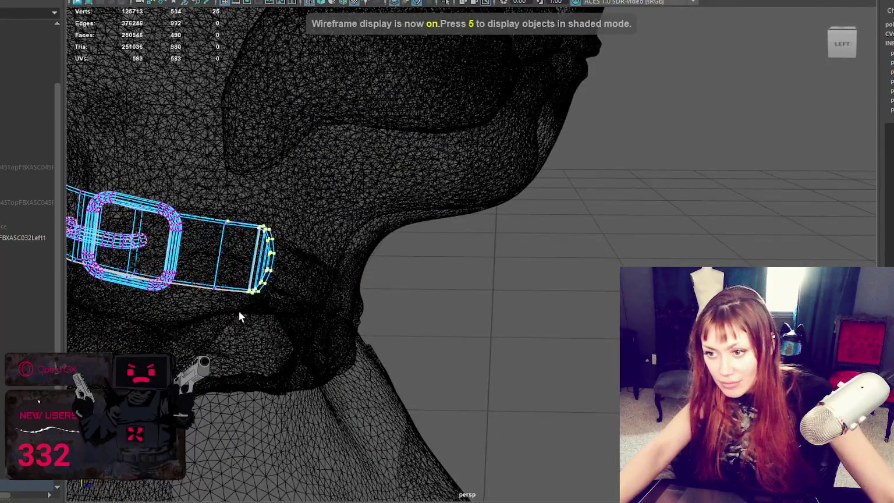
pyautogui.press('5')
pyautogui.keyDown('alt'); pyautogui.moveTo(447, 273); pyautogui.dragTo(526, 233); pyautogui.keyUp('alt')
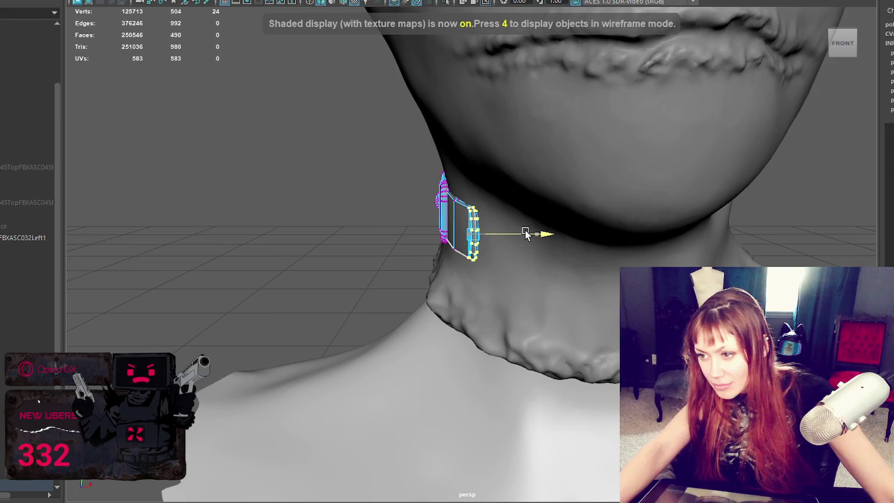
pyautogui.press('e')
pyautogui.press('w')
pyautogui.moveTo(473, 180)
pyautogui.mouseDown()
pyautogui.moveTo(559, 207)
pyautogui.moveTo(617, 213)
pyautogui.mouseUp()
# Clear the selection and check the wrapped strap from a closer side view.
pyautogui.press('e')
pyautogui.click(639, 159)
pyautogui.moveTo(638, 160)
pyautogui.keyDown('alt'); pyautogui.mouseDown()
pyautogui.moveTo(673, 151)
pyautogui.moveTo(544, 157)
pyautogui.mouseUp(); pyautogui.keyUp('alt')
pyautogui.click(496, 234)
pyautogui.moveTo(583, 250)
pyautogui.keyDown('alt'); pyautogui.mouseDown()
pyautogui.moveTo(289, 89)
pyautogui.moveTo(338, 237)
pyautogui.moveTo(277, 253)
pyautogui.moveTo(54, 238)
pyautogui.moveTo(246, 249)
pyautogui.mouseUp(); pyautogui.keyUp('alt')
pyautogui.click(289, 89)
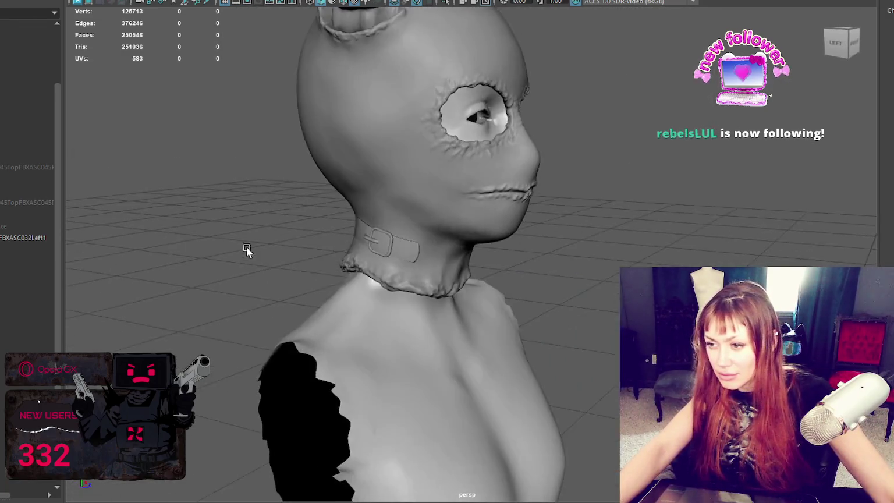
# Select and move the neck strap, briefly opening the mesh commands menu.
pyautogui.click(375, 244)
pyautogui.press('w')
pyautogui.moveTo(419, 231)
pyautogui.mouseDown()
pyautogui.moveTo(500, 198)
pyautogui.moveTo(485, 195)
pyautogui.moveTo(409, 37)
pyautogui.mouseUp()
pyautogui.click(140, 2)
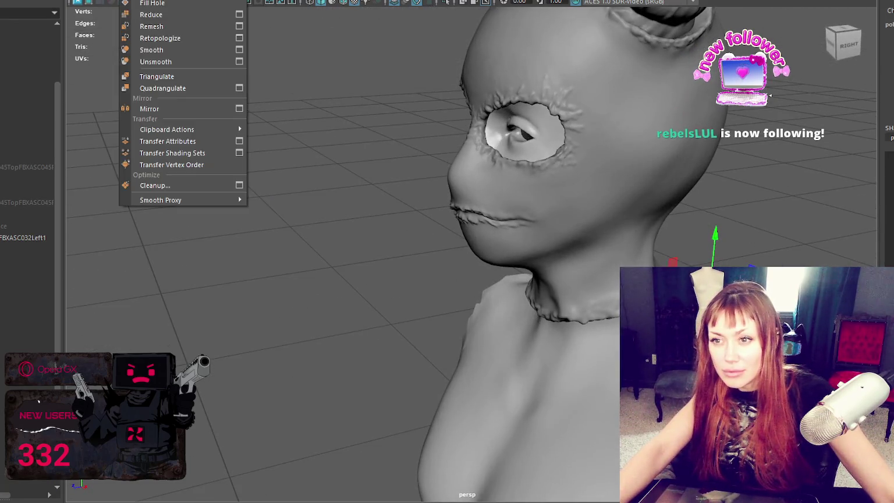
pyautogui.click(236, 110)
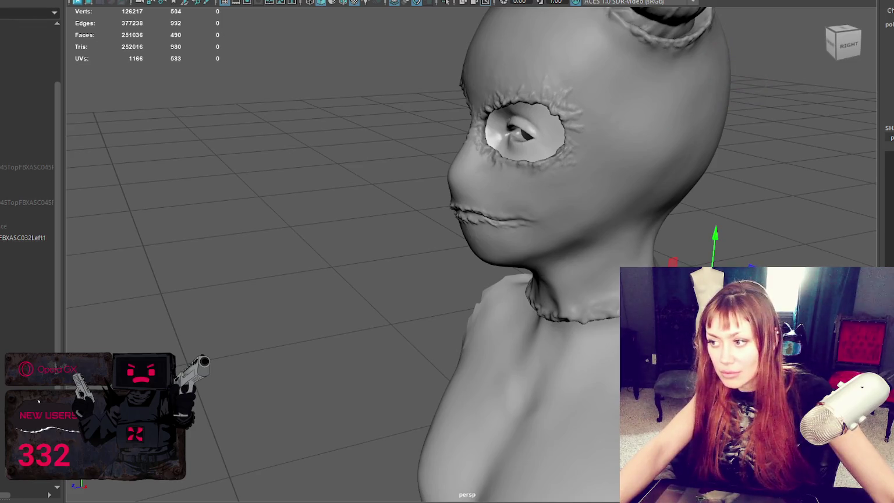
# Rotate the collar piece slightly around the neck, then return to a level front view.
pyautogui.hotkey('ctrl', 'z')
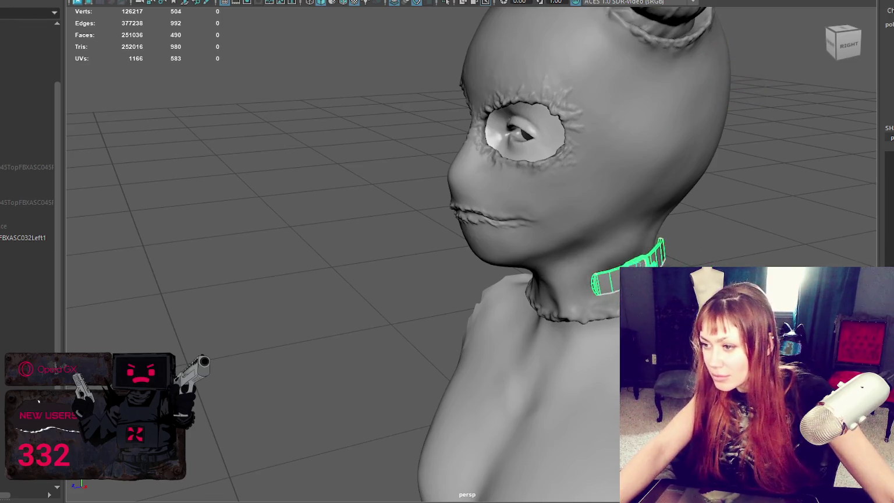
pyautogui.moveTo(640, 279); pyautogui.dragTo(614, 286)
pyautogui.press('w')
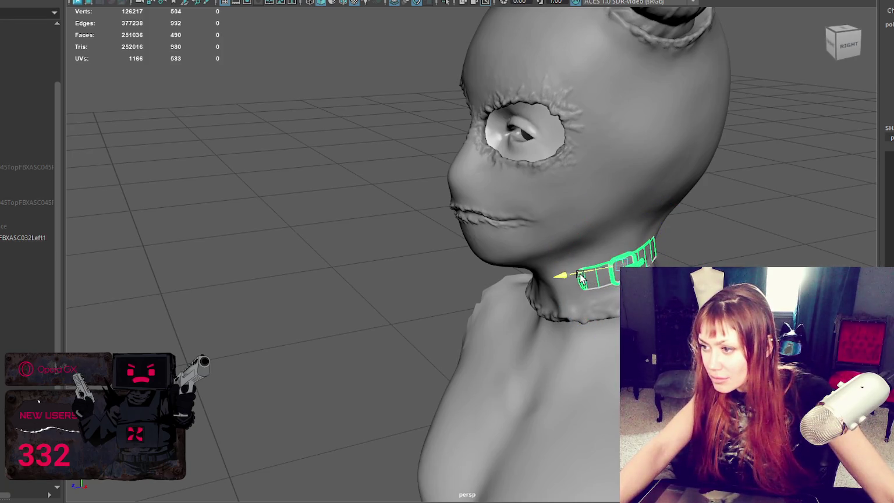
pyautogui.moveTo(582, 277)
pyautogui.keyDown('alt'); pyautogui.mouseDown()
pyautogui.moveTo(563, 220)
pyautogui.moveTo(602, 269)
pyautogui.moveTo(669, 273)
pyautogui.mouseUp(); pyautogui.keyUp('alt')
pyautogui.click(603, 269)
pyautogui.click(838, 38)
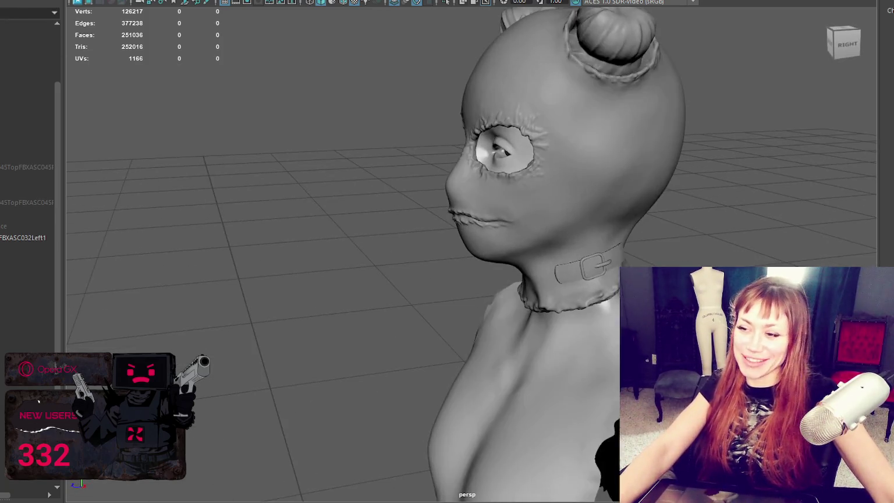
# Delete the buckled collar piece and orbit to check the neck and the head's right side.
pyautogui.click(569, 268)
pyautogui.press('Delete')
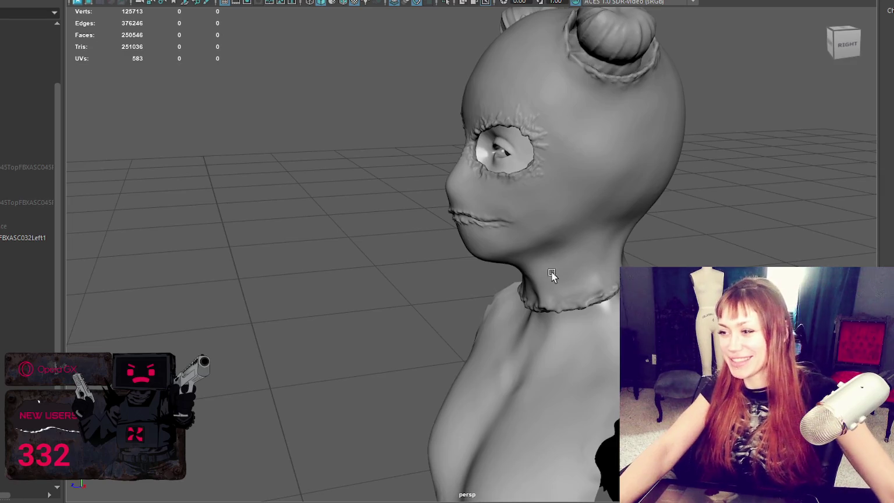
pyautogui.moveTo(593, 247)
pyautogui.keyDown('alt'); pyautogui.mouseDown()
pyautogui.moveTo(577, 224)
pyautogui.moveTo(754, 233)
pyautogui.moveTo(574, 224)
pyautogui.moveTo(625, 236)
pyautogui.mouseUp(); pyautogui.keyUp('alt')
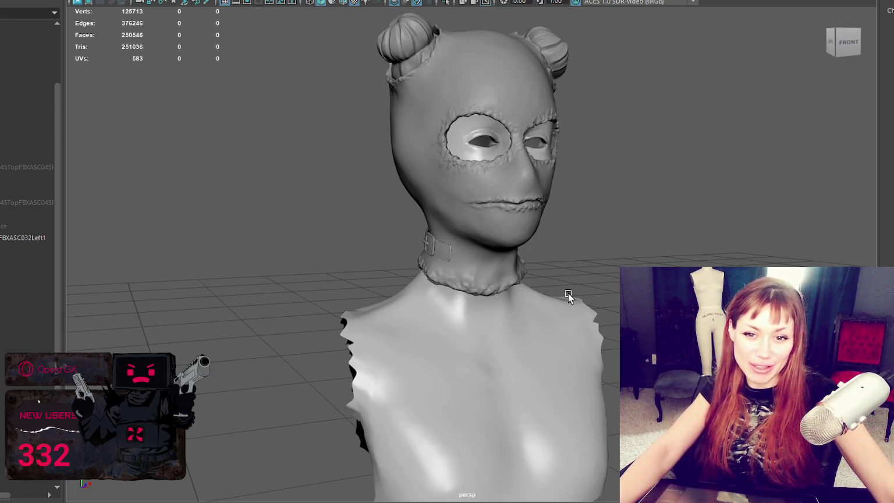
pyautogui.moveTo(653, 238)
pyautogui.keyDown('alt'); pyautogui.mouseDown()
pyautogui.moveTo(303, 245)
pyautogui.moveTo(662, 239)
pyautogui.moveTo(617, 253)
pyautogui.moveTo(574, 197)
pyautogui.mouseUp(); pyautogui.keyUp('alt')
# Zoom in and out to review the masked bust.
pyautogui.scroll(2, 575, 175)
pyautogui.scroll(4, 585, 154)
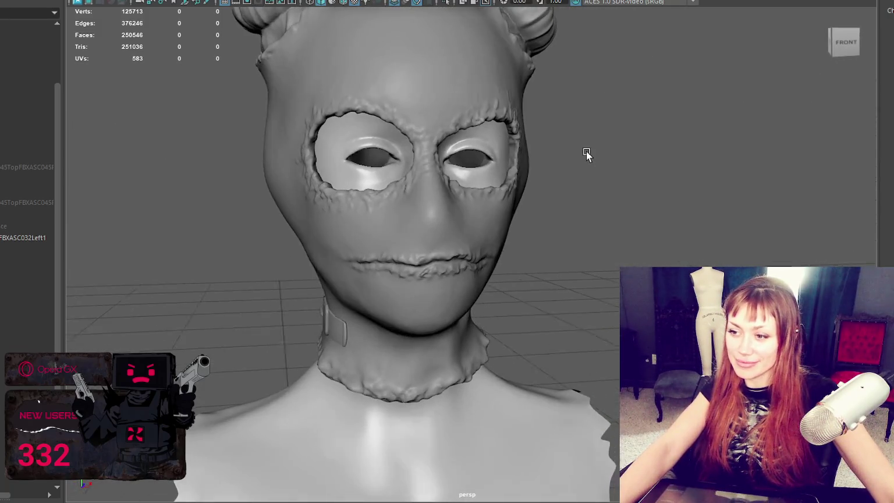
pyautogui.scroll(-1, 539, 186)
pyautogui.scroll(-4, 572, 194)
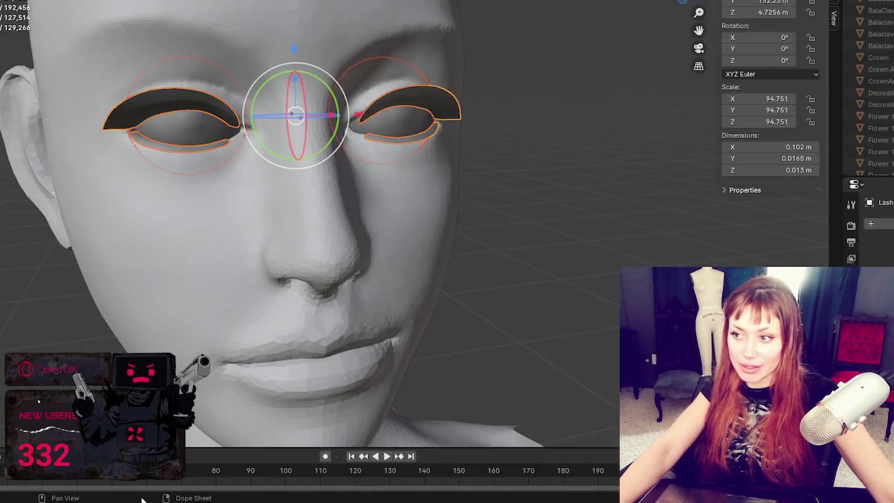
pyautogui.scroll(-1, 633, 227)
pyautogui.scroll(-4, 635, 222)
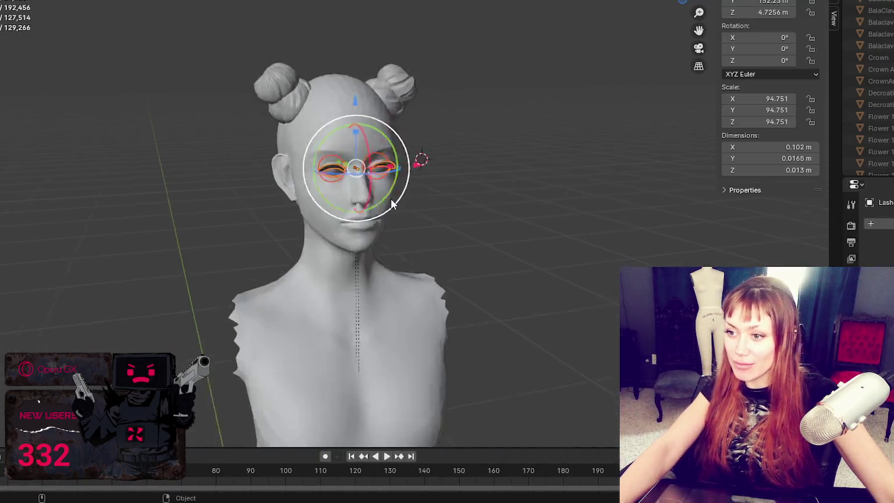
# Hide the hair buns and briefly preview the wings before hiding them again.
pyautogui.scroll(-2, 879, 128)
pyautogui.scroll(-2, 878, 128)
pyautogui.scroll(-2, 879, 128)
pyautogui.scroll(-2, 879, 128)
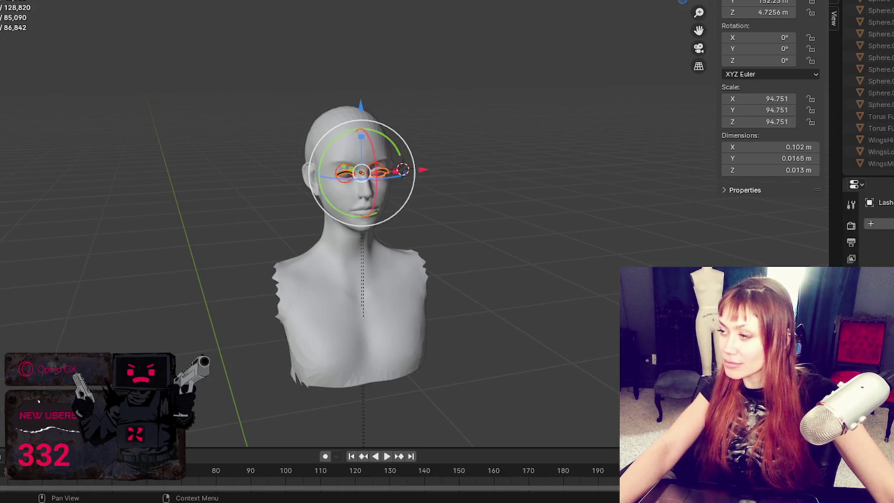
pyautogui.moveTo(890, 164); pyautogui.dragTo(890, 140)
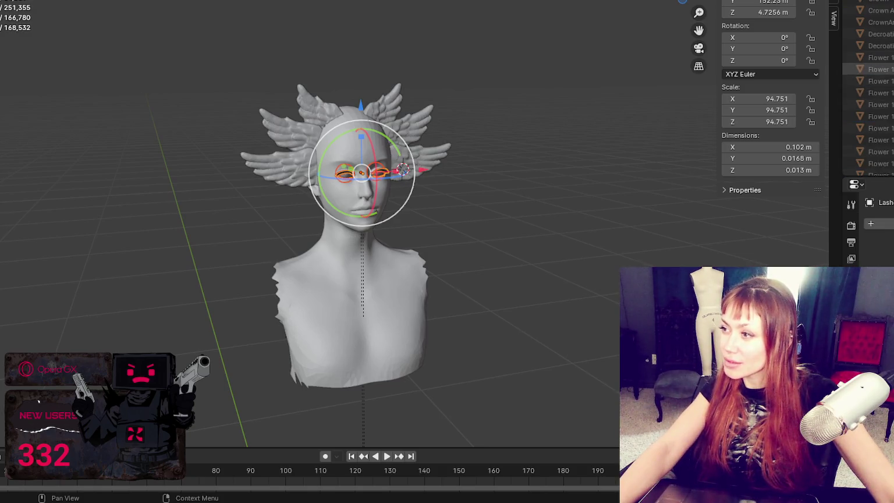
pyautogui.moveTo(890, 139); pyautogui.dragTo(890, 164)
# Enable the Flower objects in the Outliner so they appear on the head.
pyautogui.scroll(5, 873, 117)
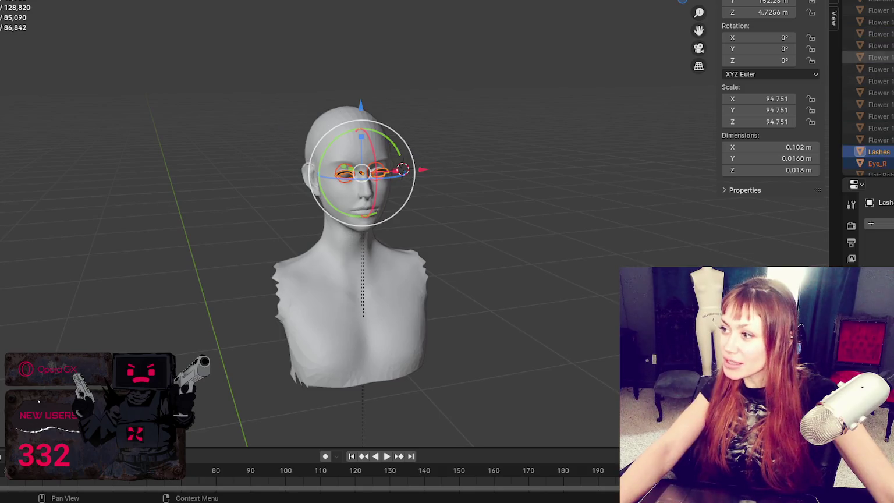
pyautogui.moveTo(890, 11); pyautogui.dragTo(890, 139)
pyautogui.scroll(3, 873, 116)
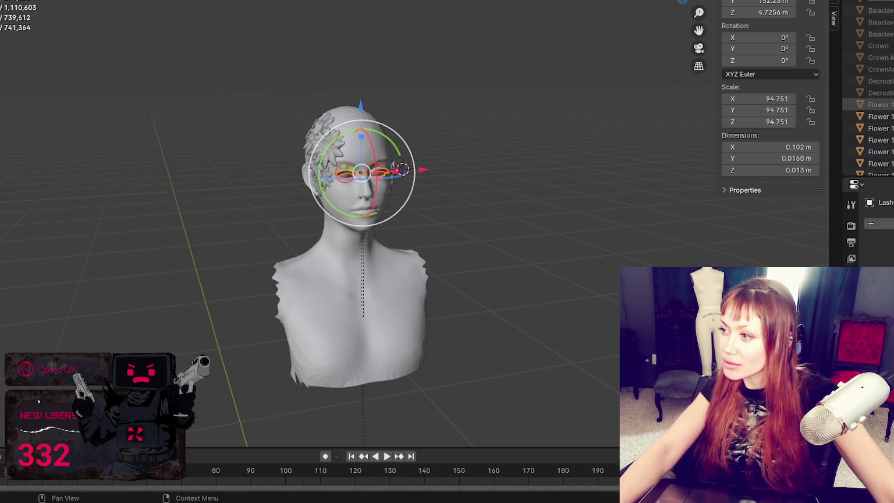
pyautogui.scroll(5, 411, 120)
pyautogui.scroll(4, 873, 69)
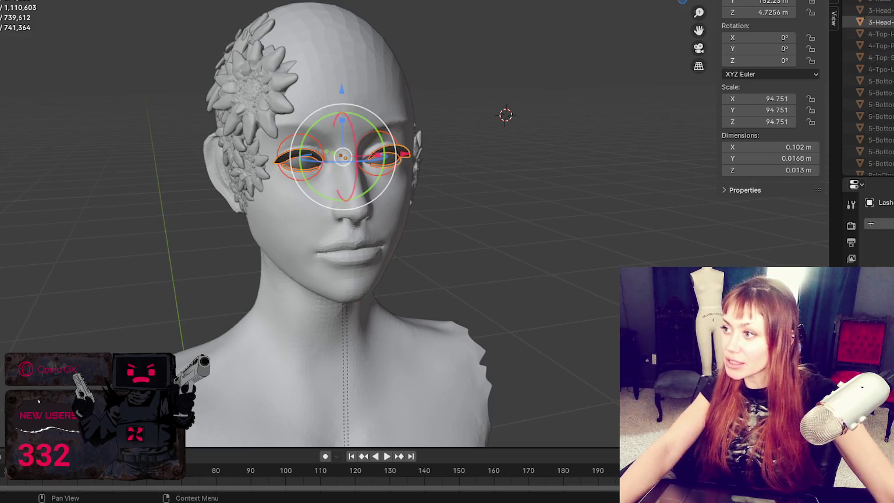
# Select the two flowers over the ear and try an X-axis rotation, then cancel it.
pyautogui.moveTo(460, 200)
pyautogui.mouseDown(button='middle')
pyautogui.moveTo(361, 180)
pyautogui.moveTo(462, 170)
pyautogui.mouseUp(button='middle')
pyautogui.click(482, 143)
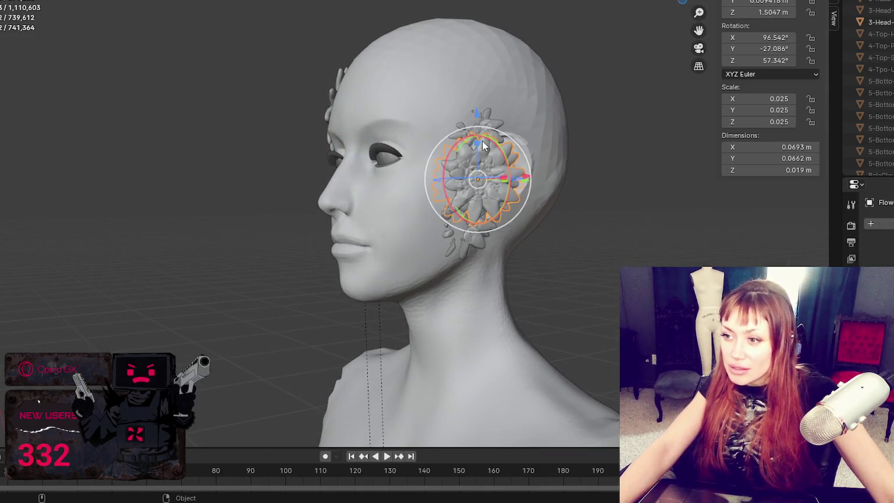
pyautogui.keyDown('shift'); pyautogui.click(492, 130); pyautogui.keyUp('shift')
pyautogui.moveTo(492, 129)
pyautogui.mouseDown(button='middle')
pyautogui.moveTo(546, 169)
pyautogui.moveTo(275, 146)
pyautogui.mouseUp(button='middle')
pyautogui.press('r')
pyautogui.press('x')
pyautogui.press('Escape')
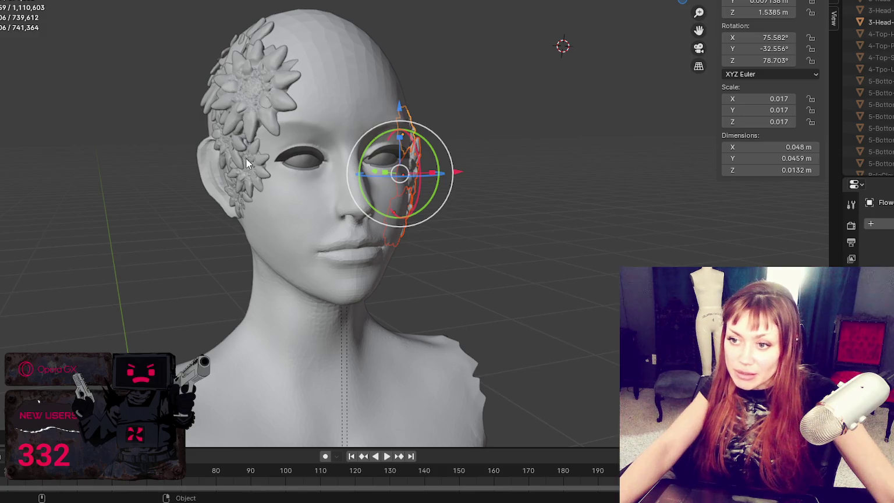
# Pick different flowers around the ear cluster and try an X-axis move, then cancel.
pyautogui.click(256, 175)
pyautogui.click(254, 101)
pyautogui.moveTo(254, 101); pyautogui.dragTo(369, 163, button='middle')
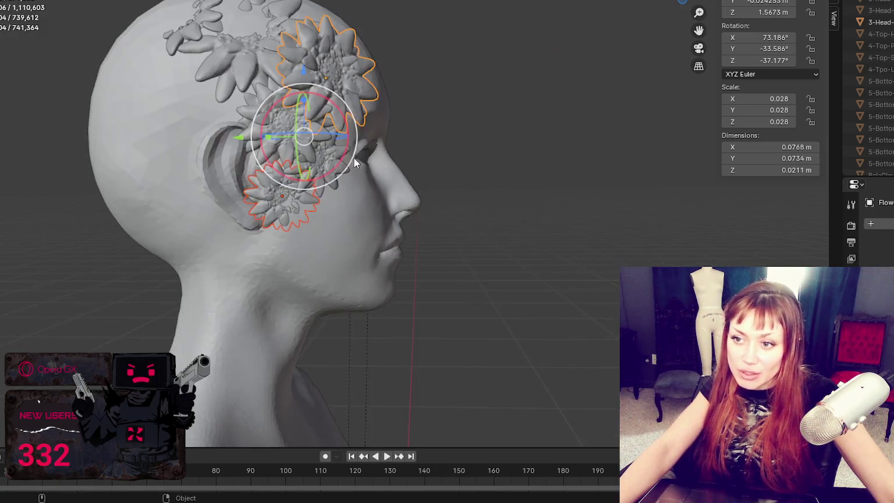
pyautogui.click(178, 39)
pyautogui.moveTo(309, 92); pyautogui.dragTo(399, 151, button='middle')
pyautogui.click(419, 169)
pyautogui.moveTo(433, 182)
pyautogui.mouseDown(button='middle')
pyautogui.moveTo(267, 174)
pyautogui.moveTo(455, 233)
pyautogui.mouseUp(button='middle')
pyautogui.click(296, 186)
pyautogui.moveTo(361, 164)
pyautogui.mouseDown(button='middle')
pyautogui.moveTo(394, 172)
pyautogui.moveTo(400, 149)
pyautogui.mouseUp(button='middle')
pyautogui.press('g')
pyautogui.press('x')
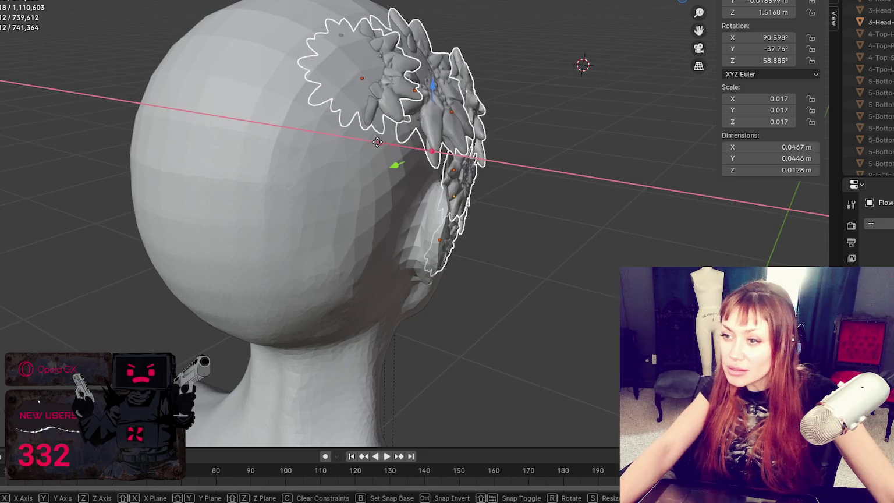
pyautogui.press('Escape')
# Move the top flower along Z and raise the larger temple flower slightly.
pyautogui.click(364, 46)
pyautogui.press('g')
pyautogui.press('z')
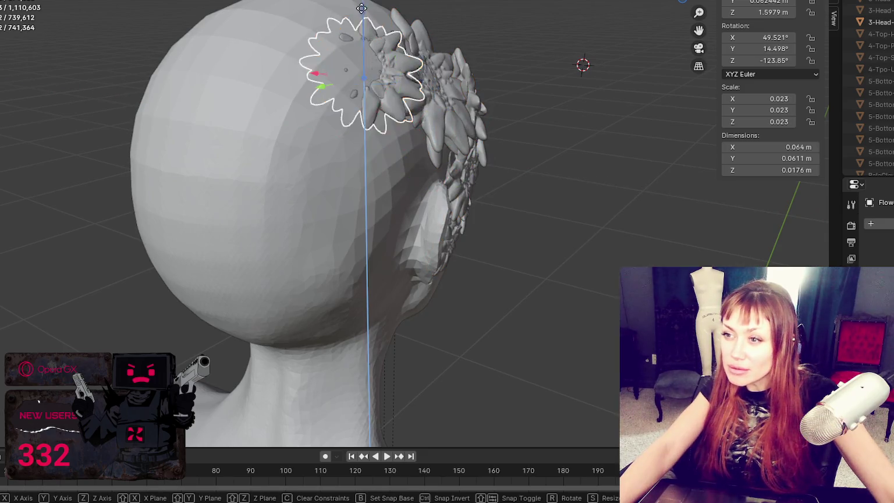
pyautogui.click(365, 1)
pyautogui.moveTo(365, 2); pyautogui.dragTo(237, 59, button='middle')
pyautogui.click(237, 59)
pyautogui.moveTo(228, 14); pyautogui.dragTo(228, 2)
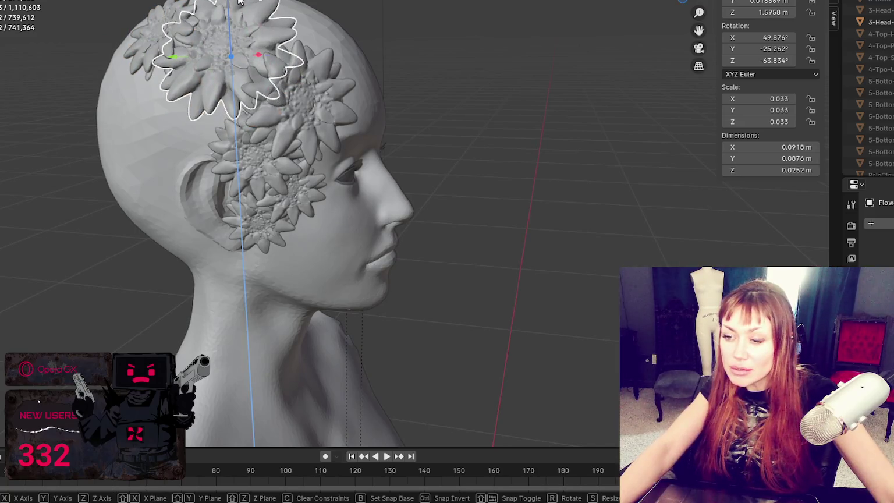
pyautogui.click(235, 1)
# Select the ear flower cluster, then clear the selection to review from the front.
pyautogui.moveTo(236, 2); pyautogui.dragTo(255, 49, button='middle')
pyautogui.click(490, 126)
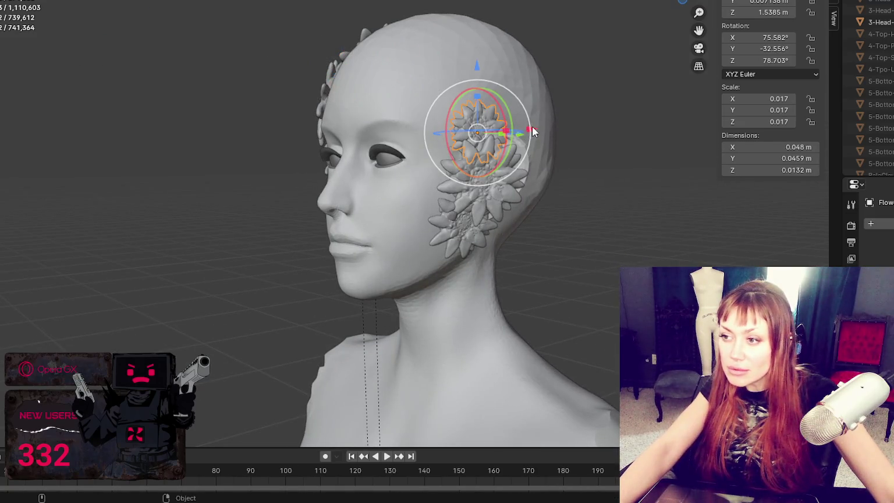
pyautogui.moveTo(559, 129); pyautogui.dragTo(627, 163, button='middle')
pyautogui.click(627, 163)
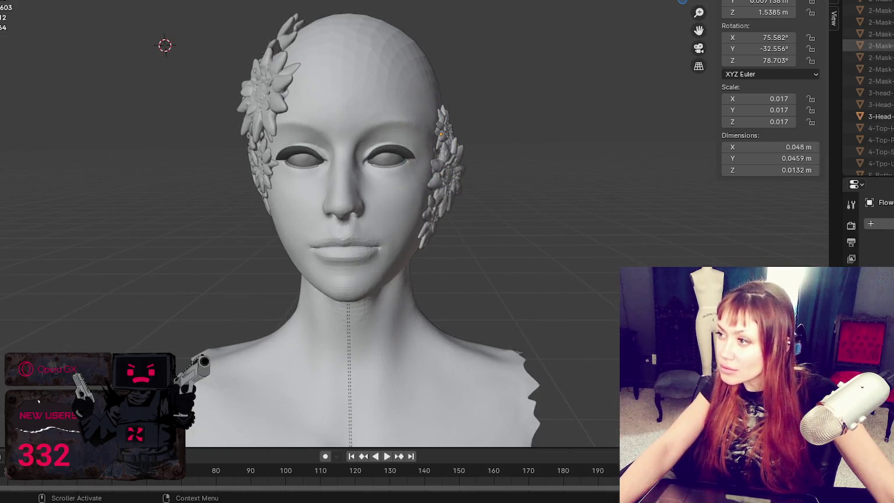
# Step through the mask variants in the Outliner, previewing the plain head, eye-rim and butterfly-outline masks.
pyautogui.scroll(5, 867, 87)
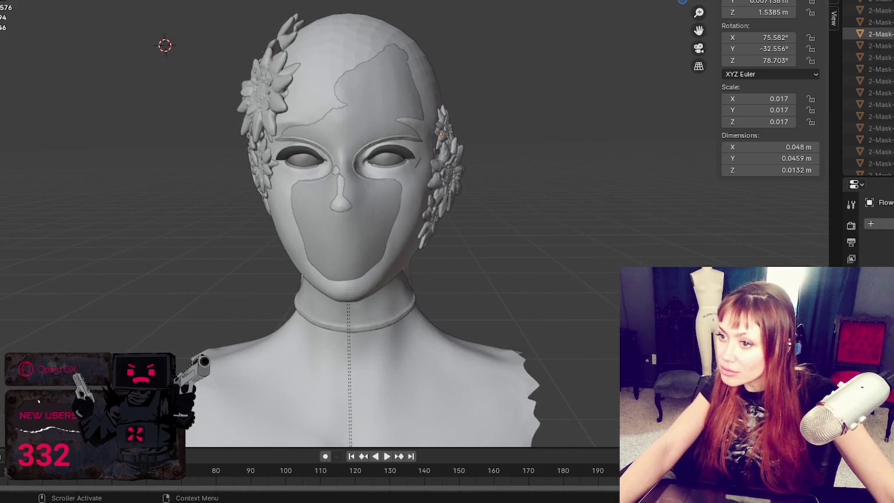
pyautogui.scroll(-5, 867, 87)
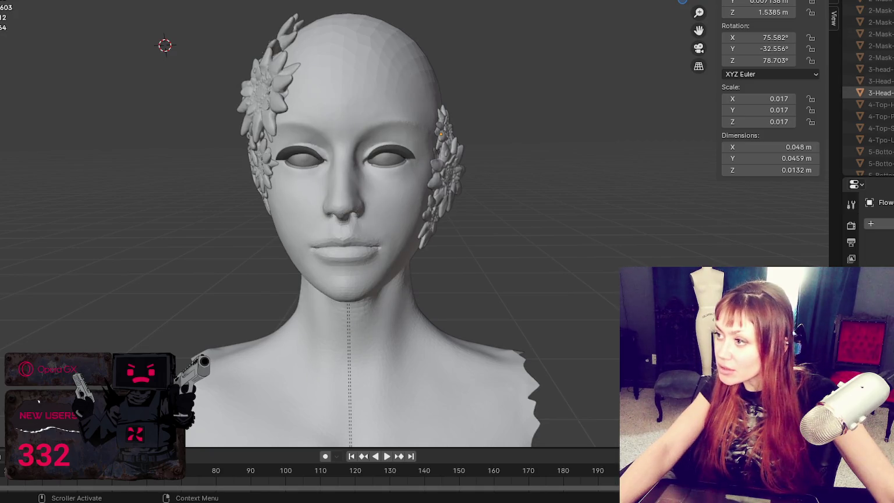
pyautogui.scroll(4, 867, 87)
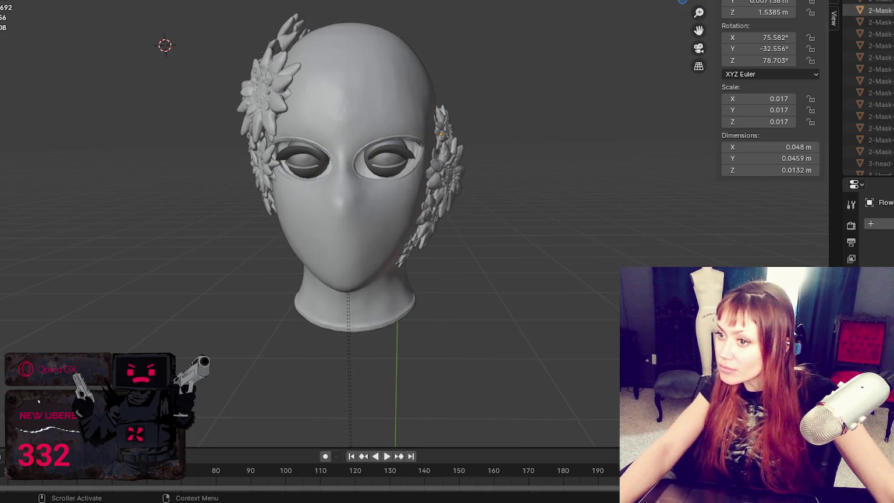
pyautogui.press('Down')
pyautogui.press('Down')
pyautogui.press('Down')
pyautogui.press('Down')
pyautogui.press('Down')
pyautogui.press('Down')
pyautogui.press('Up')
pyautogui.press('Up')
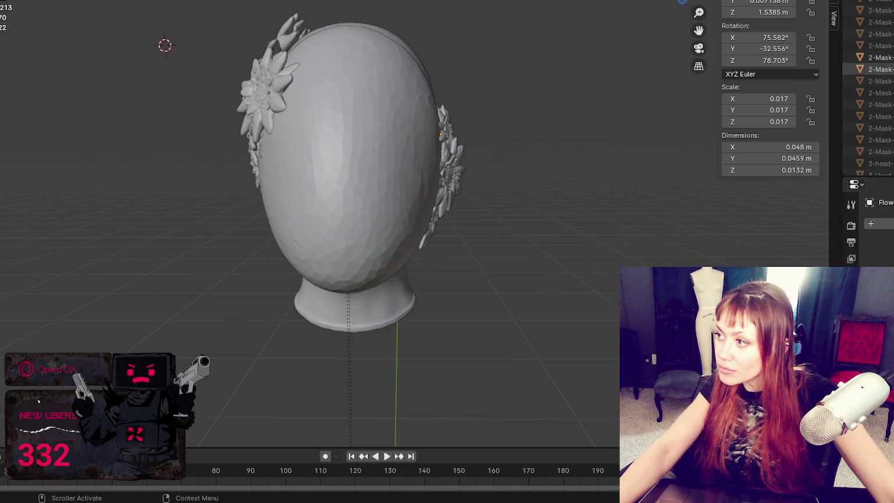
pyautogui.press('Up')
pyautogui.press('Down')
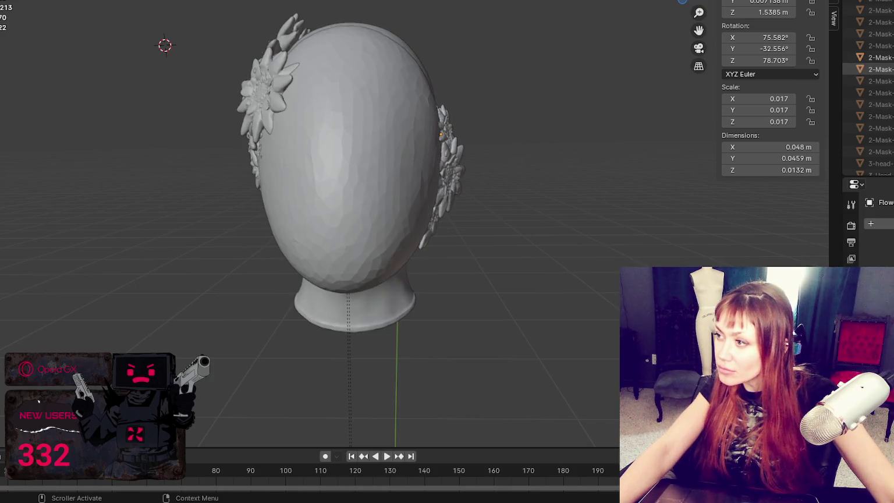
pyautogui.press('Up')
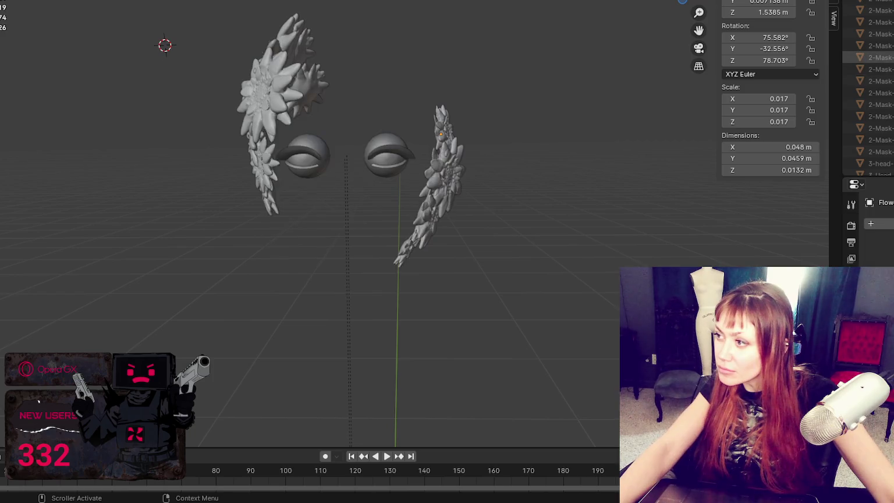
pyautogui.press('Up')
pyautogui.press('Up')
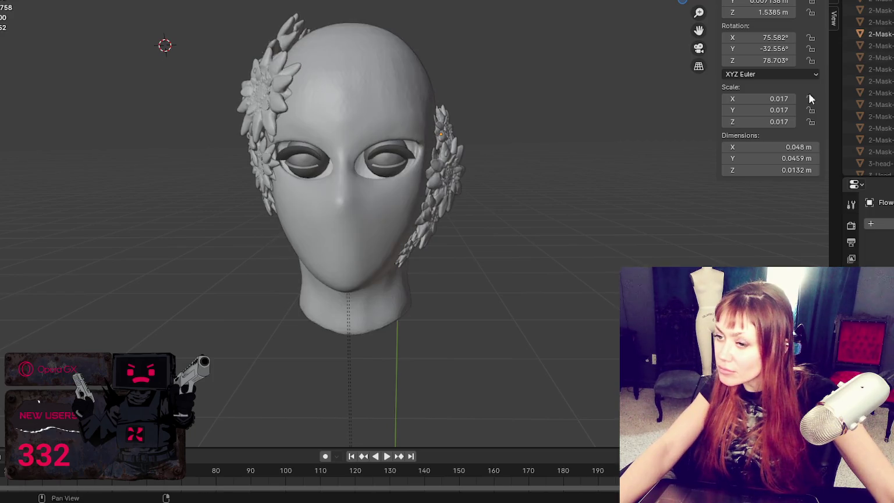
pyautogui.scroll(2, 527, 143)
pyautogui.press('Up')
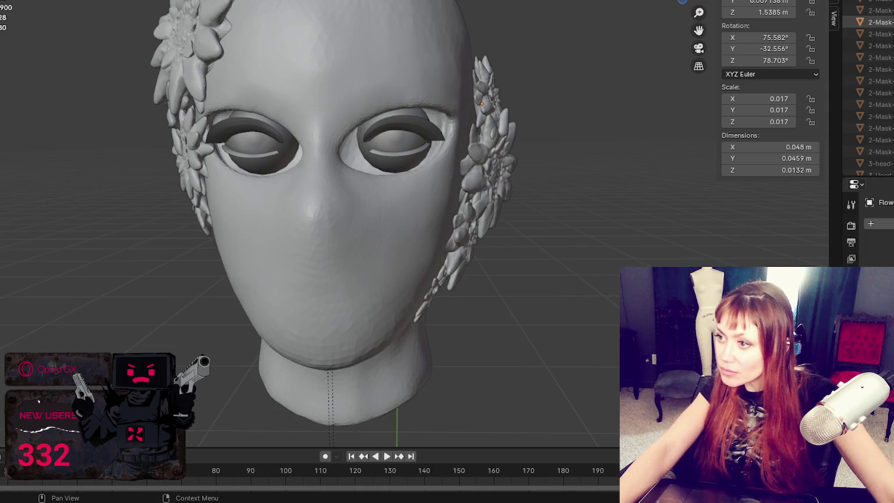
pyautogui.press('Up')
pyautogui.press('Down')
pyautogui.press('Down')
pyautogui.press('Down')
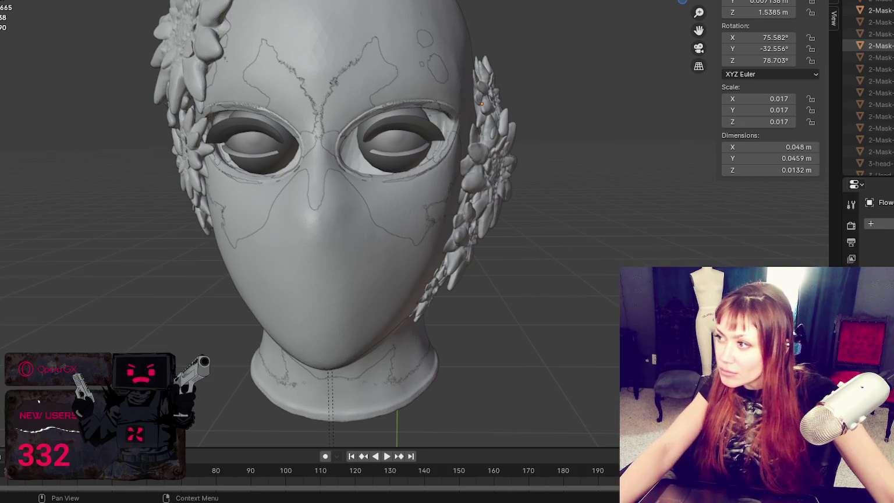
# Toggle the butterfly-outline mask and the first mask variant on and off to compare them.
pyautogui.click(879, 45)
pyautogui.click(879, 10)
pyautogui.click(879, 45)
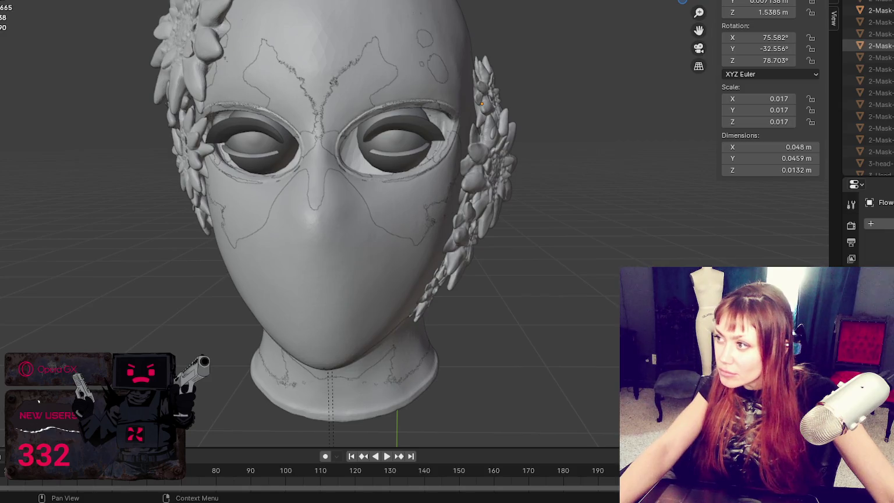
pyautogui.click(878, 57)
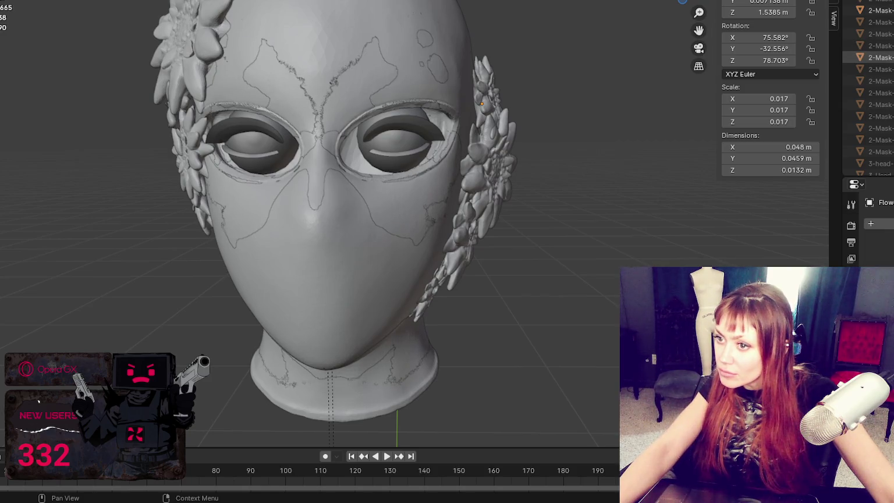
pyautogui.click(878, 11)
pyautogui.click(879, 22)
pyautogui.click(879, 45)
pyautogui.click(878, 10)
pyautogui.click(878, 46)
pyautogui.click(878, 11)
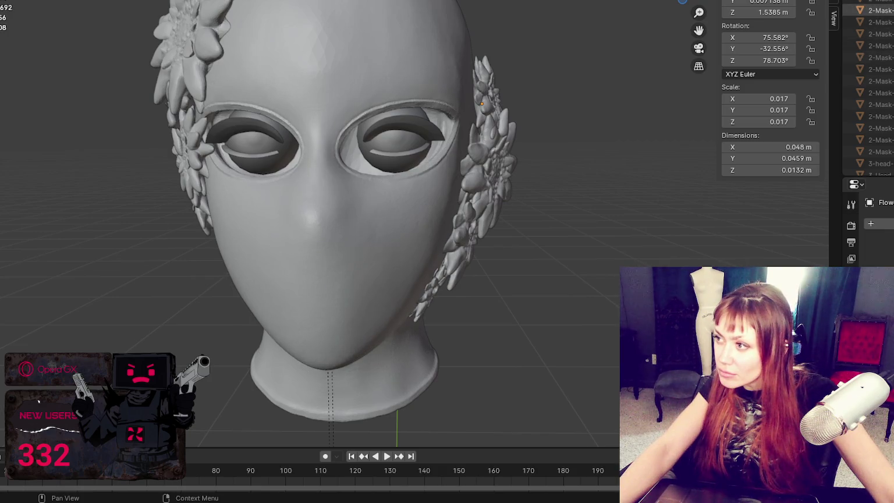
# Show the 3-Head mesh variant and save the scene as sdfsdfsdfsdfsdf.blend.
pyautogui.moveTo(452, 113); pyautogui.dragTo(485, 89, button='middle')
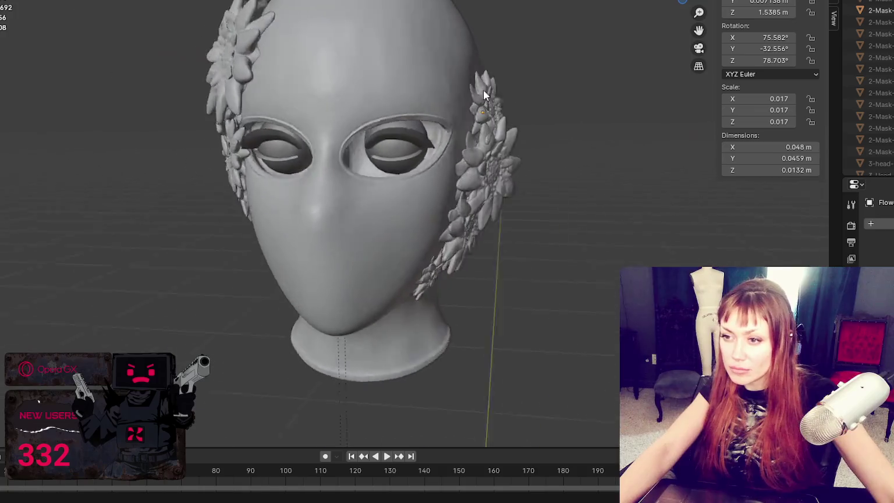
pyautogui.scroll(-2, 872, 93)
pyautogui.scroll(-2, 872, 87)
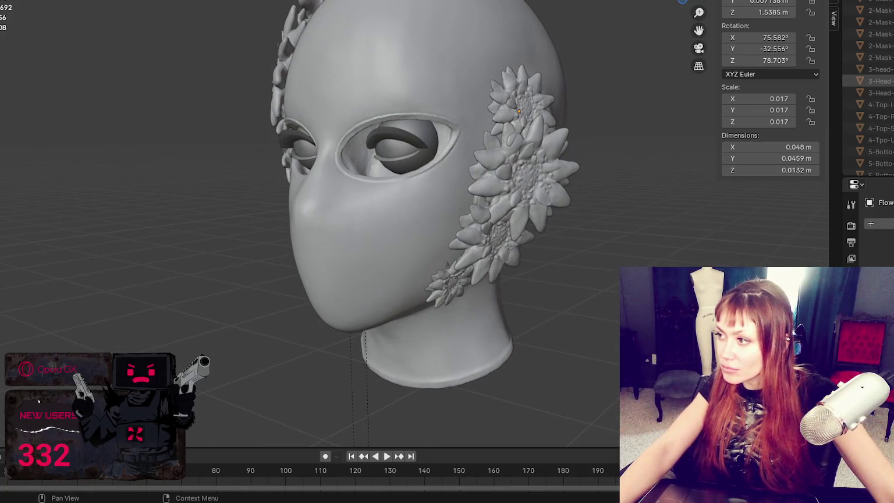
pyautogui.click(878, 93)
pyautogui.hotkey('ctrl', 's')
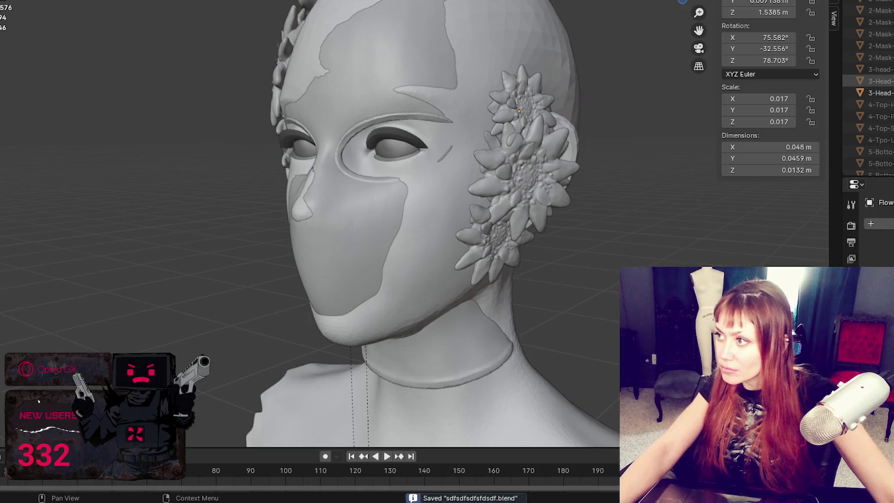
# Paste the copied mask onto the head and scale it up.
pyautogui.hotkey('ctrl', 'v')
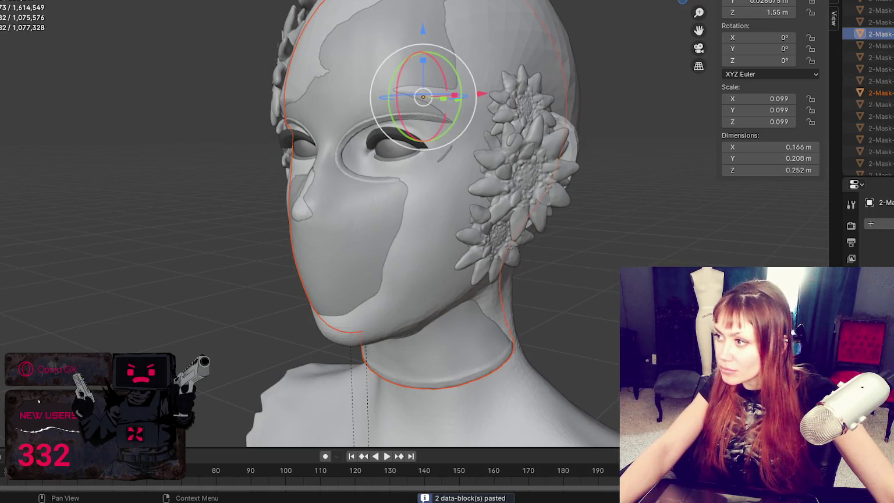
pyautogui.moveTo(512, 117)
pyautogui.mouseDown(button='middle')
pyautogui.moveTo(622, 112)
pyautogui.moveTo(495, 86)
pyautogui.mouseUp(button='middle')
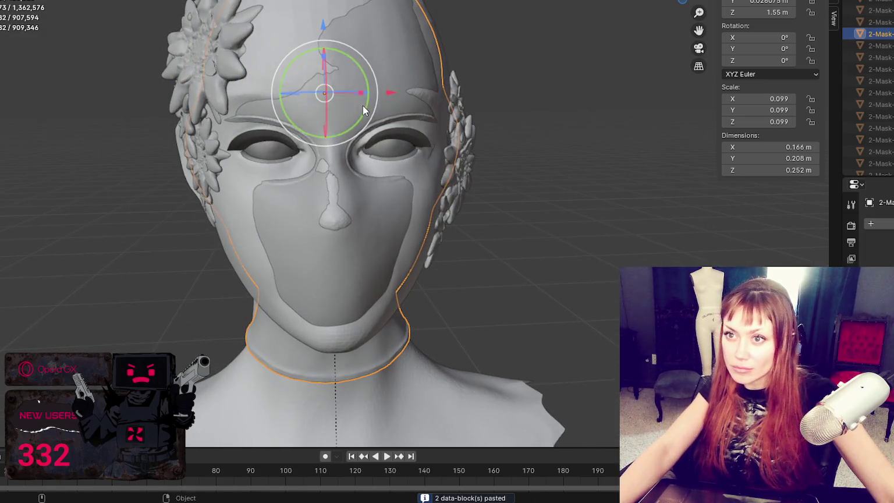
pyautogui.press('s')
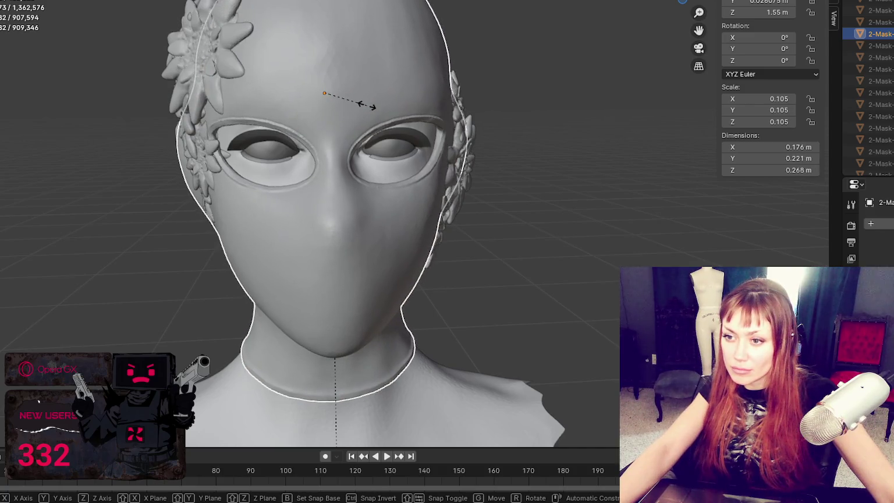
pyautogui.click(367, 105)
# Move the mask forward along Y, rescale it to 0.108 and raise it along Z.
pyautogui.moveTo(367, 105)
pyautogui.mouseDown(button='middle')
pyautogui.moveTo(605, 112)
pyautogui.moveTo(351, 120)
pyautogui.mouseUp(button='middle')
pyautogui.press('g')
pyautogui.press('y')
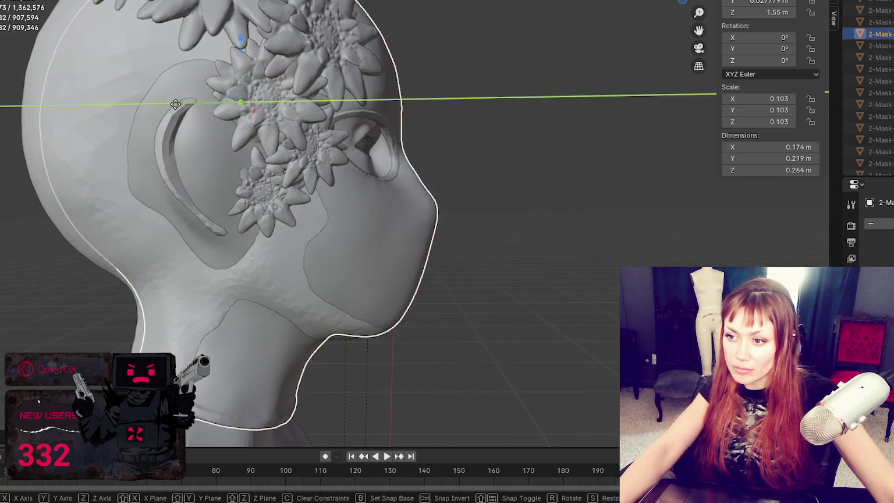
pyautogui.click(165, 107)
pyautogui.press('s')
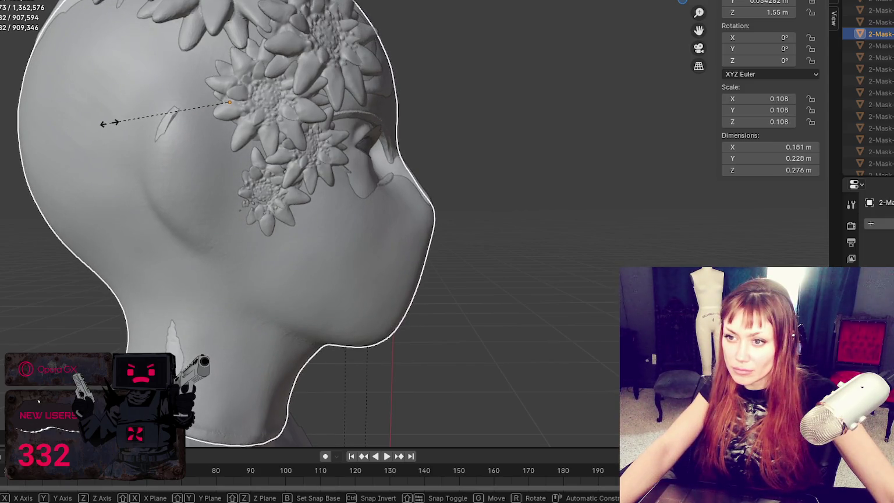
pyautogui.click(108, 125)
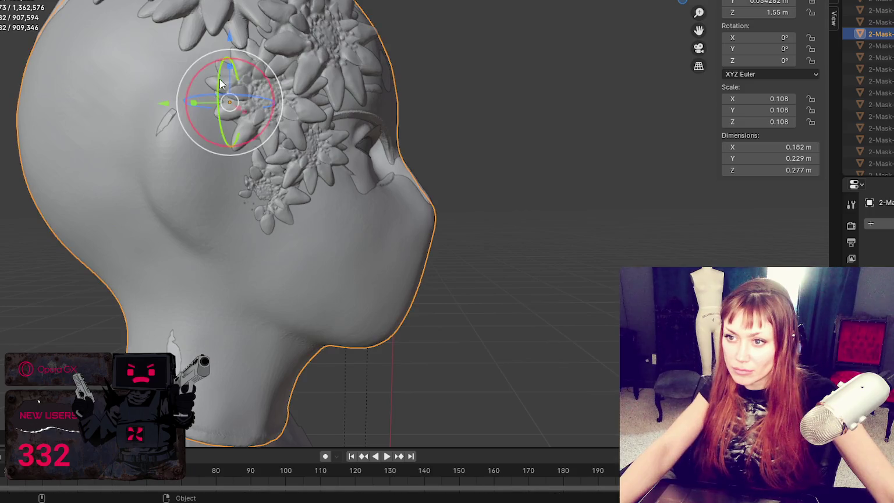
pyautogui.press('g')
pyautogui.press('z')
pyautogui.click(228, 35)
# Rescale the mask to 0.109, then select it and raise it slightly along Z.
pyautogui.moveTo(264, 57)
pyautogui.mouseDown(button='middle')
pyautogui.moveTo(395, 133)
pyautogui.moveTo(454, 140)
pyautogui.mouseUp(button='middle')
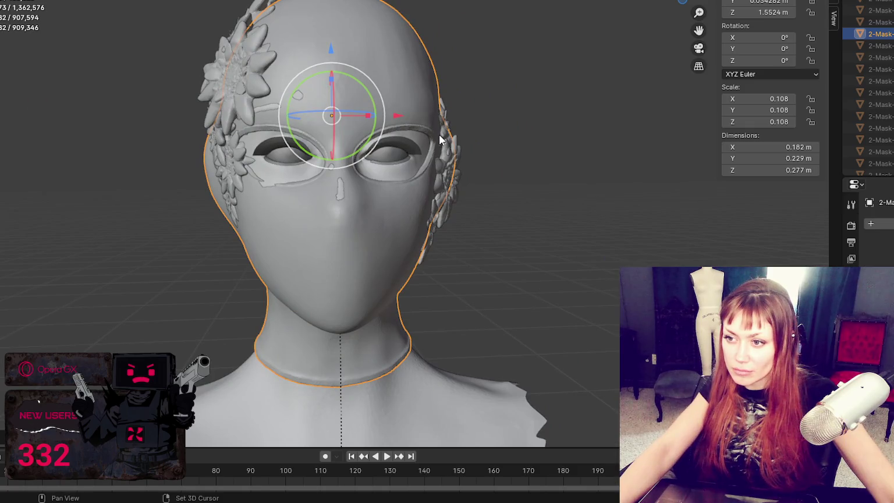
pyautogui.press('s')
pyautogui.click(447, 134)
pyautogui.moveTo(627, 206)
pyautogui.mouseDown(button='middle')
pyautogui.moveTo(572, 205)
pyautogui.moveTo(757, 210)
pyautogui.moveTo(387, 244)
pyautogui.mouseUp(button='middle')
pyautogui.scroll(-2, 575, 202)
pyautogui.click(321, 167)
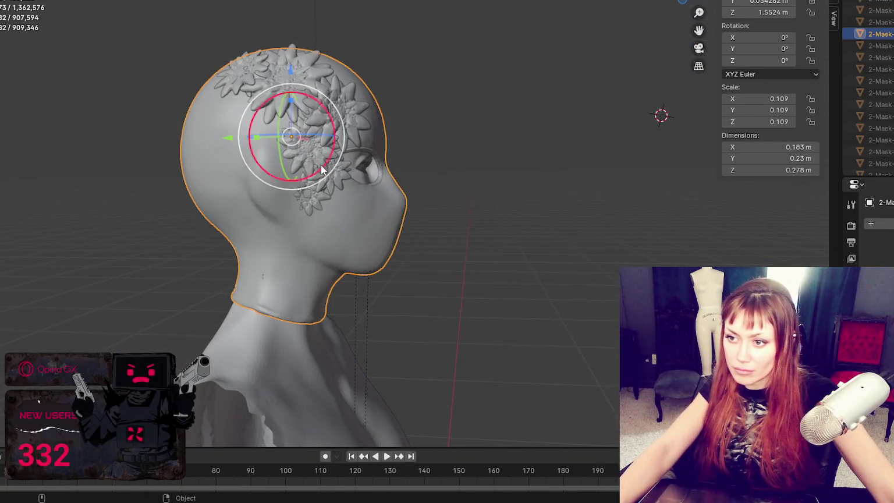
pyautogui.moveTo(292, 68); pyautogui.dragTo(294, 69)
pyautogui.click(293, 68)
# Scale the mask to 0.110, lift it to its final height, and deselect it.
pyautogui.moveTo(293, 69)
pyautogui.mouseDown(button='middle')
pyautogui.moveTo(541, 167)
pyautogui.moveTo(629, 162)
pyautogui.mouseUp(button='middle')
pyautogui.press('s')
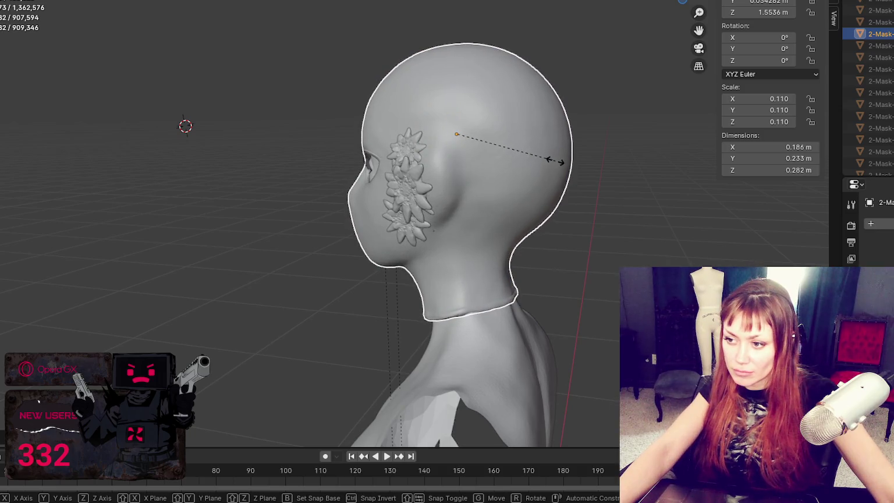
pyautogui.click(554, 161)
pyautogui.moveTo(559, 207)
pyautogui.mouseDown(button='middle')
pyautogui.moveTo(758, 203)
pyautogui.moveTo(652, 192)
pyautogui.mouseUp(button='middle')
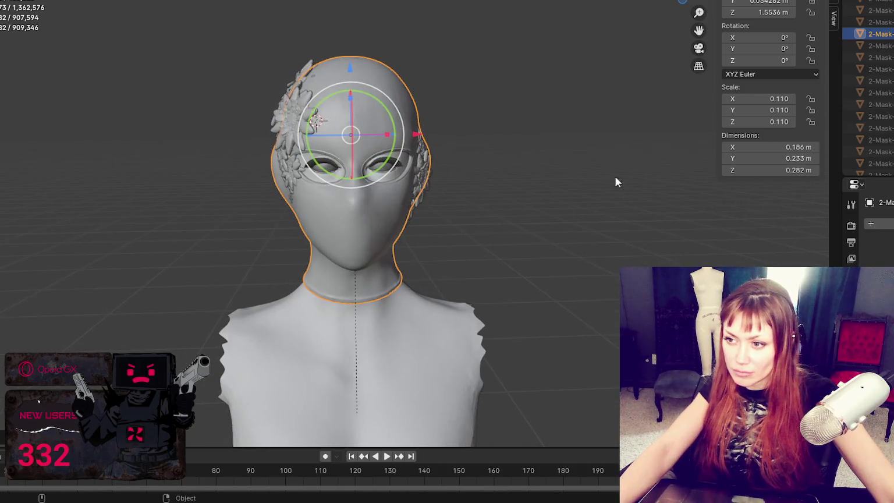
pyautogui.moveTo(350, 68); pyautogui.dragTo(350, 65)
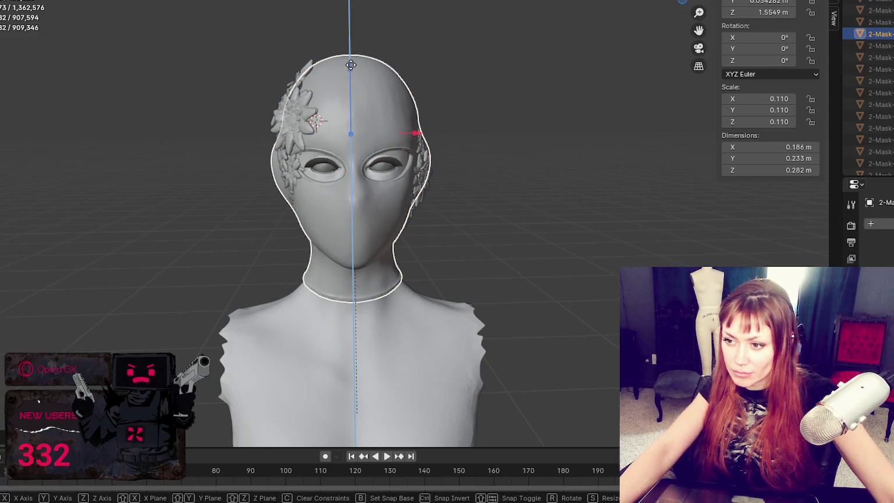
pyautogui.click(349, 65)
pyautogui.moveTo(350, 64)
pyautogui.mouseDown(button='middle')
pyautogui.moveTo(592, 118)
pyautogui.moveTo(644, 118)
pyautogui.moveTo(178, 176)
pyautogui.mouseUp(button='middle')
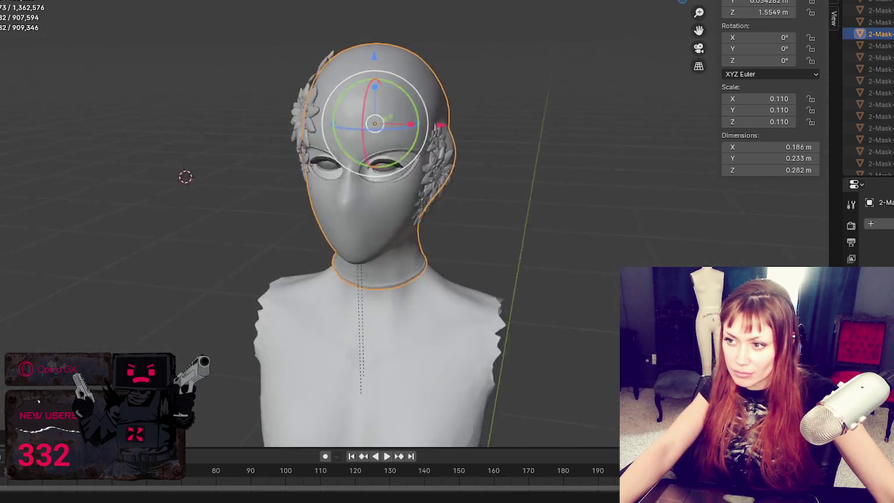
pyautogui.click(112, 195)
pyautogui.keyDown('shift'); pyautogui.moveTo(112, 195); pyautogui.dragTo(85, 169, button='middle'); pyautogui.keyUp('shift')
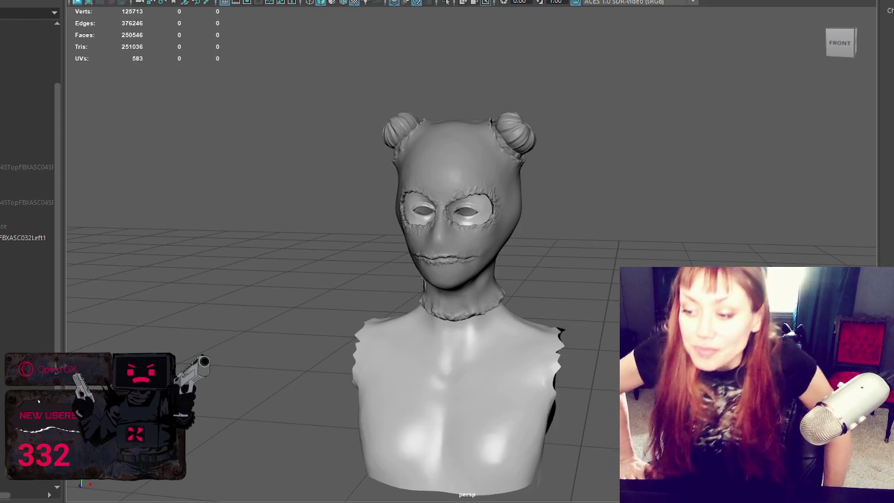
pyautogui.scroll(5, 497, 244)
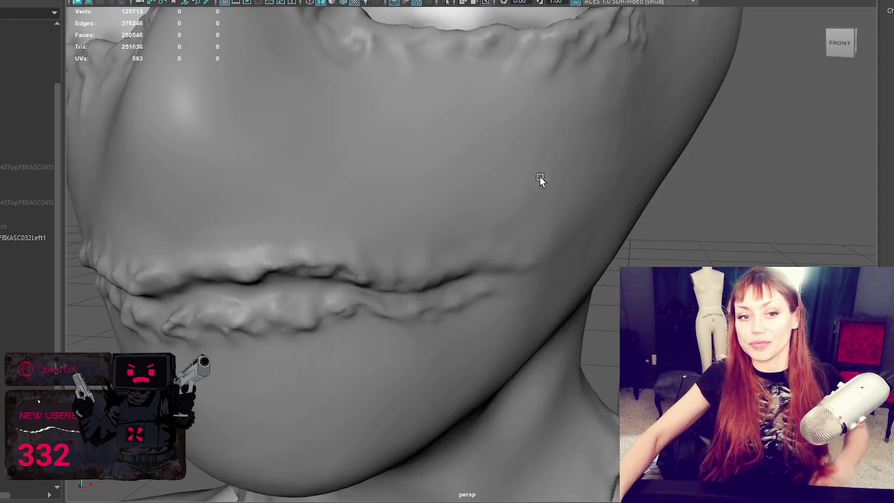
pyautogui.scroll(-3, 466, 183)
pyautogui.scroll(-2, 430, 175)
pyautogui.moveTo(429, 175)
pyautogui.keyDown('alt'); pyautogui.mouseDown()
pyautogui.moveTo(506, 179)
pyautogui.moveTo(447, 195)
pyautogui.mouseUp(); pyautogui.keyUp('alt')
pyautogui.keyDown('alt'); pyautogui.moveTo(223, 311); pyautogui.dragTo(274, 285); pyautogui.keyUp('alt')
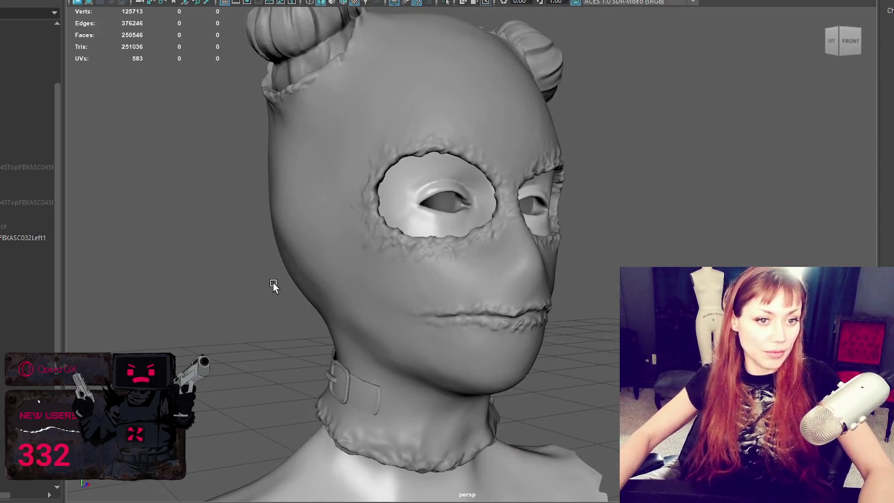
pyautogui.moveTo(429, 367)
pyautogui.keyDown('alt'); pyautogui.mouseDown()
pyautogui.moveTo(236, 211)
pyautogui.moveTo(120, 211)
pyautogui.mouseUp(); pyautogui.keyUp('alt')
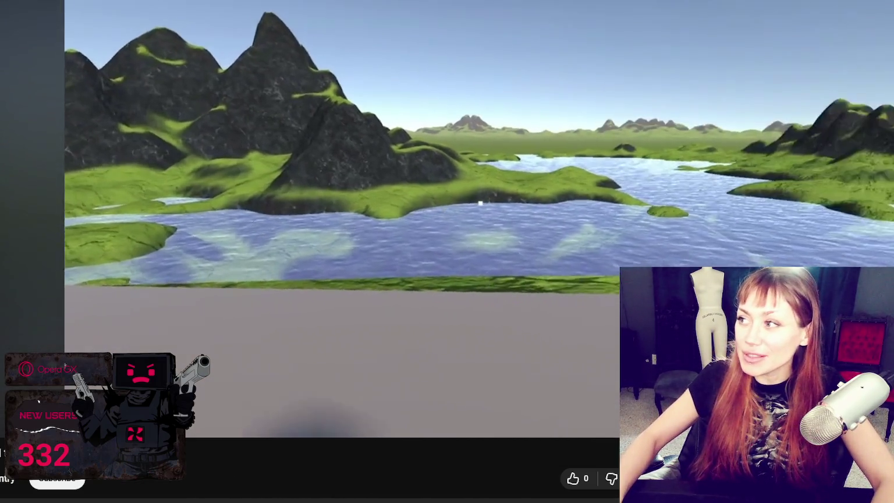
# Pause the game footage video.
pyautogui.click(614, 206)
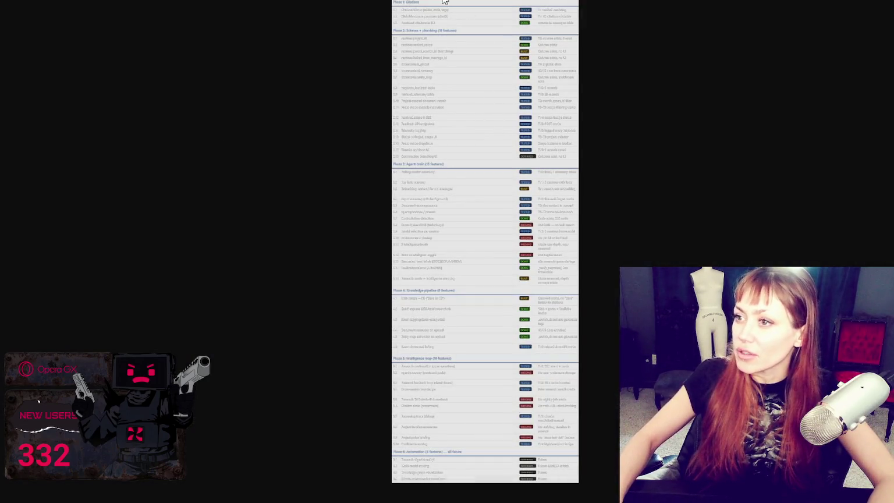
# Zoom the feature checklist page out until Phases 1 through 6 all fit on screen.
pyautogui.keyDown('ctrl'); pyautogui.scroll(3, 474, 9); pyautogui.keyUp('ctrl')
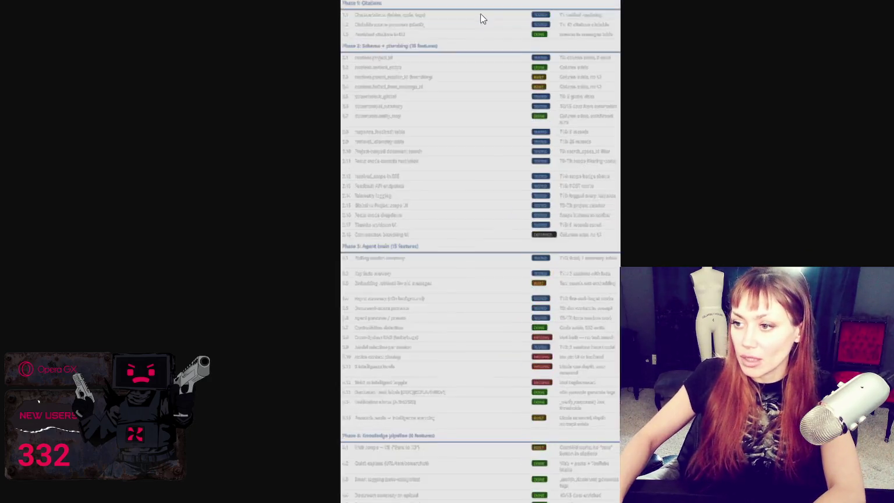
pyautogui.keyDown('ctrl'); pyautogui.scroll(3, 512, 41); pyautogui.keyUp('ctrl')
pyautogui.keyDown('ctrl'); pyautogui.scroll(1, 545, 79); pyautogui.keyUp('ctrl')
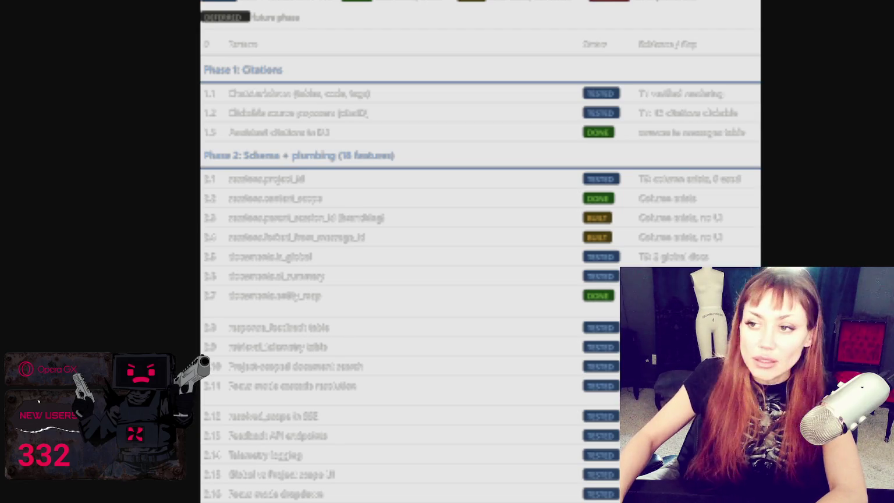
pyautogui.keyDown('ctrl'); pyautogui.scroll(2, 636, 158); pyautogui.keyUp('ctrl')
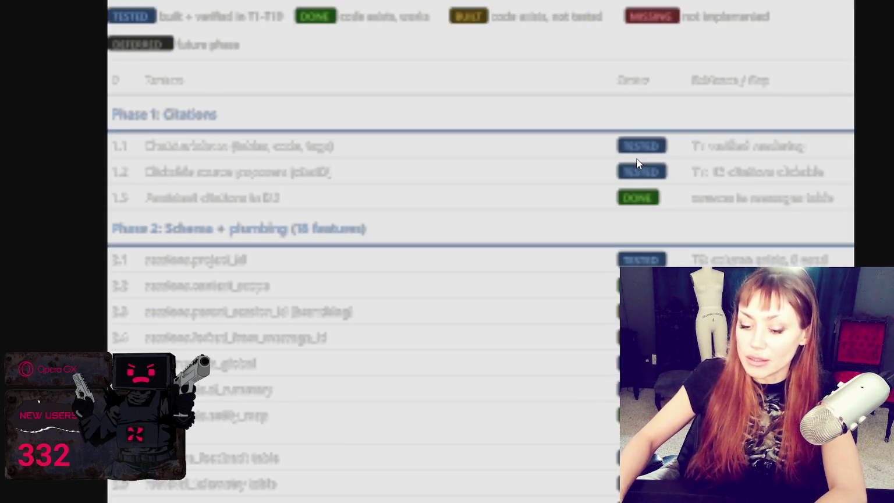
pyautogui.keyDown('ctrl'); pyautogui.scroll(-1, 637, 158); pyautogui.keyUp('ctrl')
pyautogui.keyDown('ctrl'); pyautogui.scroll(-1, 640, 158); pyautogui.keyUp('ctrl')
pyautogui.keyDown('ctrl'); pyautogui.scroll(-2, 644, 157); pyautogui.keyUp('ctrl')
pyautogui.keyDown('ctrl'); pyautogui.scroll(-2, 642, 157); pyautogui.keyUp('ctrl')
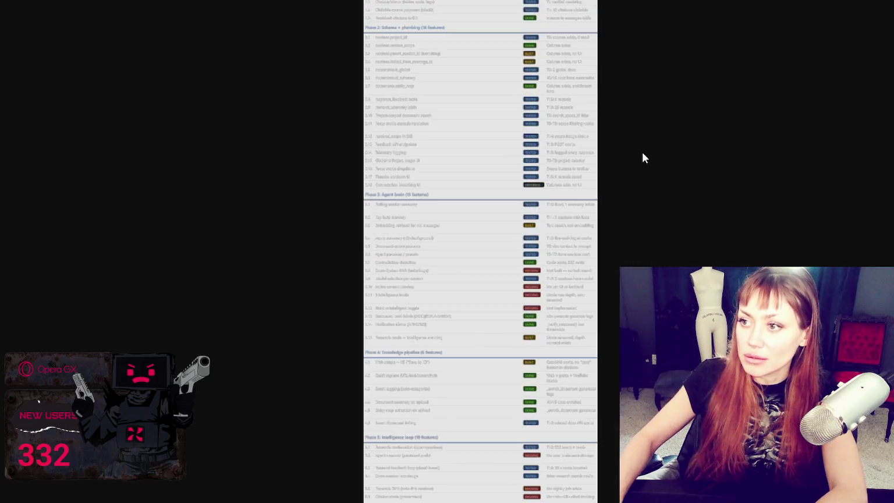
pyautogui.keyDown('ctrl'); pyautogui.scroll(-1, 642, 157); pyautogui.keyUp('ctrl')
pyautogui.keyDown('ctrl'); pyautogui.scroll(-1, 642, 157); pyautogui.keyUp('ctrl')
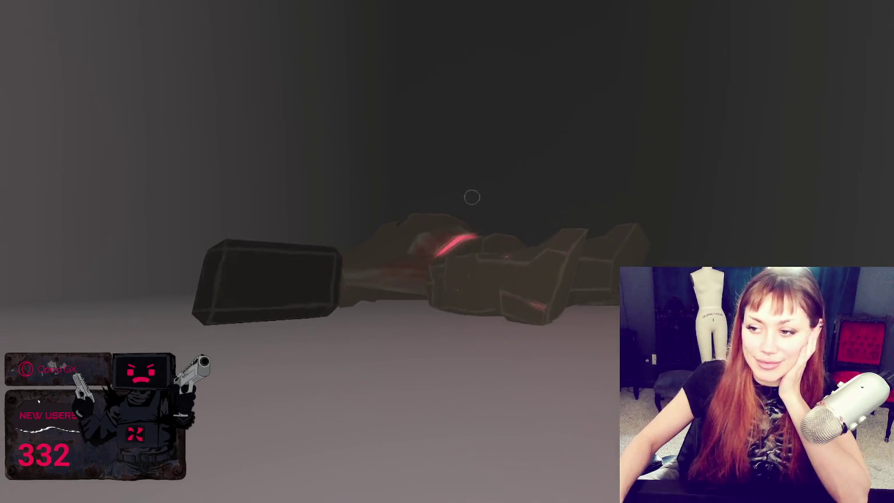
# Pause the video on the workshop scene with the pegboard tool wall.
pyautogui.press('space')
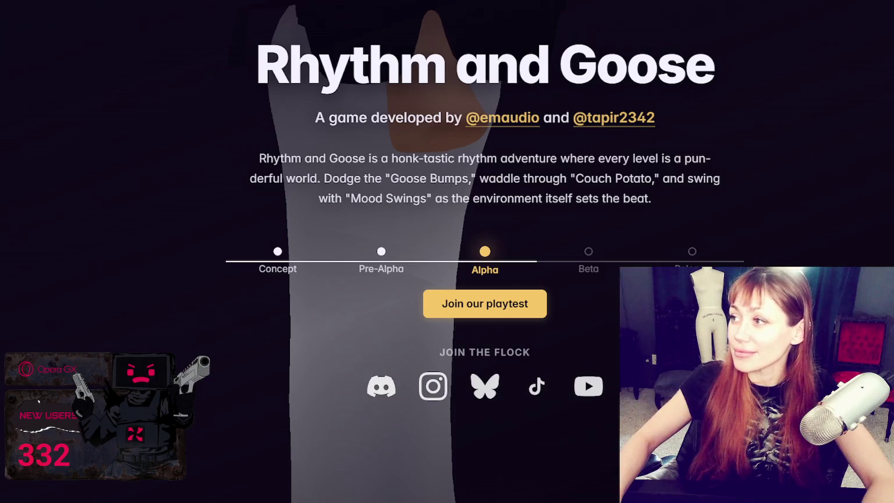
# Open a new browser tab for the Proto Zero Steam store page.
pyautogui.hotkey('ctrl', 't')
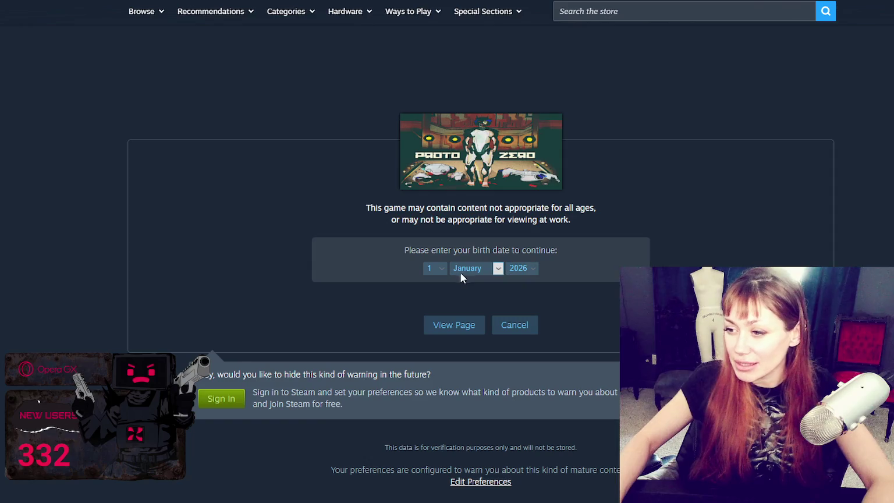
# Pick an old enough birth year at the age check and view the Proto Zero page.
pyautogui.click(524, 269)
pyautogui.scroll(5, 518, 174)
pyautogui.scroll(10, 518, 116)
pyautogui.click(518, 90)
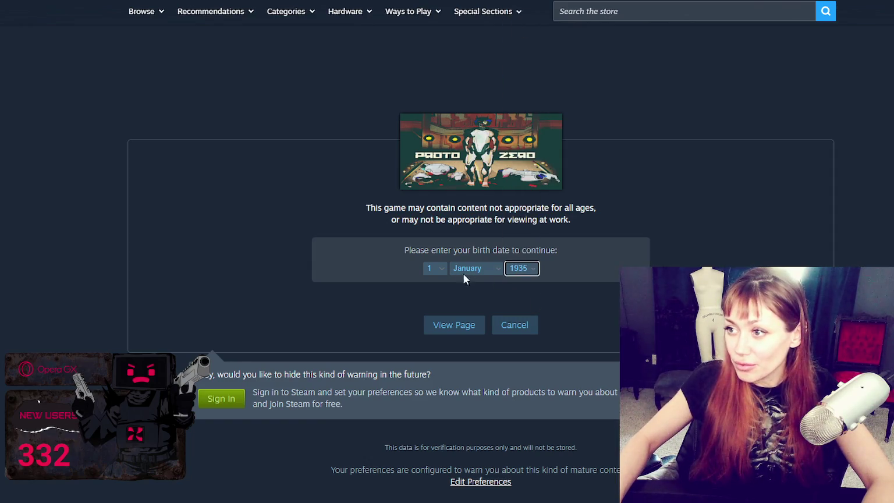
pyautogui.click(465, 327)
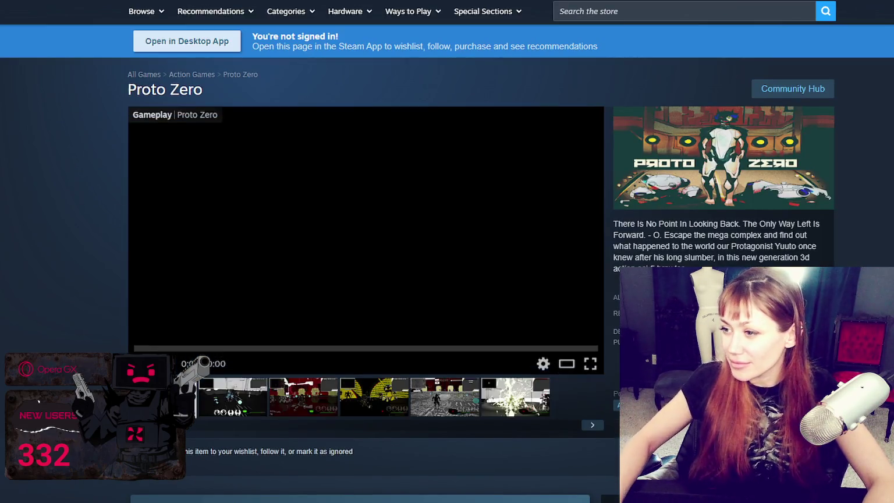
# Browse the Proto Zero screenshots, then advance the gallery until it returns to the gameplay video.
pyautogui.click(303, 399)
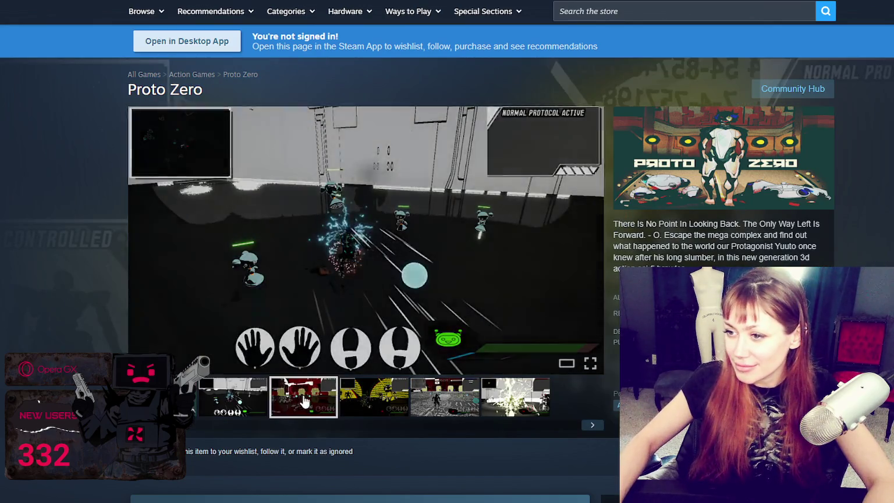
pyautogui.click(378, 399)
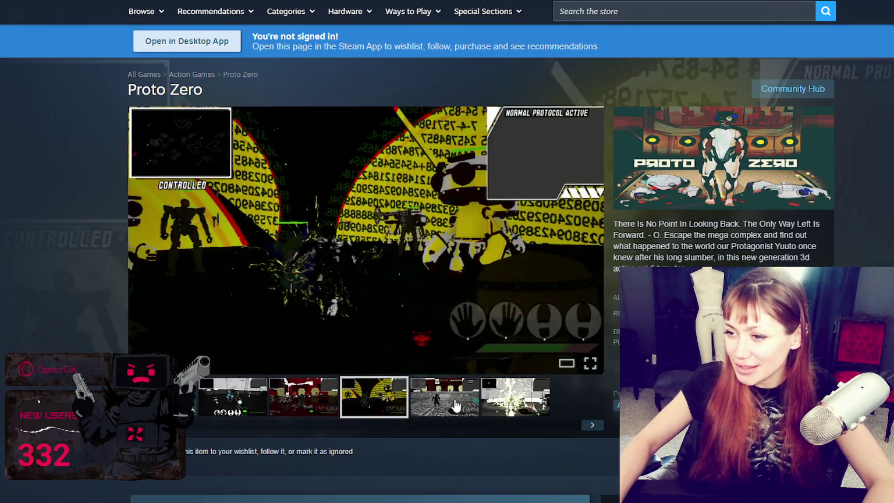
pyautogui.click(451, 403)
pyautogui.click(518, 404)
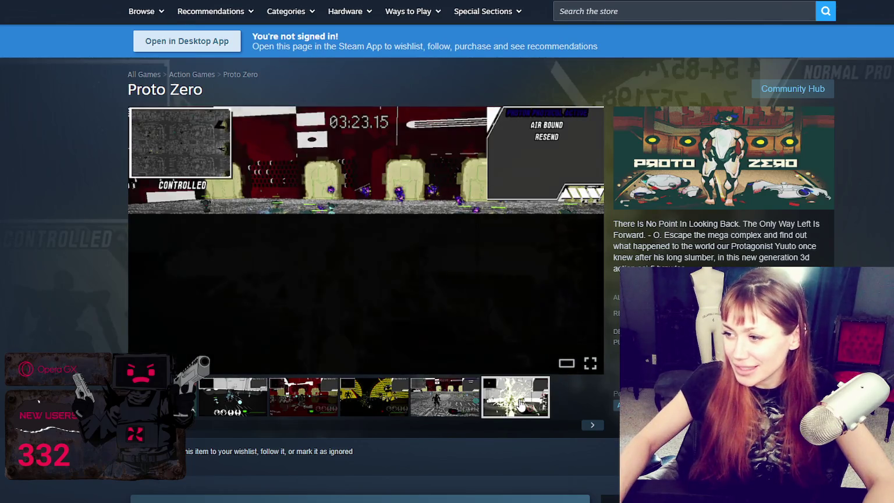
pyautogui.scroll(-2, 517, 405)
pyautogui.click(445, 285)
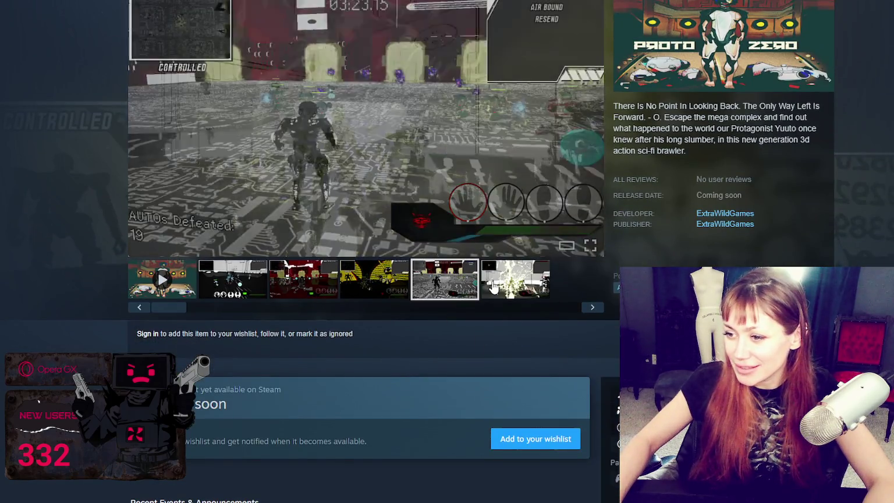
pyautogui.click(370, 285)
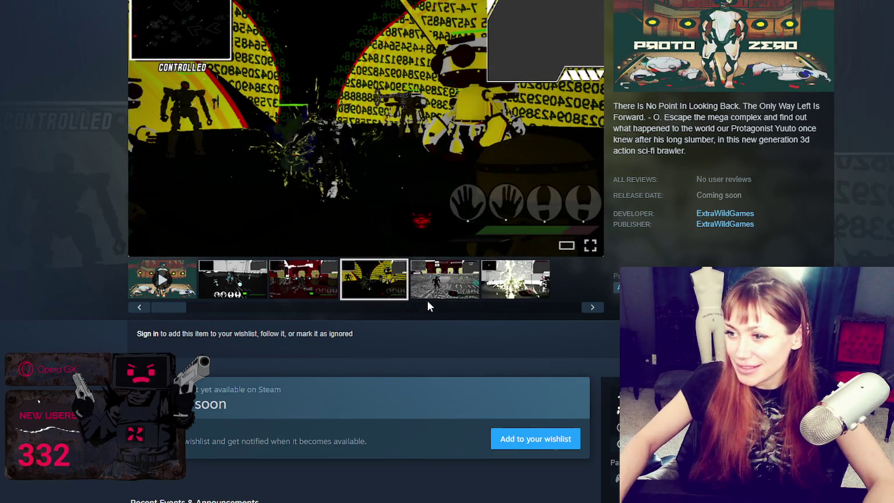
pyautogui.click(591, 307)
pyautogui.click(591, 308)
pyautogui.click(591, 307)
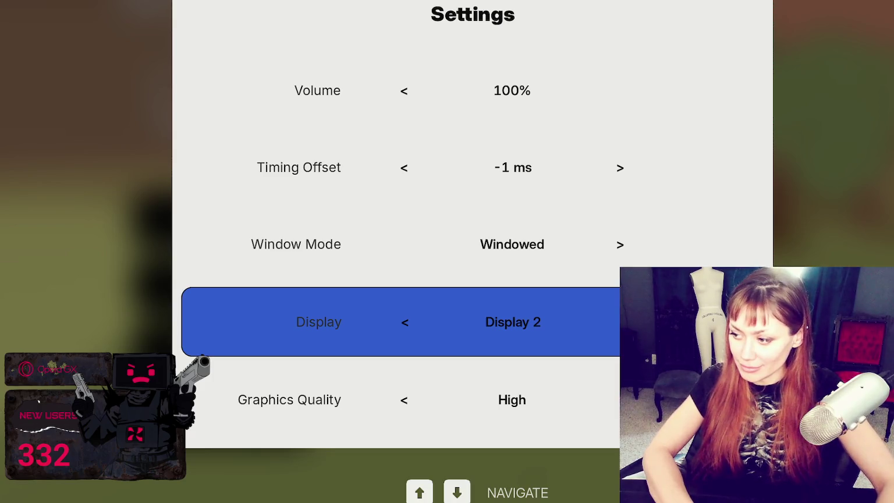
# Close the Settings screen with Escape to return to the main menu.
pyautogui.press('Escape')
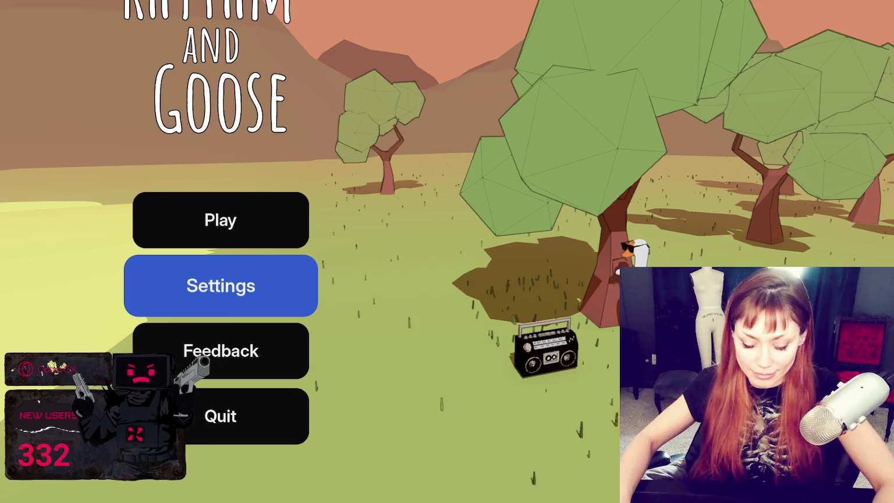
# Start the game from the main menu and read through Charlie's welcome dialogue until it closes.
pyautogui.press('Up')
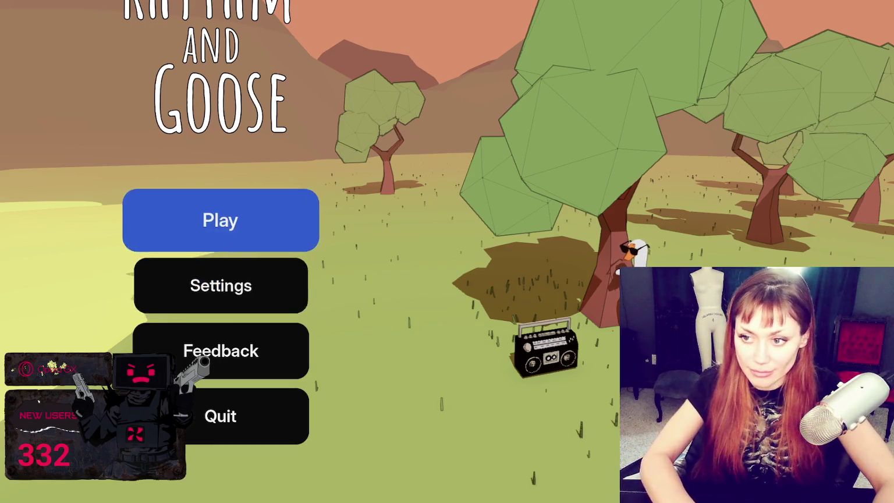
pyautogui.press('Return')
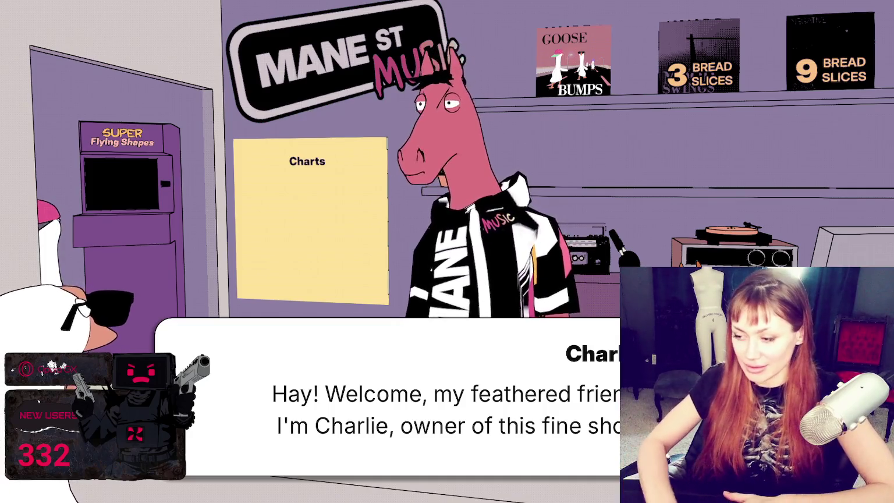
pyautogui.press('space')
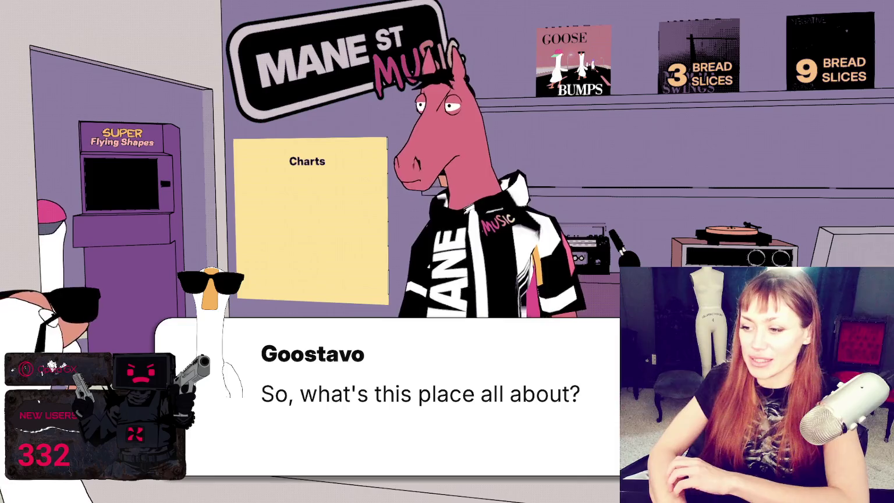
pyautogui.press('space')
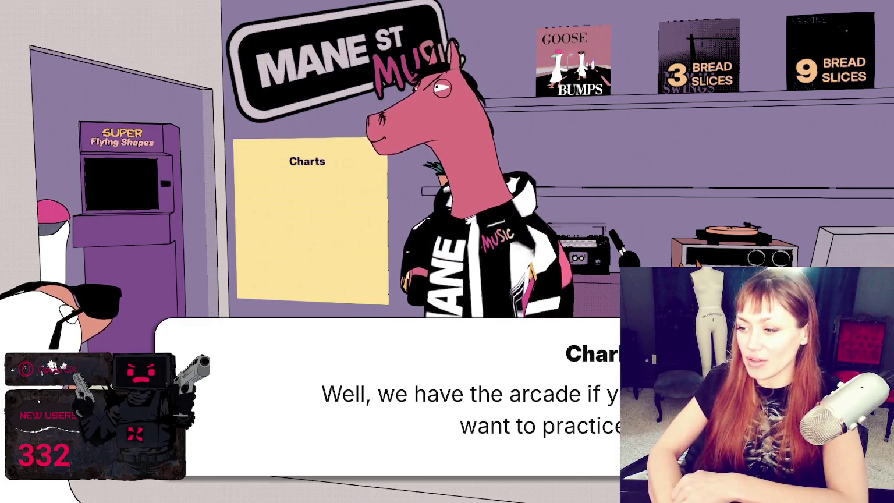
pyautogui.press('space')
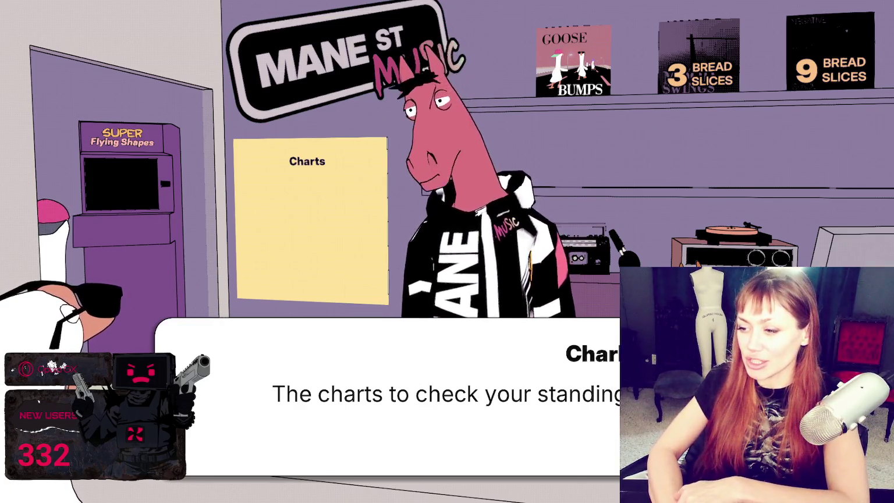
pyautogui.press('space')
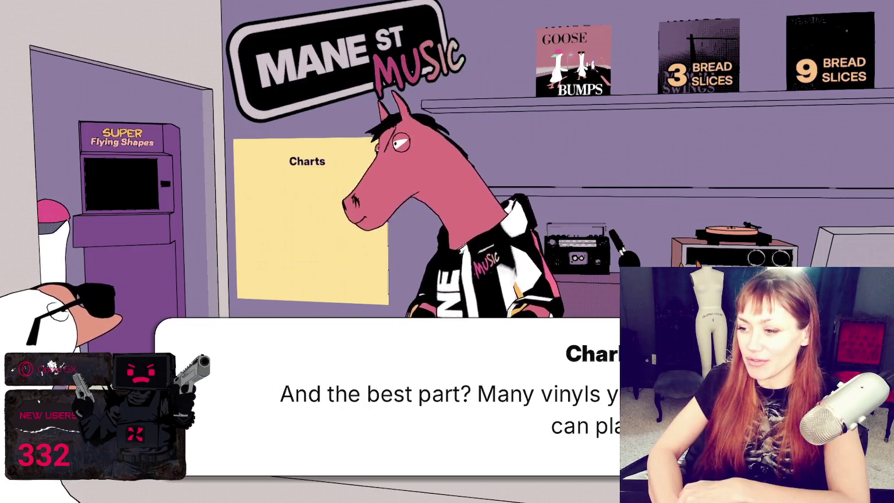
pyautogui.press('space')
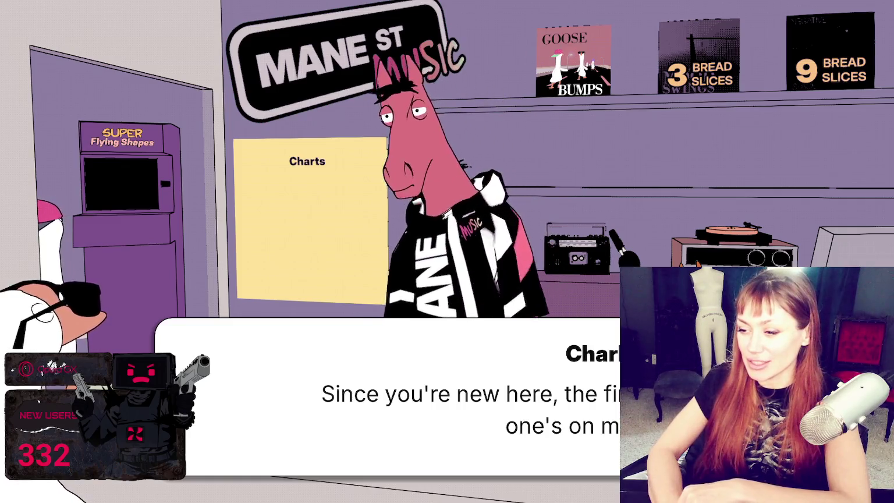
pyautogui.press('space')
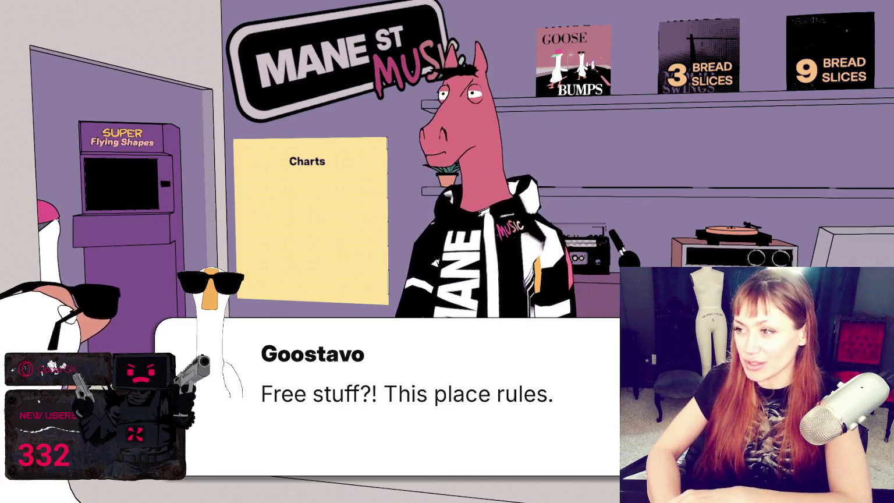
pyautogui.press('space')
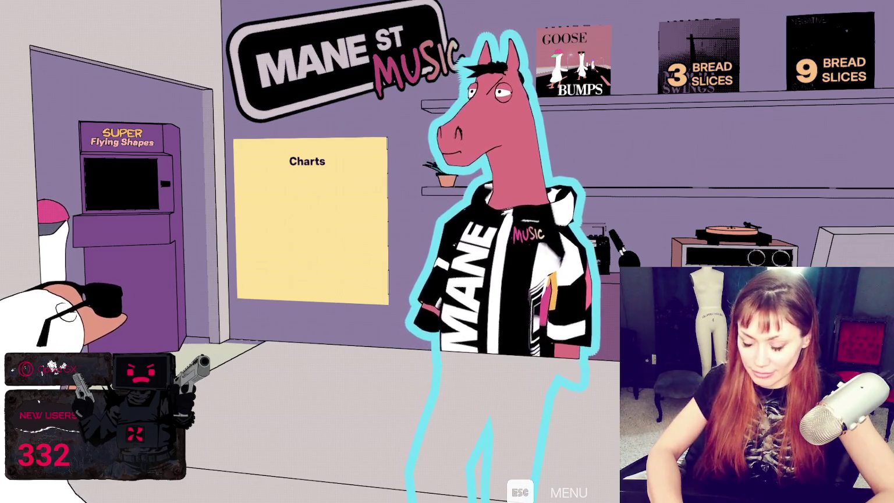
# Use the Super Flying Shapes arcade machine, then step back into the shop.
pyautogui.press('a')
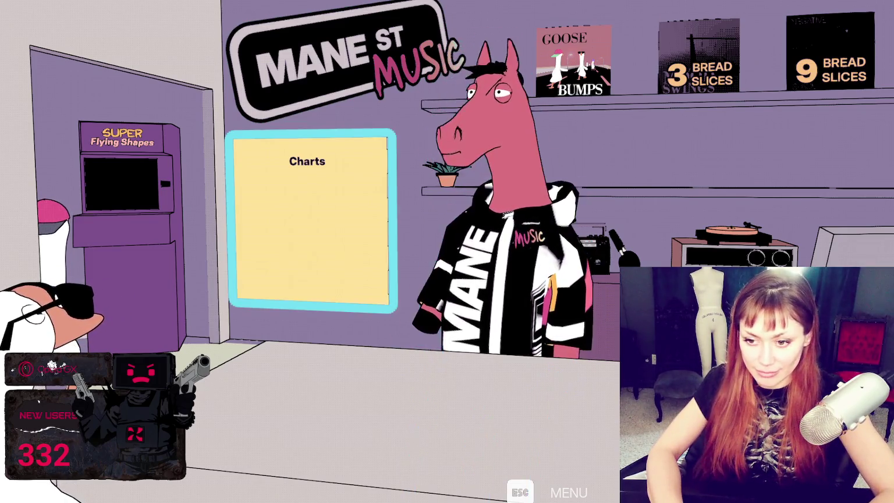
pyautogui.press('w')
pyautogui.press('a')
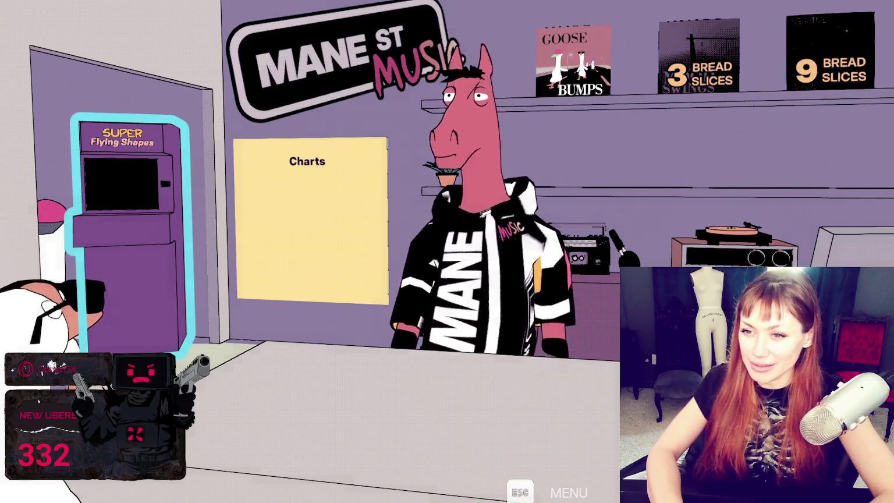
pyautogui.press('e')
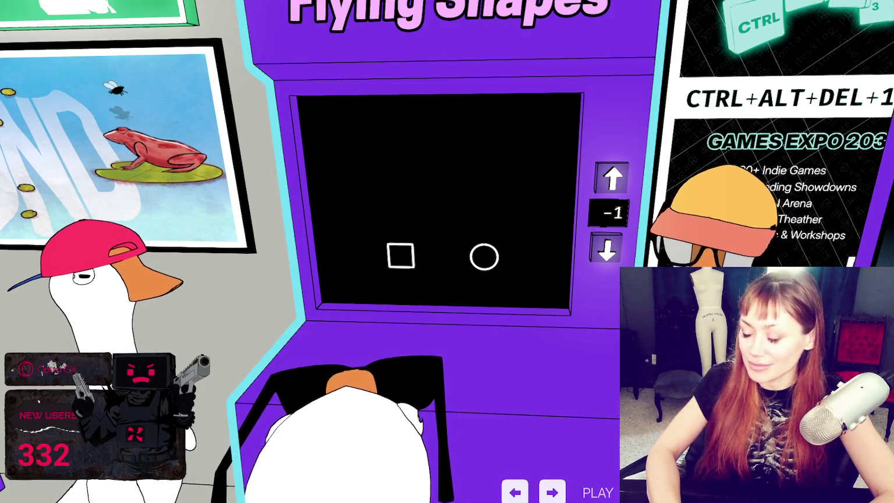
pyautogui.press('Return')
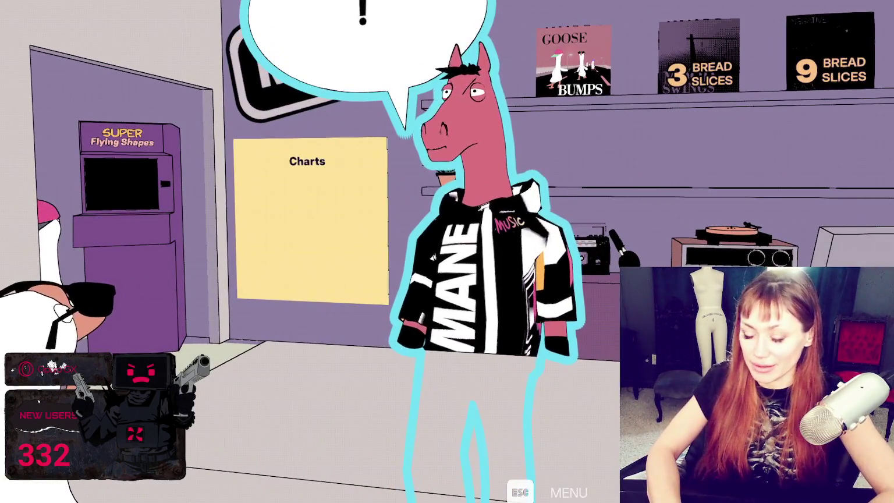
# Browse the vinyl shelf and start the 3 Bread Slices album level.
pyautogui.press('Return')
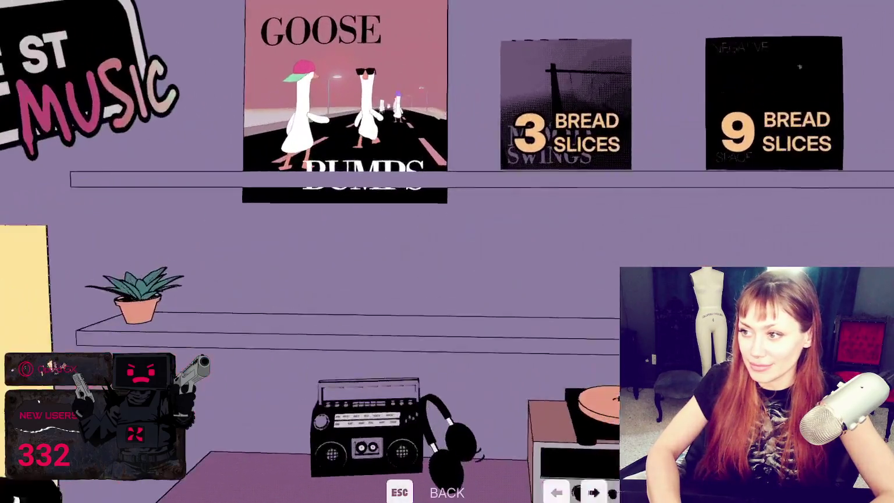
pyautogui.press('Right')
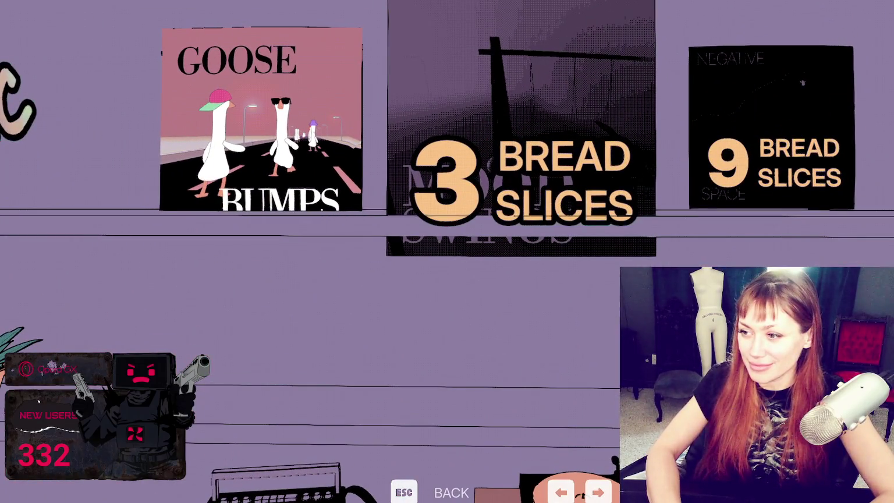
pyautogui.press('Right')
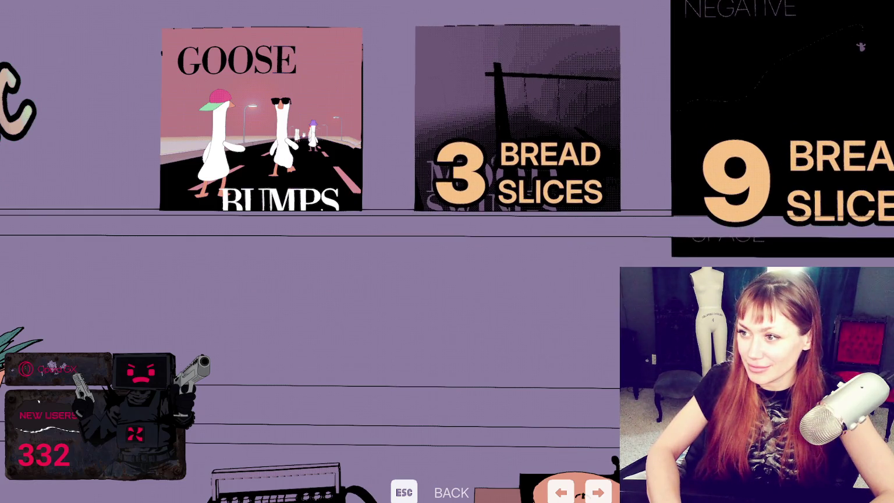
pyautogui.press('Left')
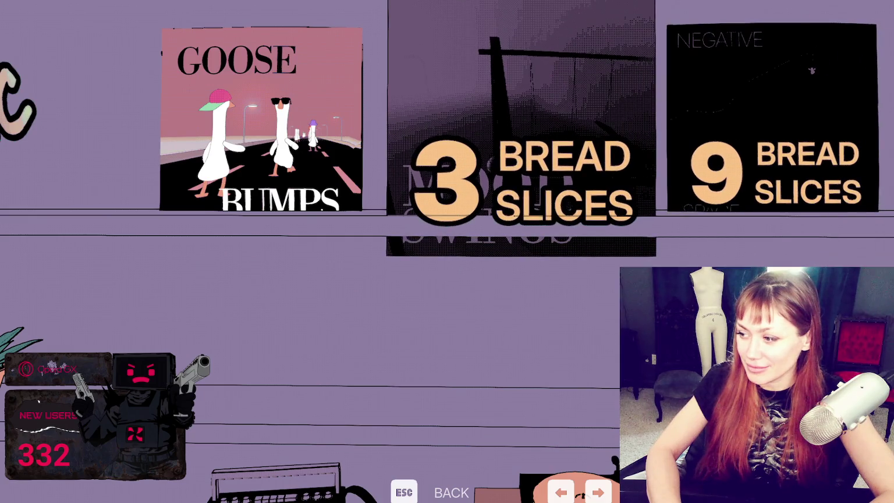
pyautogui.press('Return')
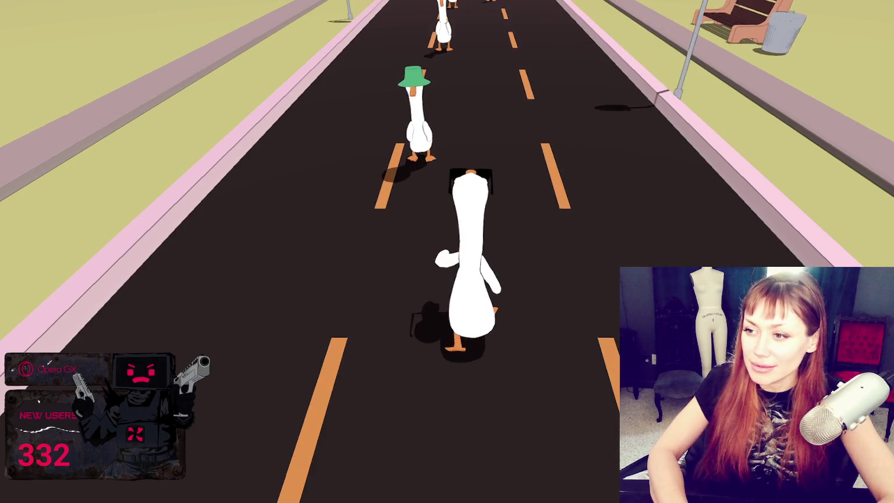
# Honk in time with each beat as the goose travels the road until the level finishes.
pyautogui.press('space')
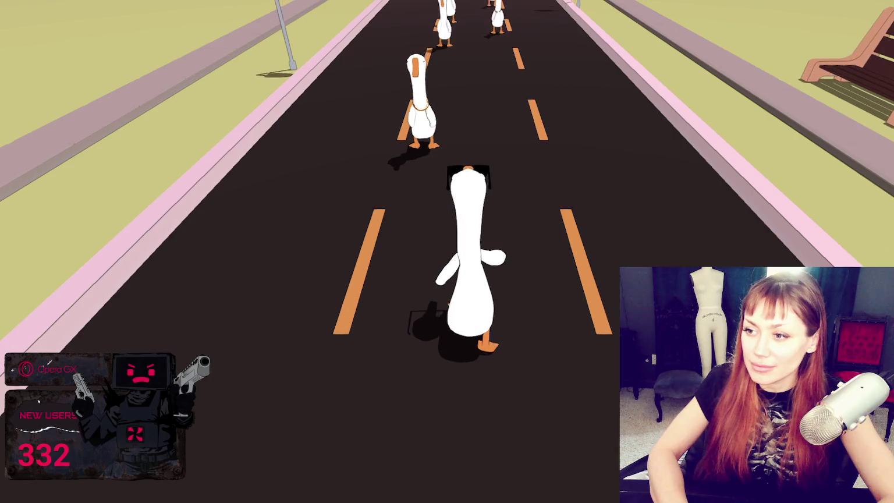
pyautogui.press('space')
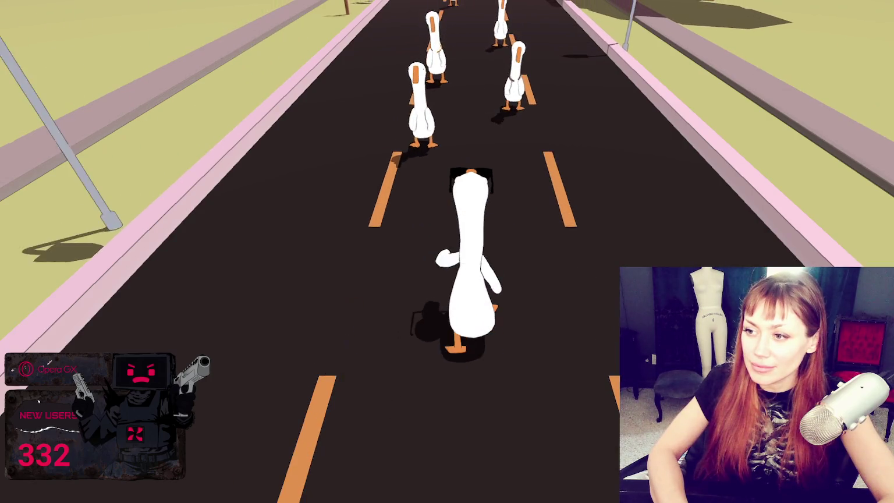
pyautogui.press('space')
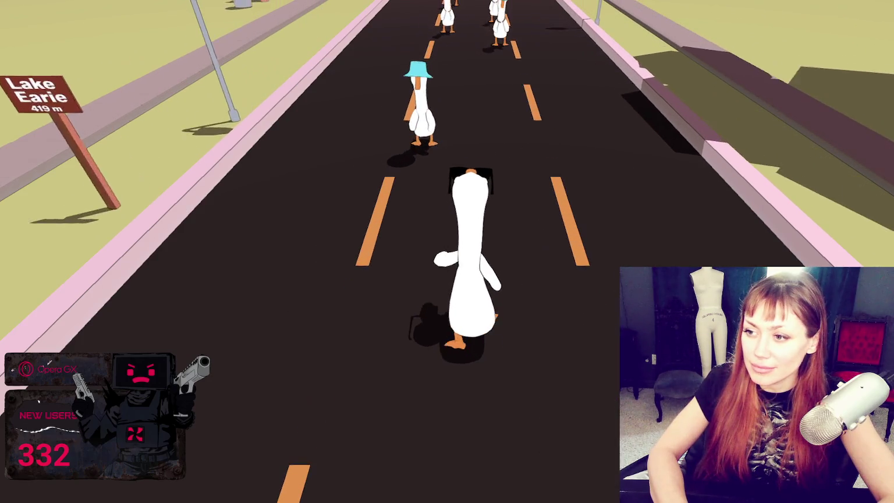
pyautogui.press('space')
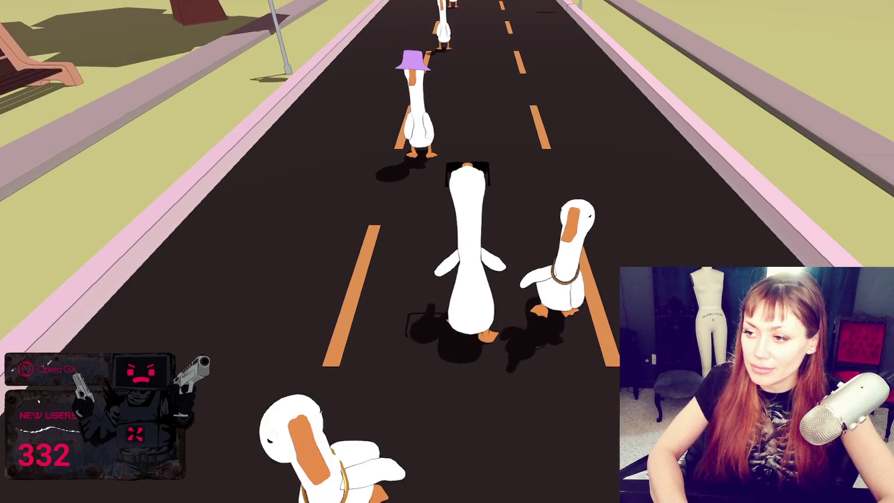
pyautogui.press('space')
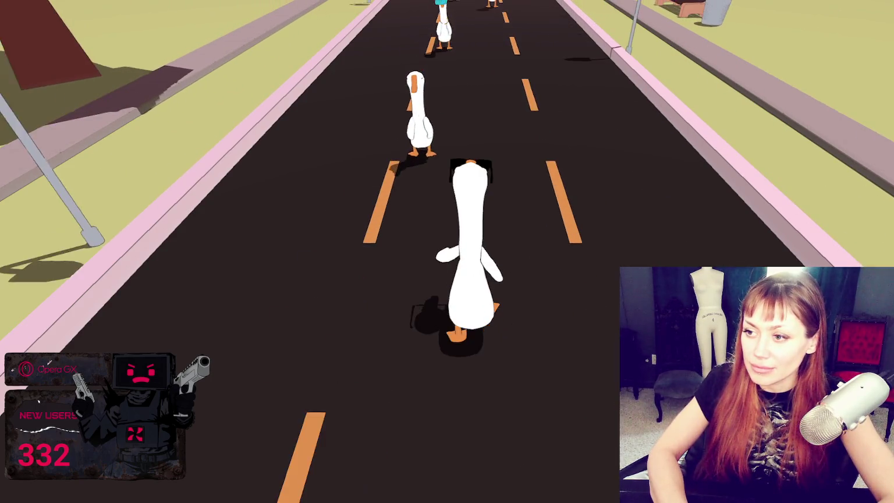
pyautogui.press('space')
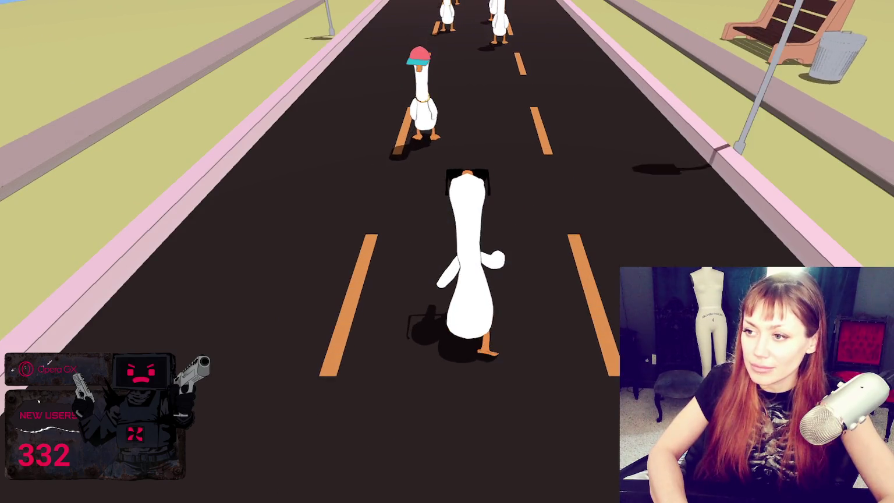
pyautogui.press('space')
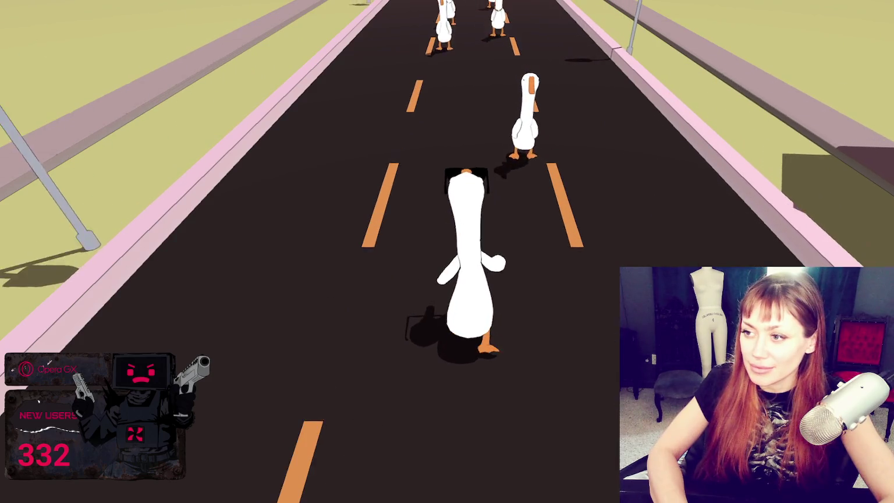
pyautogui.press('space')
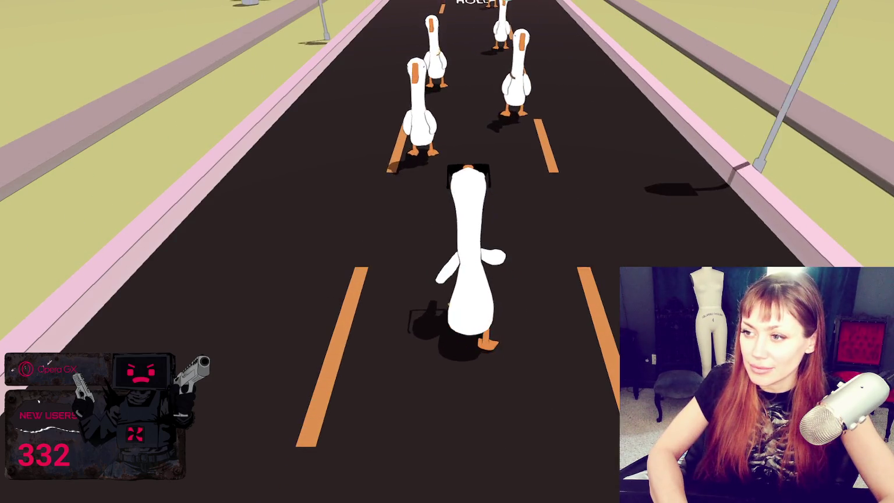
pyautogui.press('space')
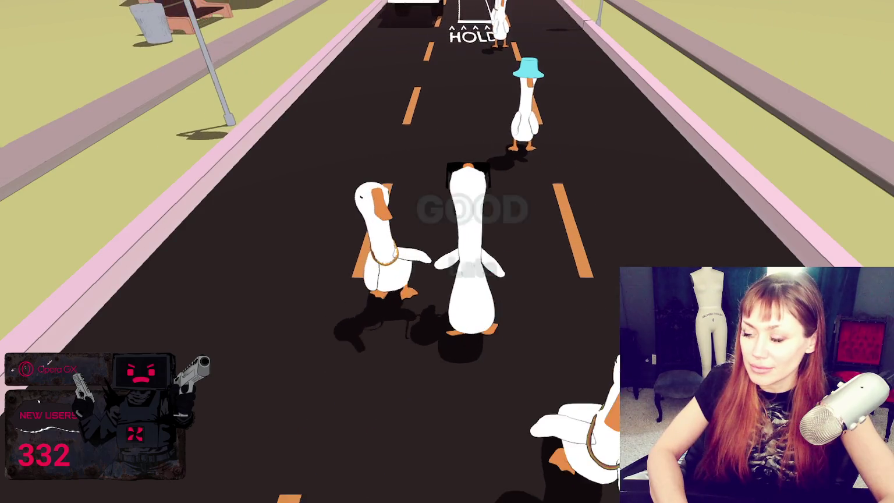
pyautogui.press('space')
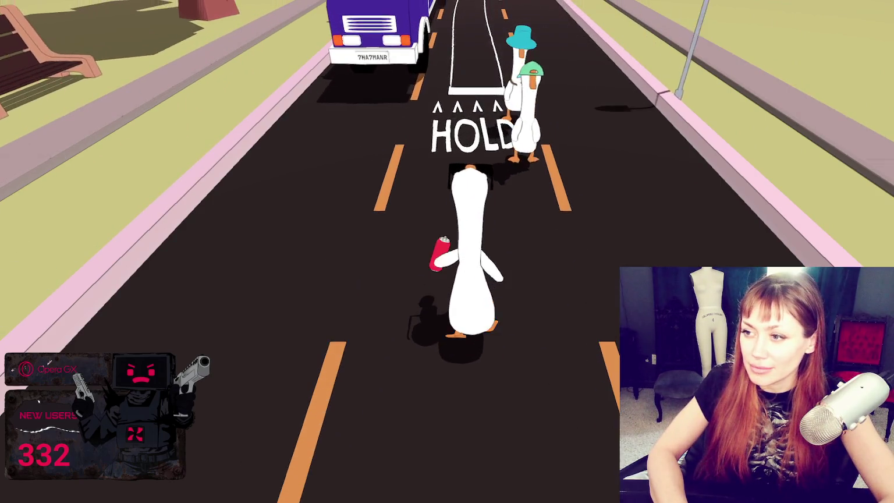
pyautogui.press('space')
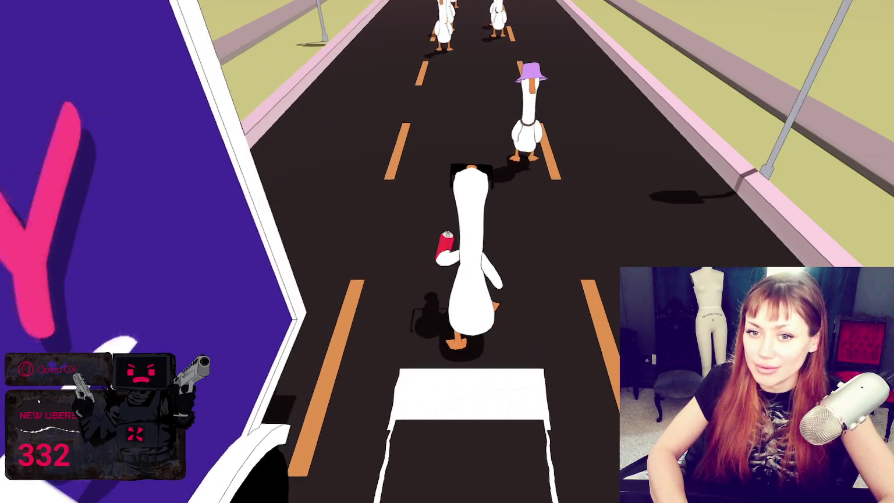
pyautogui.press('space')
pyautogui.press('space')
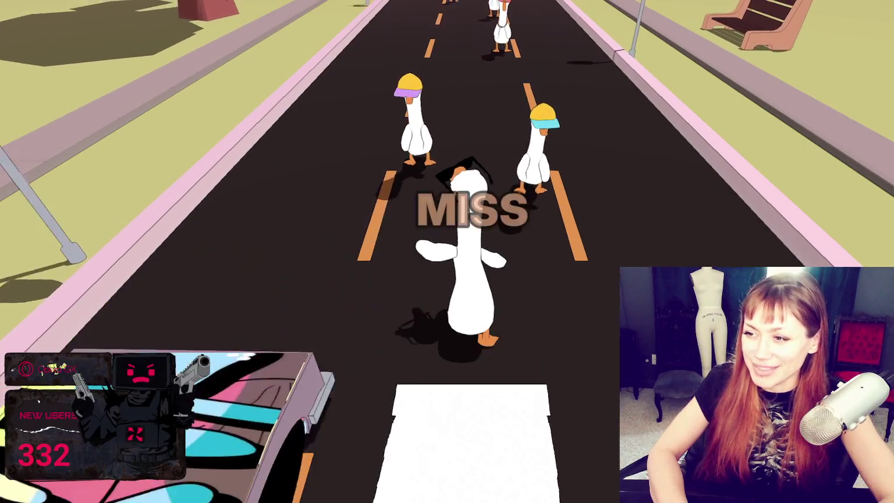
pyautogui.press('space')
pyautogui.press('space')
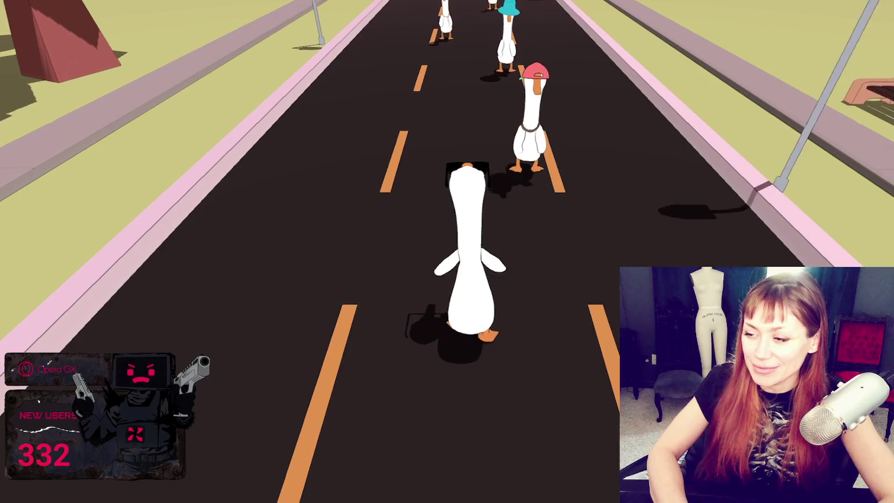
pyautogui.press('space')
pyautogui.press('space')
pyautogui.press('space')
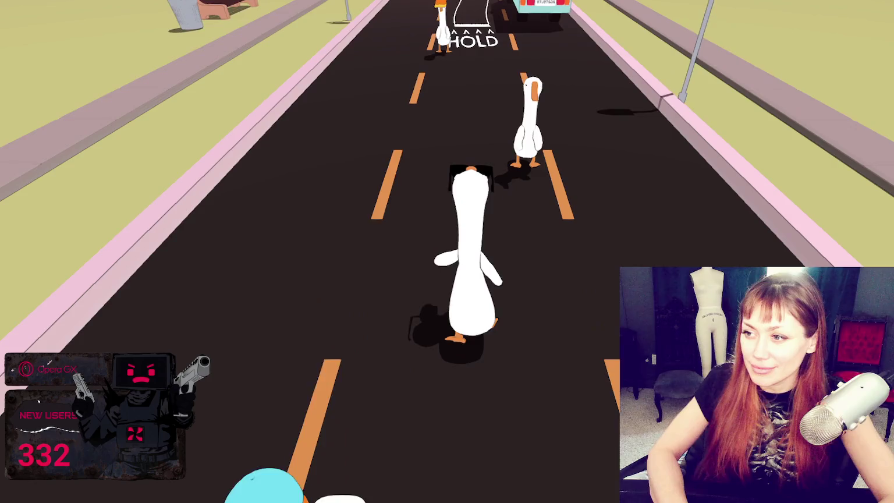
pyautogui.press('space')
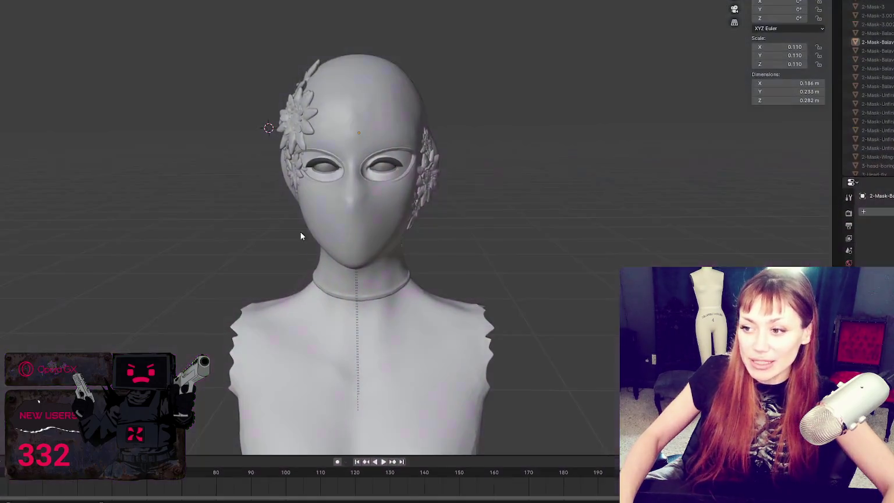
# Orbit and zoom around the flower-masked bust to inspect it from the side and front.
pyautogui.moveTo(154, 245); pyautogui.dragTo(314, 250, button='middle')
pyautogui.scroll(5, 302, 250)
pyautogui.scroll(-4, 294, 249)
pyautogui.moveTo(366, 234)
pyautogui.mouseDown(button='middle')
pyautogui.moveTo(317, 205)
pyautogui.moveTo(780, 180)
pyautogui.mouseUp(button='middle')
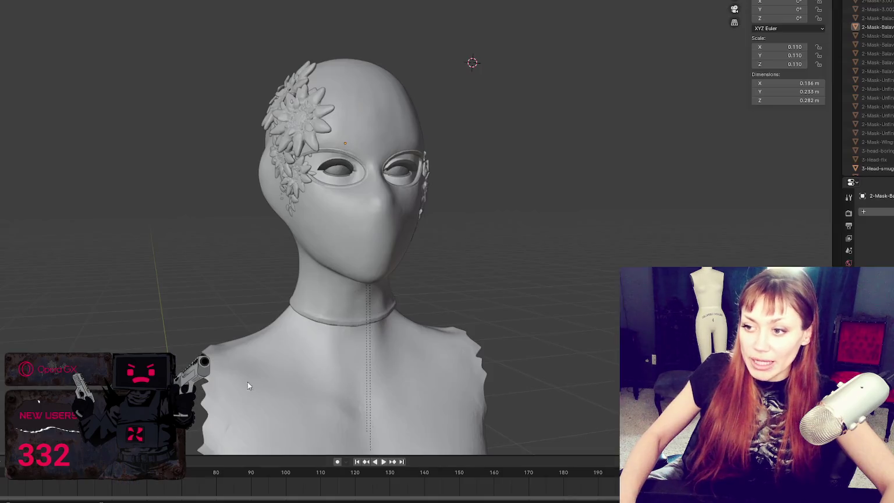
pyautogui.scroll(2, 482, 180)
pyautogui.scroll(2, 539, 236)
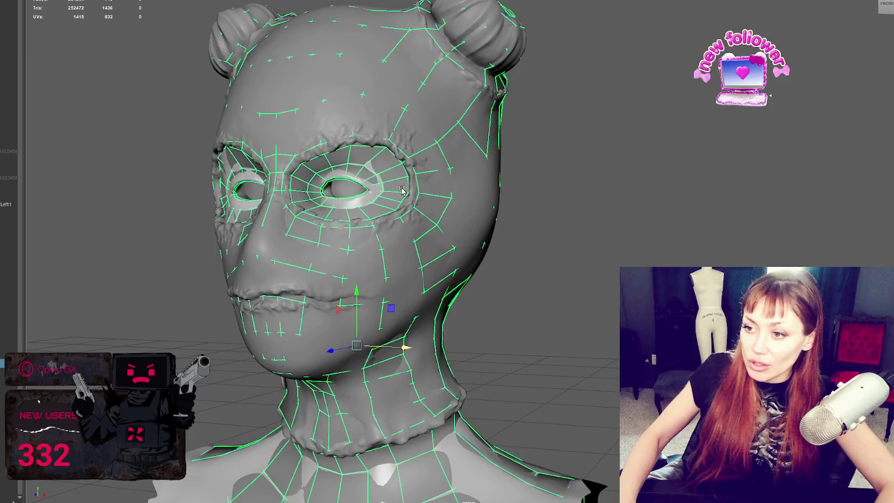
# Select the high-res sculpted head and tumble around it to inspect the top and front.
pyautogui.click(227, 128)
pyautogui.moveTo(527, 121)
pyautogui.keyDown('alt'); pyautogui.mouseDown()
pyautogui.moveTo(610, 127)
pyautogui.moveTo(634, 194)
pyautogui.moveTo(546, 192)
pyautogui.moveTo(614, 217)
pyautogui.mouseUp(); pyautogui.keyUp('alt')
pyautogui.scroll(5, 614, 217)
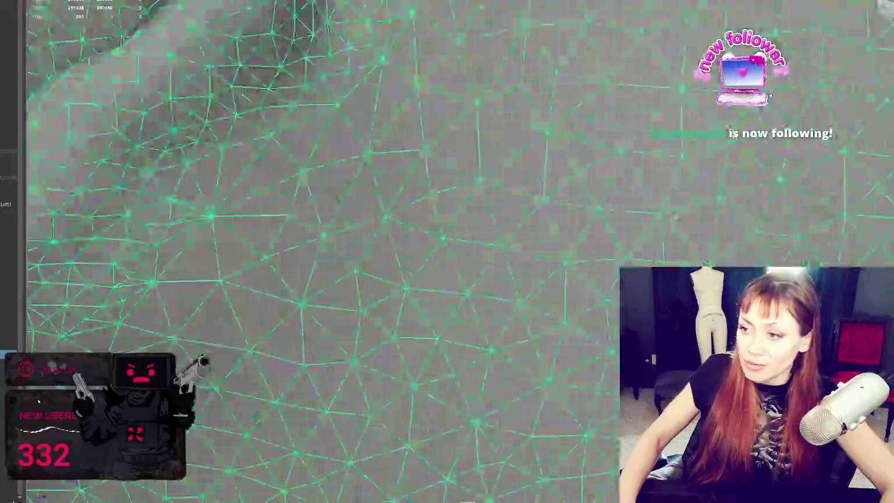
pyautogui.scroll(-10, 524, 192)
pyautogui.moveTo(523, 192)
pyautogui.keyDown('alt'); pyautogui.mouseDown()
pyautogui.moveTo(411, 169)
pyautogui.moveTo(736, 211)
pyautogui.mouseUp(); pyautogui.keyUp('alt')
pyautogui.scroll(3, 411, 169)
pyautogui.keyDown('alt'); pyautogui.moveTo(605, 238); pyautogui.dragTo(529, 244); pyautogui.keyUp('alt')
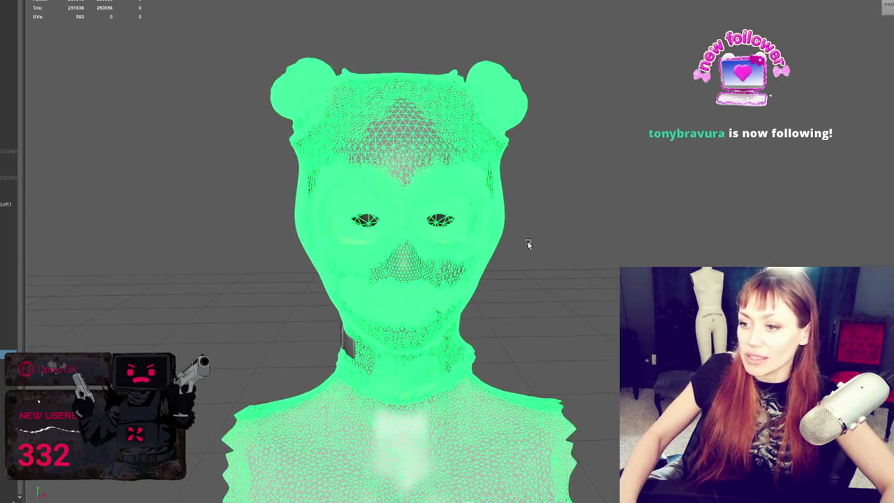
pyautogui.scroll(5, 529, 244)
pyautogui.scroll(-2, 554, 234)
pyautogui.scroll(3, 554, 234)
pyautogui.scroll(-3, 401, 247)
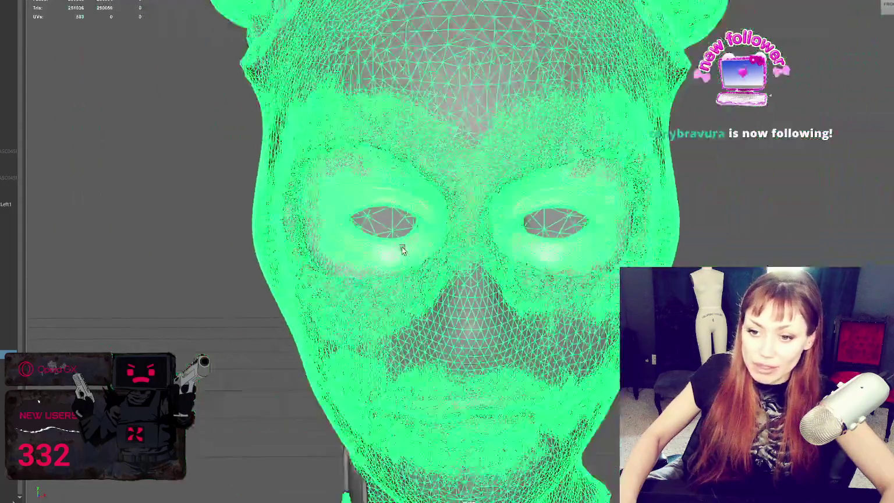
pyautogui.scroll(3, 401, 247)
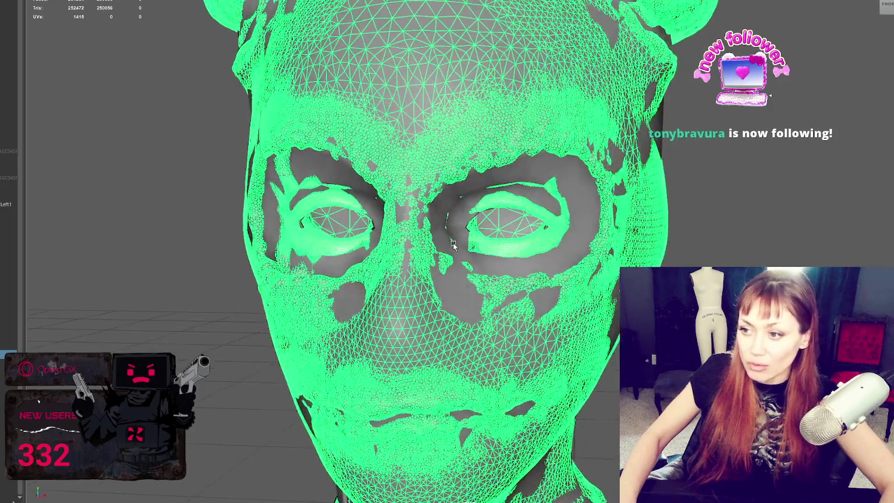
# Isolate the low-poly retopology mesh with Ctrl+1, inspect it, and review the UV layout beside it.
pyautogui.click(457, 245)
pyautogui.hotkey('ctrl', '1')
pyautogui.scroll(3, 507, 223)
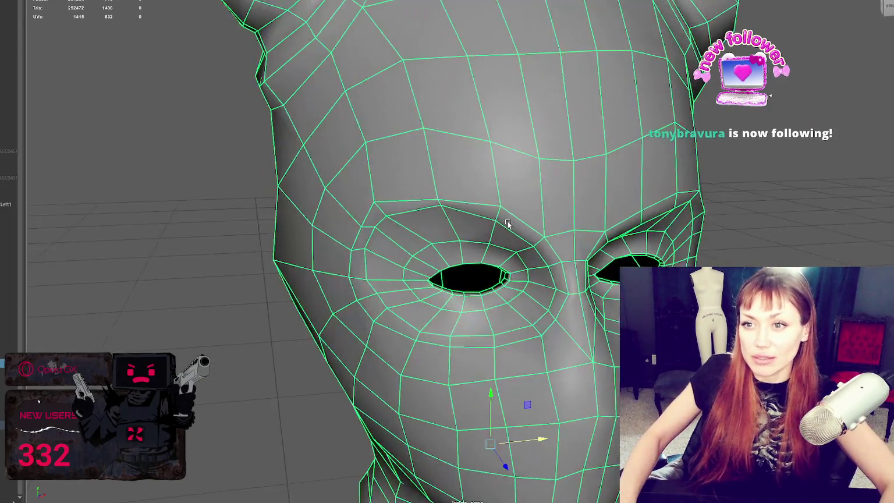
pyautogui.scroll(-5, 348, 233)
pyautogui.moveTo(305, 169)
pyautogui.keyDown('alt'); pyautogui.mouseDown()
pyautogui.moveTo(321, 154)
pyautogui.moveTo(505, 211)
pyautogui.moveTo(528, 155)
pyautogui.moveTo(519, 163)
pyautogui.mouseUp(); pyautogui.keyUp('alt')
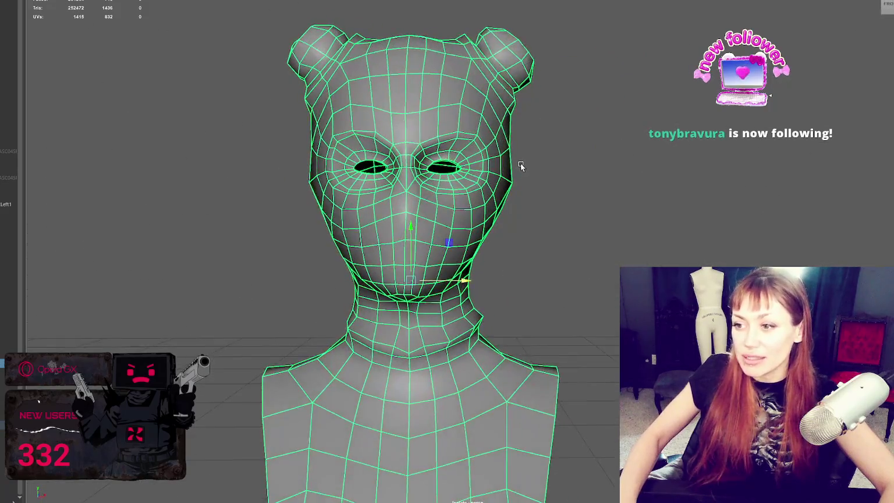
pyautogui.scroll(2, 528, 155)
pyautogui.scroll(2, 613, 181)
pyautogui.click(648, 169)
pyautogui.click(452, 163)
pyautogui.moveTo(452, 163)
pyautogui.keyDown('alt'); pyautogui.mouseDown()
pyautogui.moveTo(684, 146)
pyautogui.moveTo(349, 3)
pyautogui.mouseUp(); pyautogui.keyUp('alt')
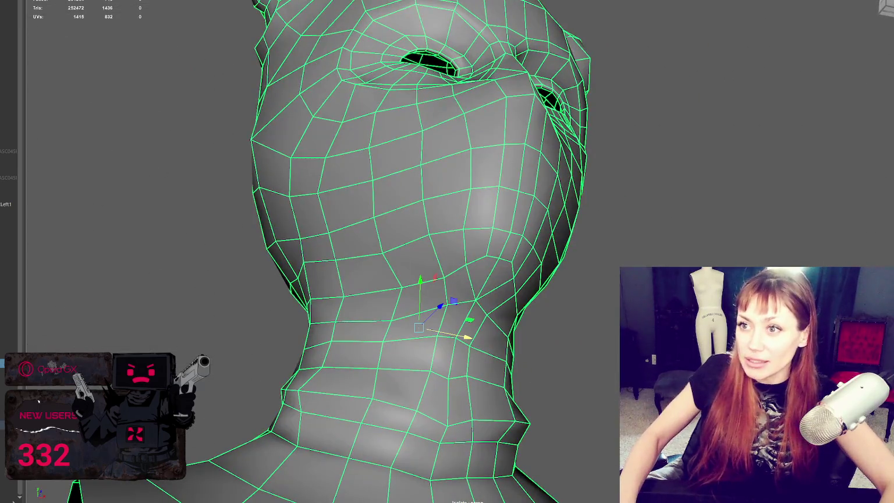
pyautogui.moveTo(604, 1); pyautogui.dragTo(740, 66)
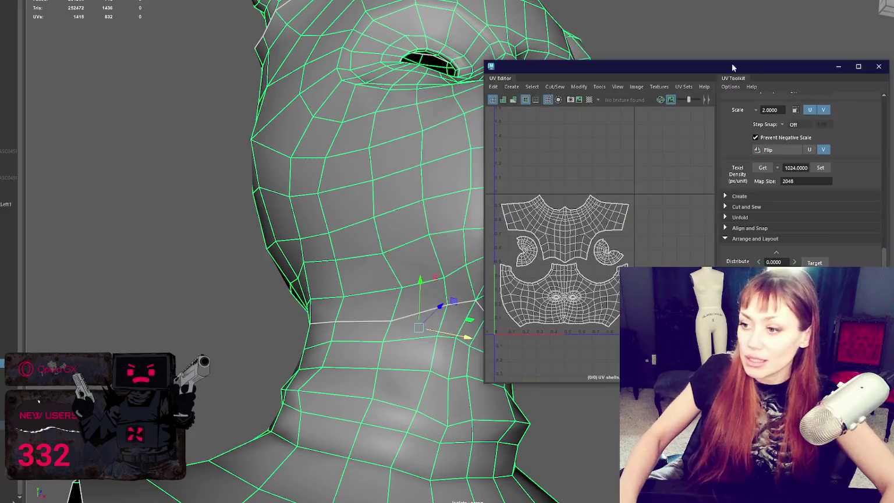
pyautogui.click(878, 66)
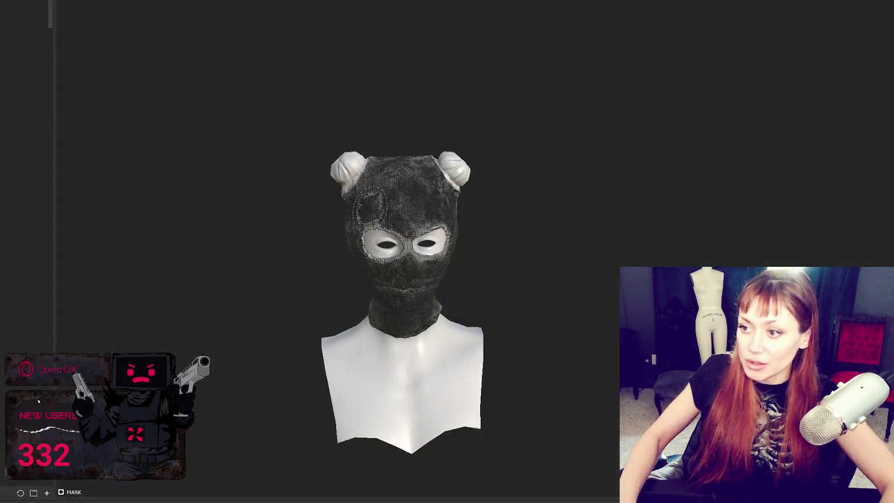
pyautogui.scroll(3, 525, 195)
pyautogui.scroll(3, 526, 198)
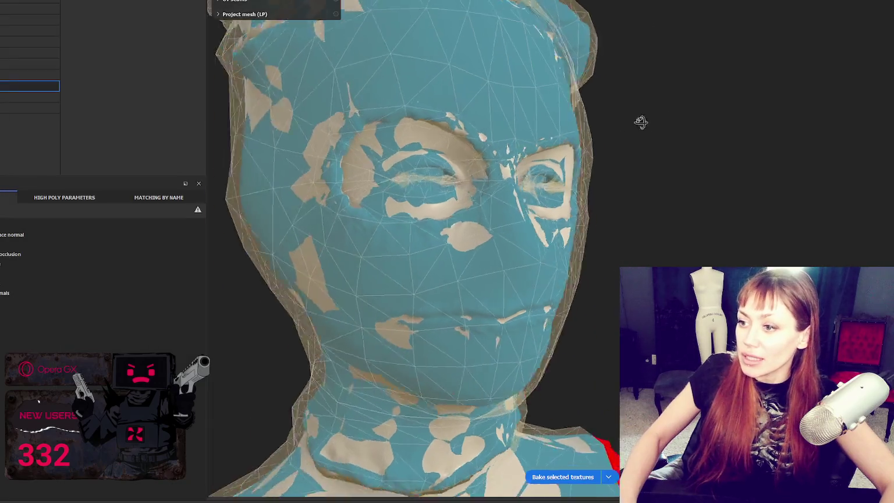
pyautogui.moveTo(640, 120)
pyautogui.keyDown('alt'); pyautogui.mouseDown()
pyautogui.moveTo(334, 158)
pyautogui.moveTo(772, 193)
pyautogui.moveTo(295, 210)
pyautogui.moveTo(513, 162)
pyautogui.mouseUp(); pyautogui.keyUp('alt')
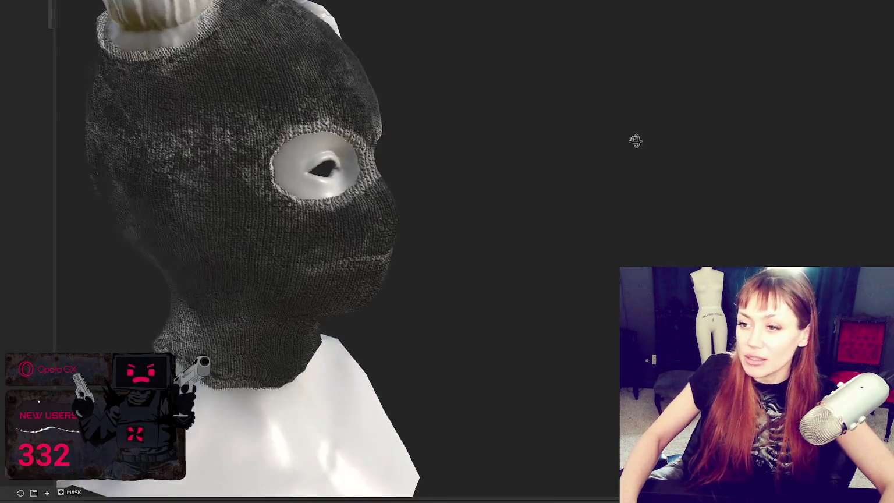
pyautogui.moveTo(634, 140)
pyautogui.keyDown('alt'); pyautogui.mouseDown()
pyautogui.moveTo(467, 158)
pyautogui.moveTo(184, 153)
pyautogui.moveTo(256, 155)
pyautogui.moveTo(504, 124)
pyautogui.mouseUp(); pyautogui.keyUp('alt')
pyautogui.press('f')
pyautogui.scroll(3, 338, 250)
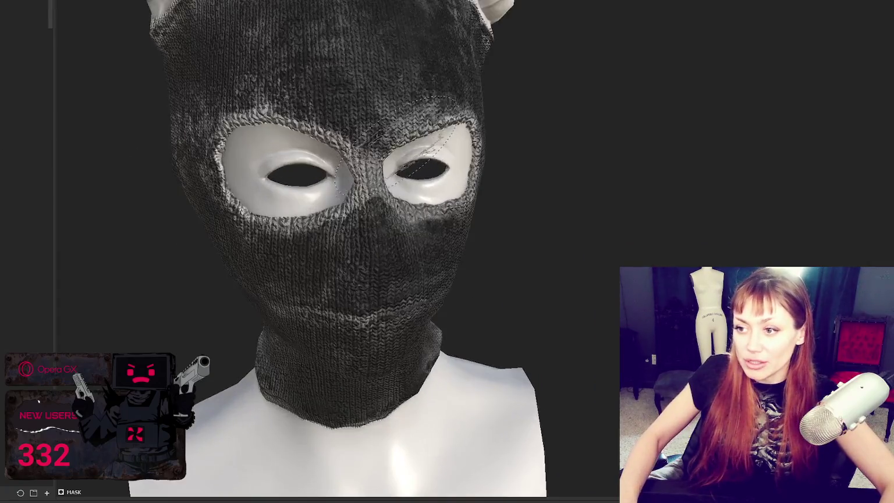
pyautogui.keyDown('alt'); pyautogui.moveTo(472, 185); pyautogui.dragTo(329, 204); pyautogui.keyUp('alt')
pyautogui.scroll(-3, 335, 145)
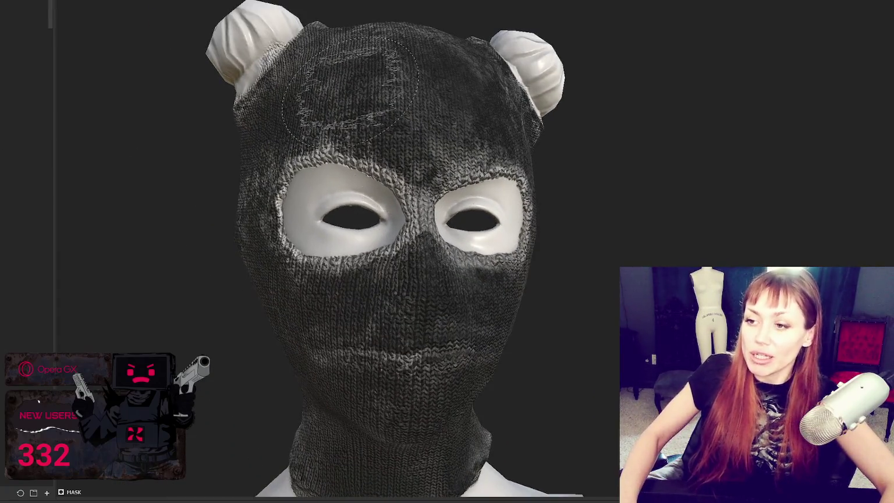
pyautogui.keyDown('alt'); pyautogui.moveTo(334, 145); pyautogui.dragTo(502, 120); pyautogui.keyUp('alt')
pyautogui.scroll(2, 369, 140)
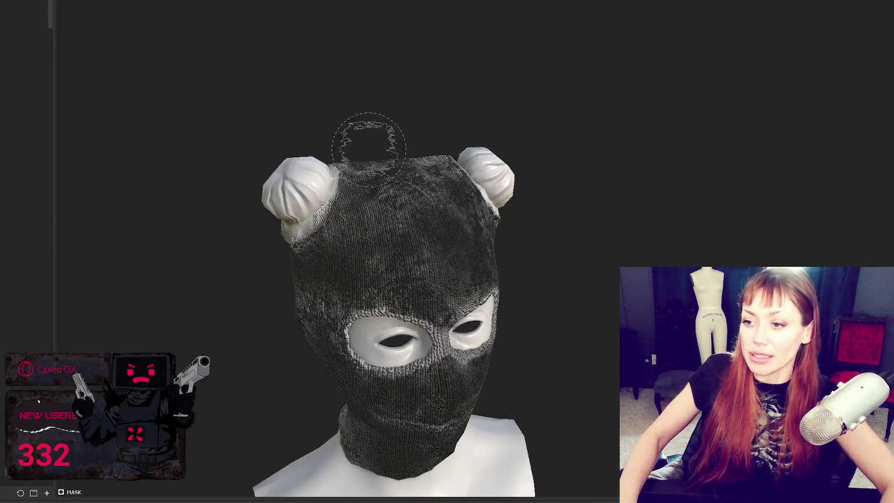
pyautogui.keyDown('alt'); pyautogui.moveTo(369, 139); pyautogui.dragTo(590, 218); pyautogui.keyUp('alt')
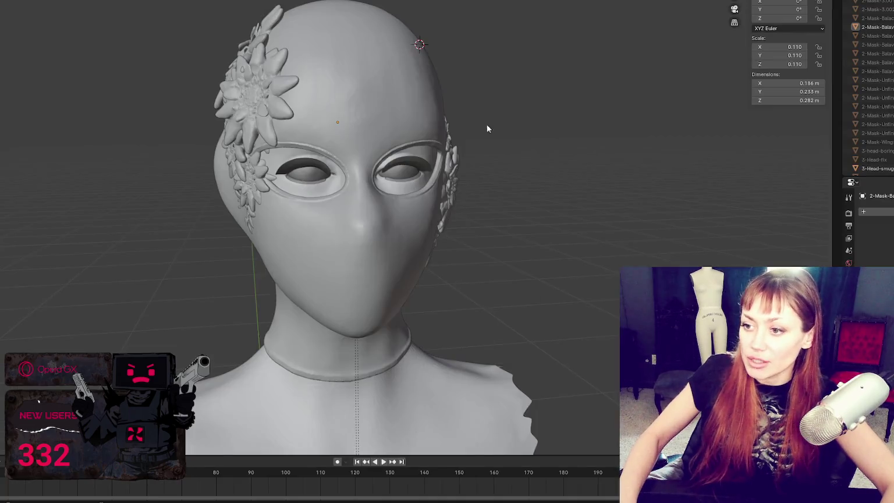
pyautogui.moveTo(487, 130)
pyautogui.mouseDown(button='middle')
pyautogui.moveTo(329, 283)
pyautogui.moveTo(603, 277)
pyautogui.moveTo(454, 260)
pyautogui.moveTo(510, 266)
pyautogui.moveTo(508, 230)
pyautogui.moveTo(415, 195)
pyautogui.moveTo(90, 226)
pyautogui.mouseUp(button='middle')
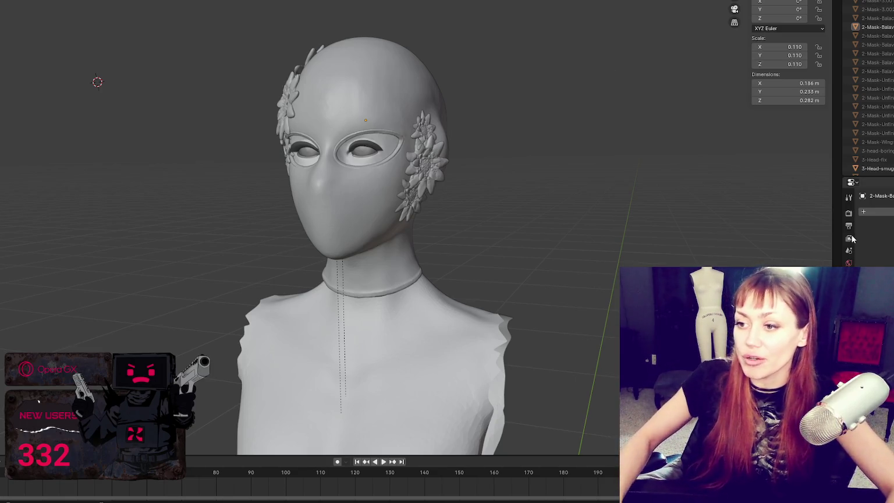
# Orbit around the head, then select the cheek flower (Flower 11) and zoom toward it.
pyautogui.scroll(3, 519, 185)
pyautogui.moveTo(519, 184)
pyautogui.mouseDown(button='middle')
pyautogui.moveTo(533, 177)
pyautogui.moveTo(536, 157)
pyautogui.moveTo(358, 163)
pyautogui.moveTo(521, 164)
pyautogui.moveTo(481, 151)
pyautogui.moveTo(517, 175)
pyautogui.moveTo(362, 176)
pyautogui.moveTo(430, 159)
pyautogui.moveTo(782, 195)
pyautogui.moveTo(815, 166)
pyautogui.mouseUp(button='middle')
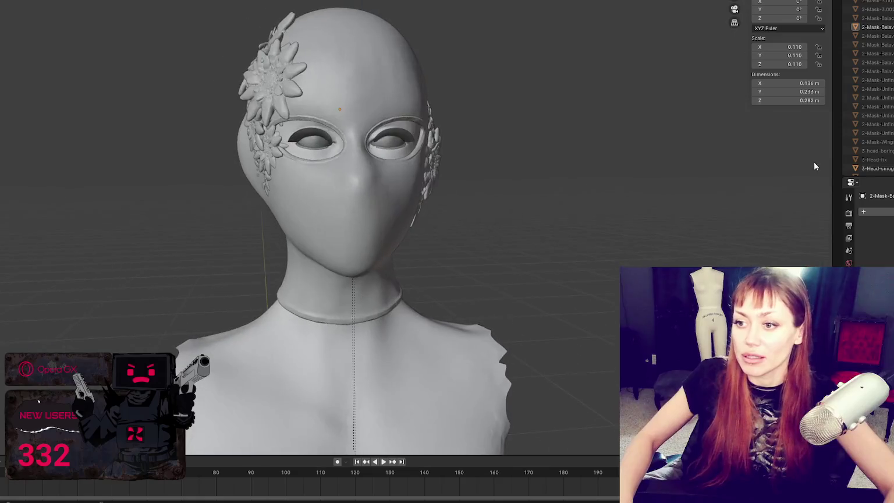
pyautogui.scroll(1, 542, 168)
pyautogui.moveTo(542, 168); pyautogui.dragTo(545, 182, button='middle')
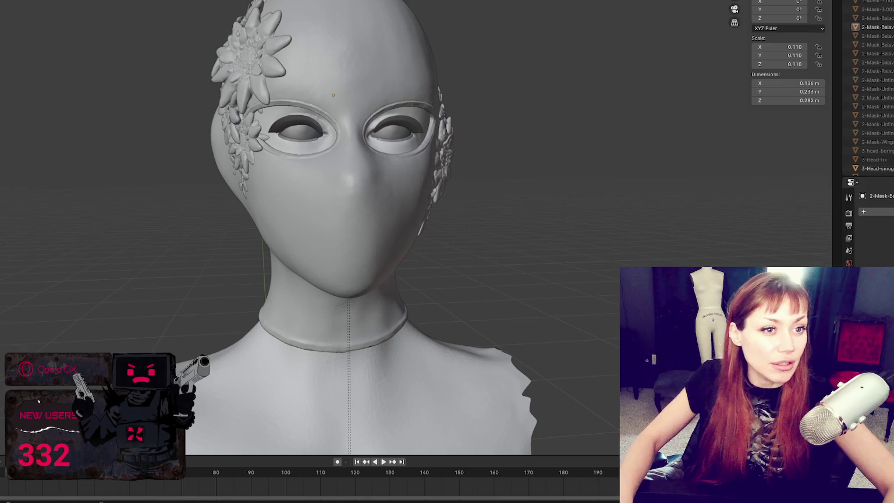
pyautogui.moveTo(477, 168)
pyautogui.mouseDown(button='middle')
pyautogui.moveTo(455, 169)
pyautogui.moveTo(623, 155)
pyautogui.moveTo(224, 185)
pyautogui.mouseUp(button='middle')
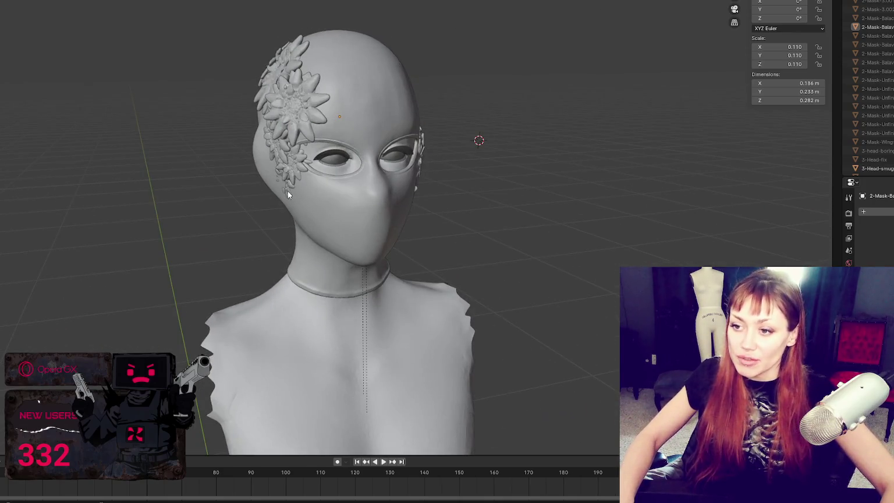
pyautogui.click(287, 192)
pyautogui.moveTo(287, 192); pyautogui.dragTo(336, 180, button='middle')
pyautogui.scroll(4, 293, 187)
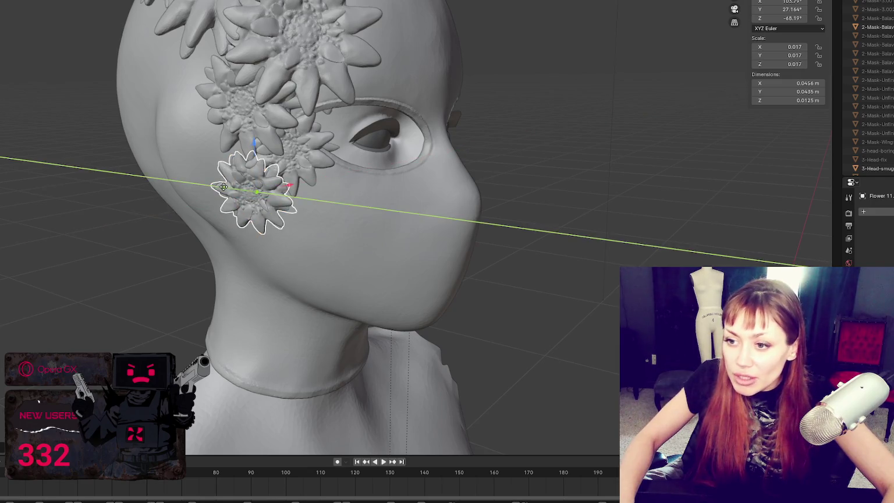
# Select another cheek flower and shift it along X in front view.
pyautogui.scroll(3, 309, 196)
pyautogui.scroll(2, 317, 192)
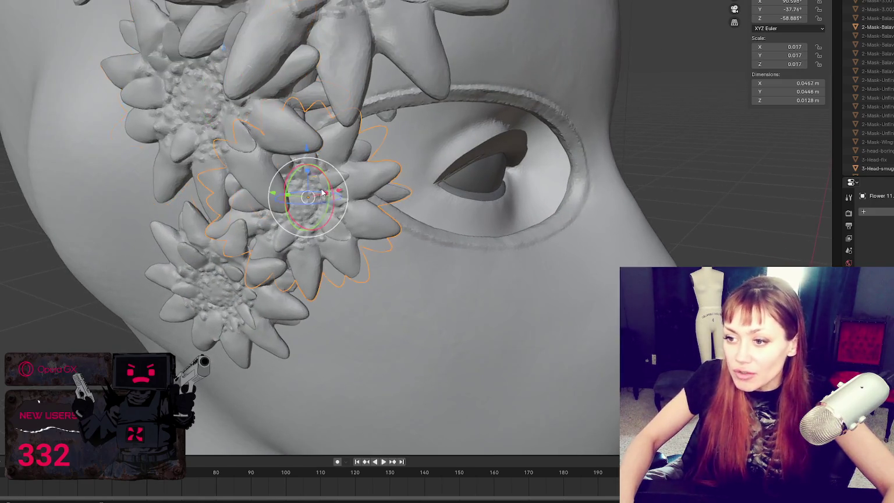
pyautogui.click(321, 191)
pyautogui.press('KP_1')
pyautogui.press('g')
pyautogui.press('x')
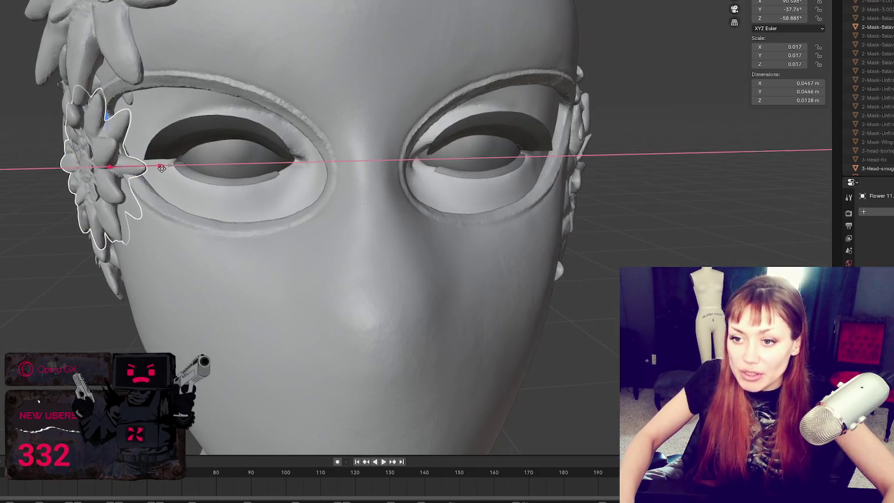
pyautogui.click(161, 169)
pyautogui.moveTo(161, 168); pyautogui.dragTo(279, 220, button='middle')
pyautogui.scroll(3, 279, 221)
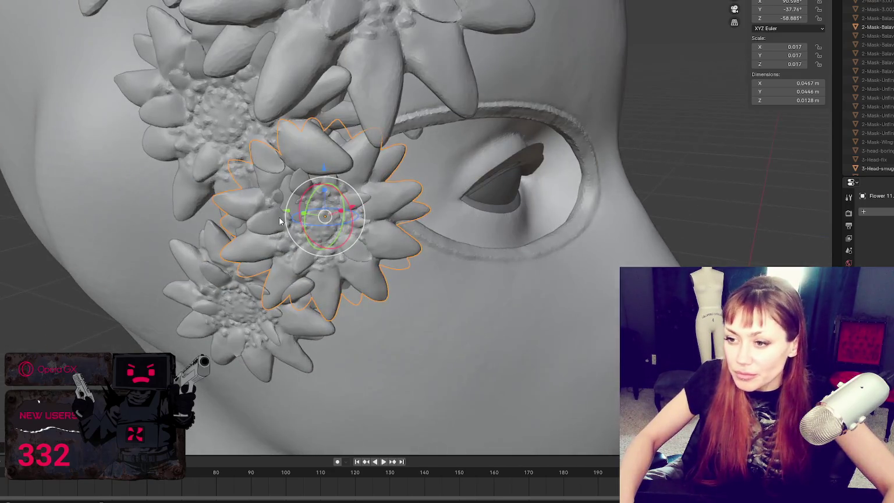
# Nudge the same flower along Y, then shift it along X again from the front.
pyautogui.press('g')
pyautogui.press('y')
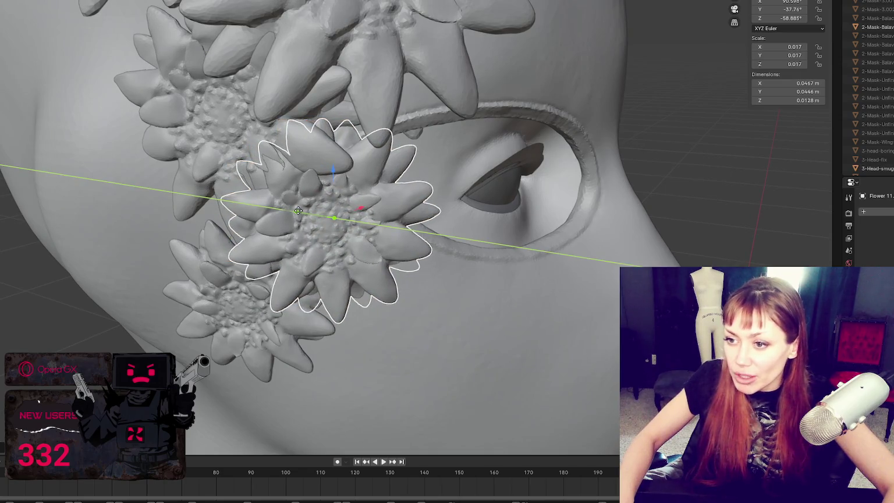
pyautogui.click(273, 212)
pyautogui.moveTo(274, 212); pyautogui.dragTo(281, 207, button='middle')
pyautogui.press('KP_1')
pyautogui.press('g')
pyautogui.press('x')
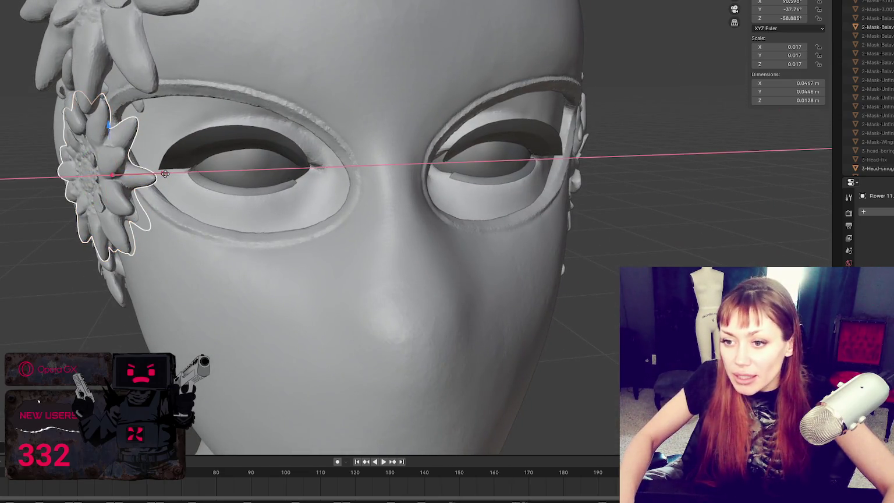
pyautogui.click(165, 174)
pyautogui.moveTo(166, 174); pyautogui.dragTo(238, 170, button='middle')
# Frame and nudge the flower along Y, then select a back-of-head flower and slide it.
pyautogui.moveTo(316, 91)
pyautogui.mouseDown(button='middle')
pyautogui.moveTo(376, 163)
pyautogui.moveTo(201, 148)
pyautogui.mouseUp(button='middle')
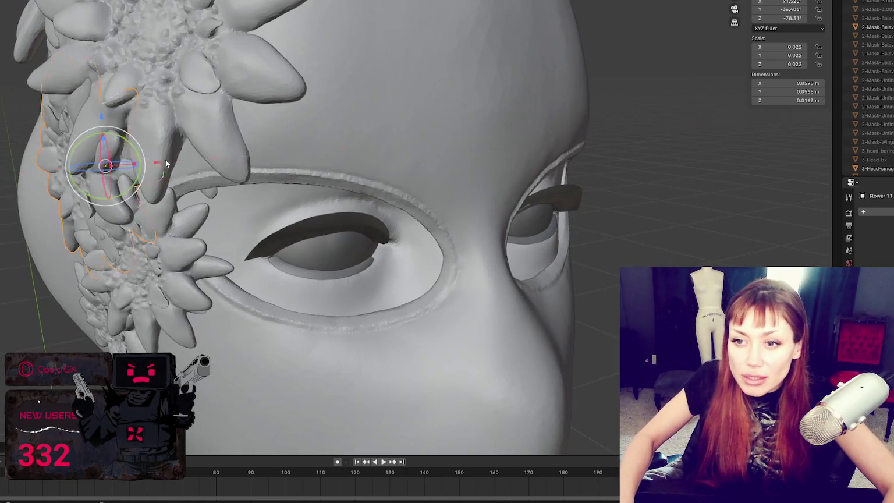
pyautogui.press('KP_Decimal')
pyautogui.moveTo(407, 172); pyautogui.dragTo(434, 138)
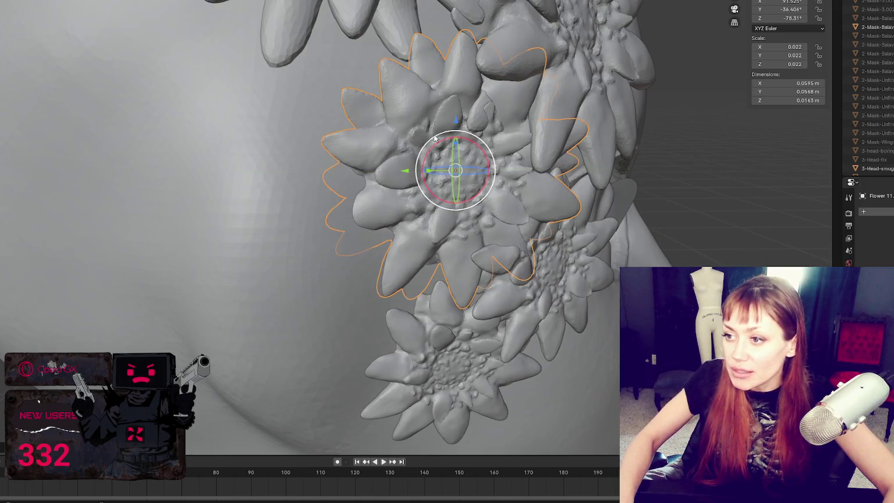
pyautogui.scroll(-3, 459, 121)
pyautogui.moveTo(459, 121)
pyautogui.mouseDown(button='middle')
pyautogui.moveTo(357, 168)
pyautogui.moveTo(322, 111)
pyautogui.moveTo(435, 94)
pyautogui.moveTo(392, 90)
pyautogui.mouseUp(button='middle')
pyautogui.click(322, 111)
pyautogui.moveTo(382, 98); pyautogui.dragTo(389, 87)
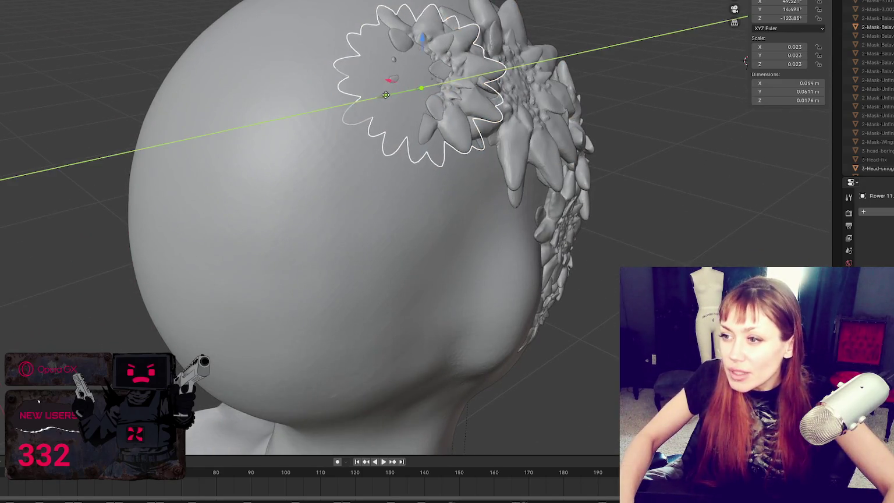
# Shift the selected flower along X and rotate it freely into a new angle.
pyautogui.press('x')
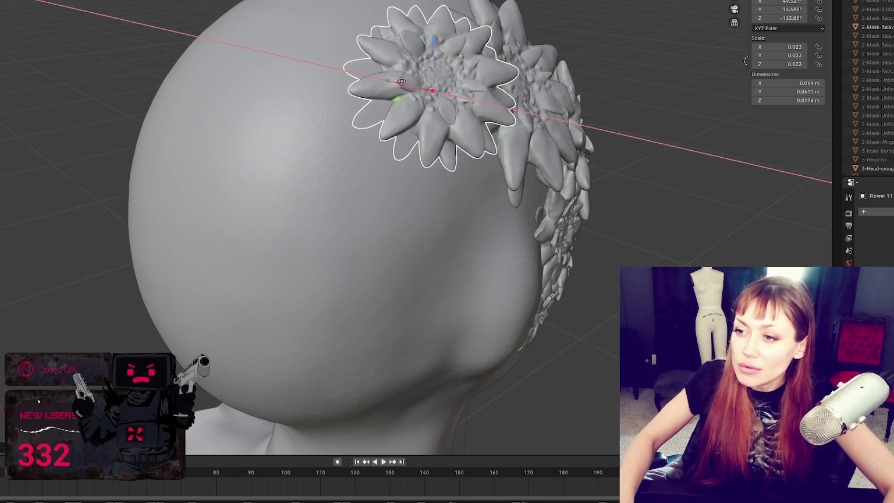
pyautogui.click(426, 83)
pyautogui.press('r')
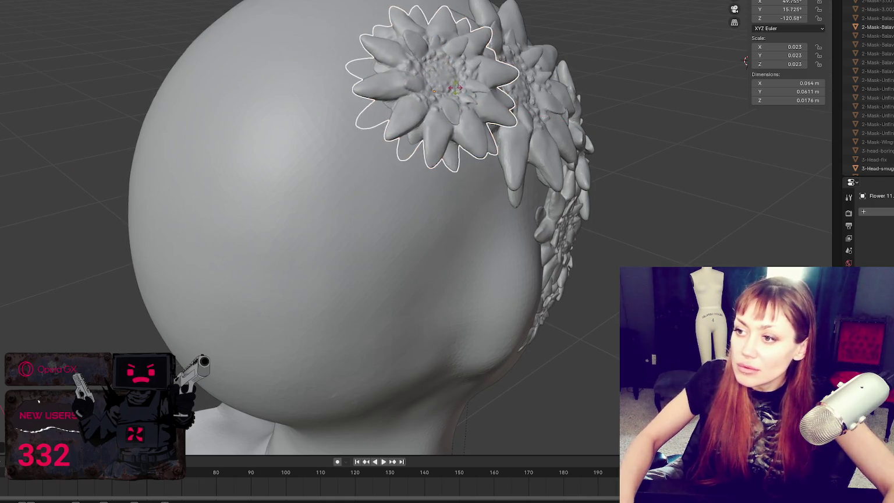
pyautogui.press('Escape')
pyautogui.press('r')
pyautogui.press('z')
pyautogui.press('r')
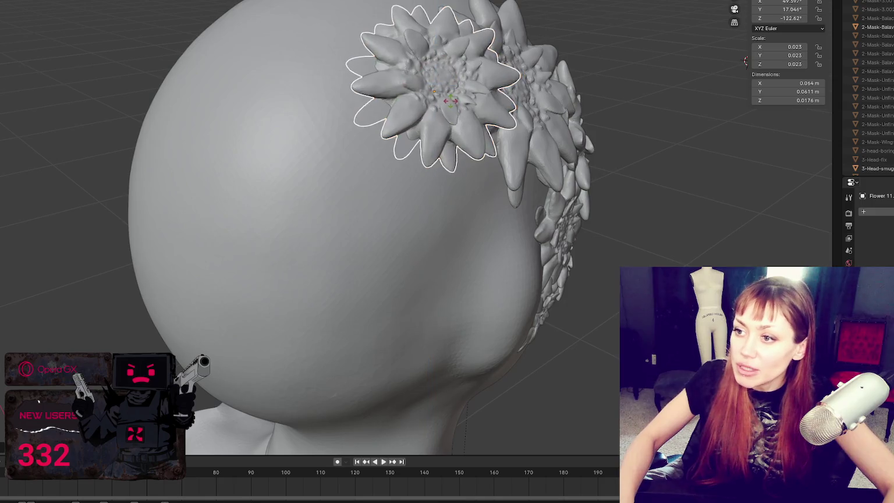
pyautogui.click(458, 100)
# Rotate the flower slightly further, checking the cluster from several sides of the head.
pyautogui.moveTo(458, 100)
pyautogui.mouseDown(button='middle')
pyautogui.moveTo(653, 100)
pyautogui.moveTo(608, 113)
pyautogui.moveTo(579, 75)
pyautogui.mouseUp(button='middle')
pyautogui.press('r')
pyautogui.moveTo(581, 66)
pyautogui.mouseDown(button='middle')
pyautogui.moveTo(592, 68)
pyautogui.moveTo(391, 68)
pyautogui.moveTo(395, 57)
pyautogui.mouseUp(button='middle')
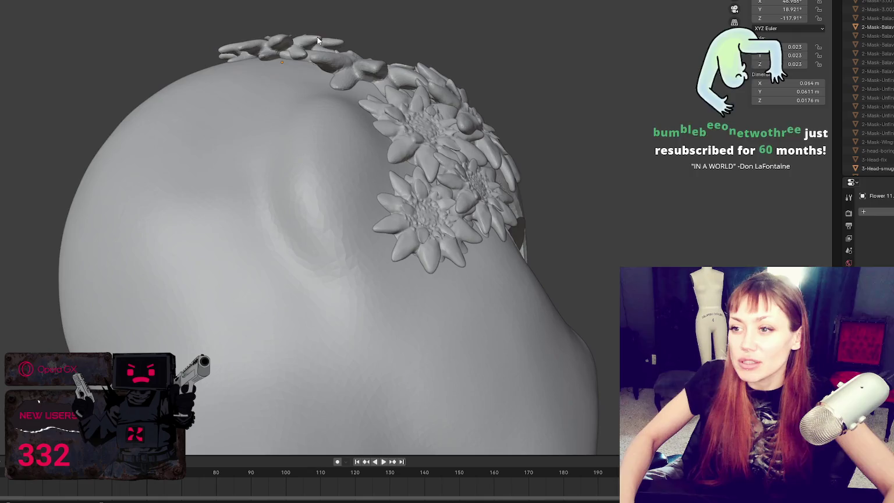
pyautogui.moveTo(317, 39); pyautogui.dragTo(320, 112, button='middle')
pyautogui.moveTo(189, 39)
pyautogui.mouseDown(button='middle')
pyautogui.moveTo(357, 115)
pyautogui.moveTo(303, 81)
pyautogui.moveTo(468, 84)
pyautogui.moveTo(443, 85)
pyautogui.mouseUp(button='middle')
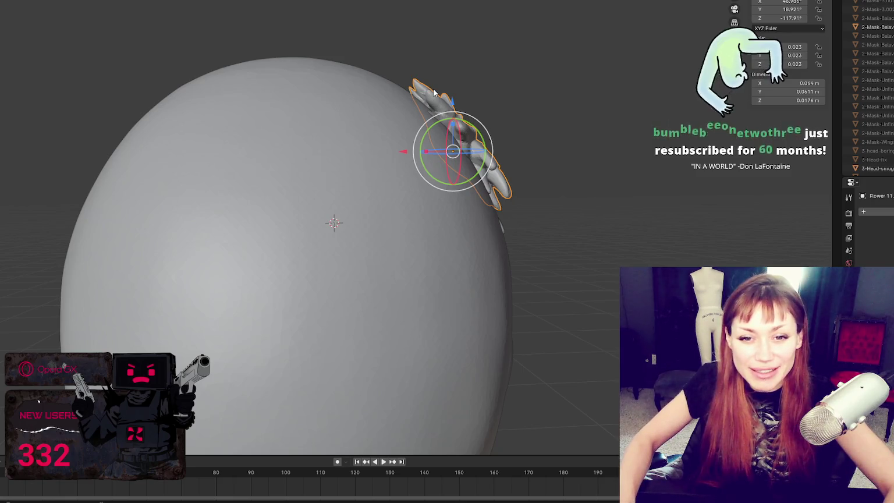
pyautogui.moveTo(519, 110)
pyautogui.mouseDown(button='middle')
pyautogui.moveTo(527, 190)
pyautogui.moveTo(341, 119)
pyautogui.moveTo(387, 92)
pyautogui.mouseUp(button='middle')
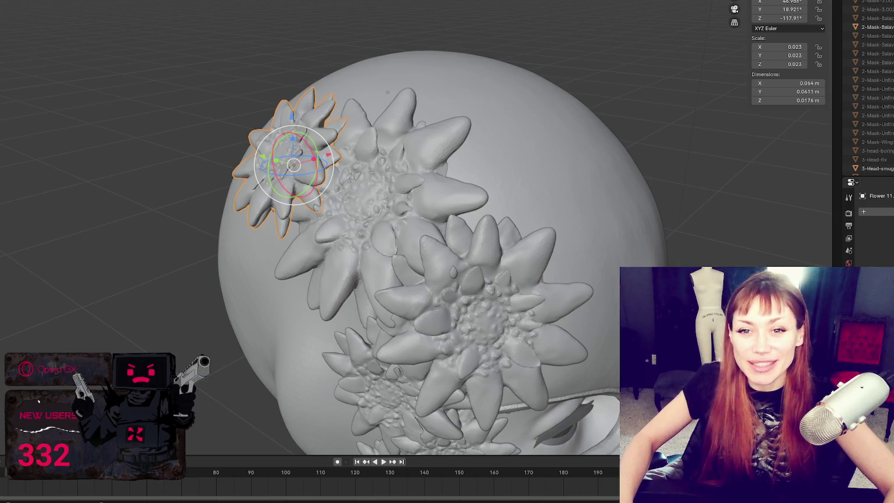
pyautogui.moveTo(128, 200)
pyautogui.mouseDown(button='middle')
pyautogui.moveTo(574, 205)
pyautogui.moveTo(442, 200)
pyautogui.mouseUp(button='middle')
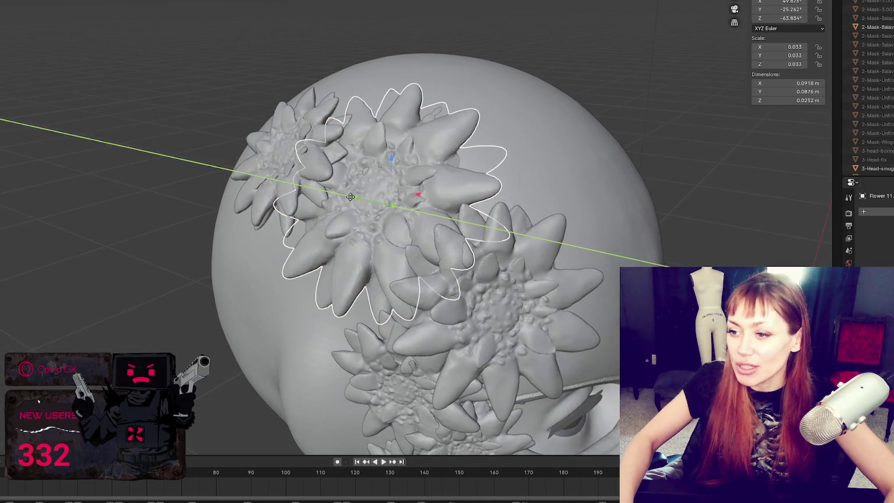
pyautogui.moveTo(349, 196)
pyautogui.mouseDown(button='middle')
pyautogui.moveTo(460, 200)
pyautogui.moveTo(369, 187)
pyautogui.moveTo(428, 188)
pyautogui.mouseUp(button='middle')
# Move the large top flower sideways along X so it sits better above the mask.
pyautogui.press('g')
pyautogui.press('y')
pyautogui.press('x')
pyautogui.click(369, 188)
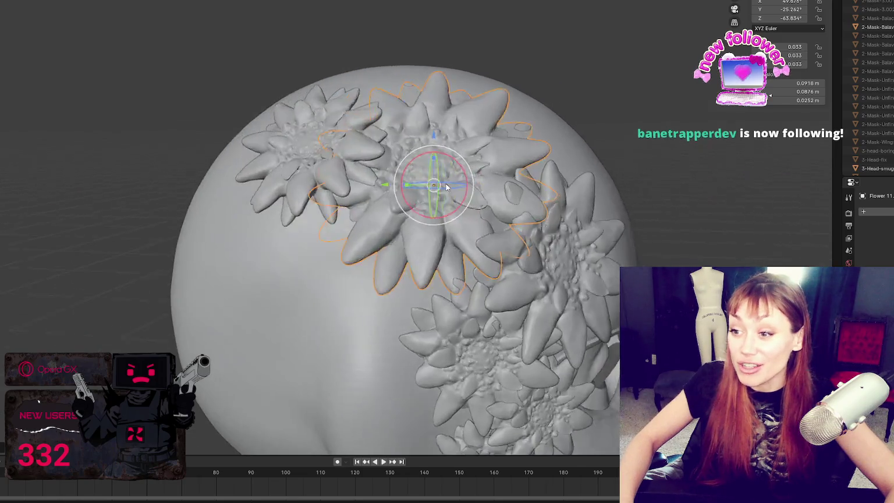
pyautogui.press('g')
pyautogui.press('x')
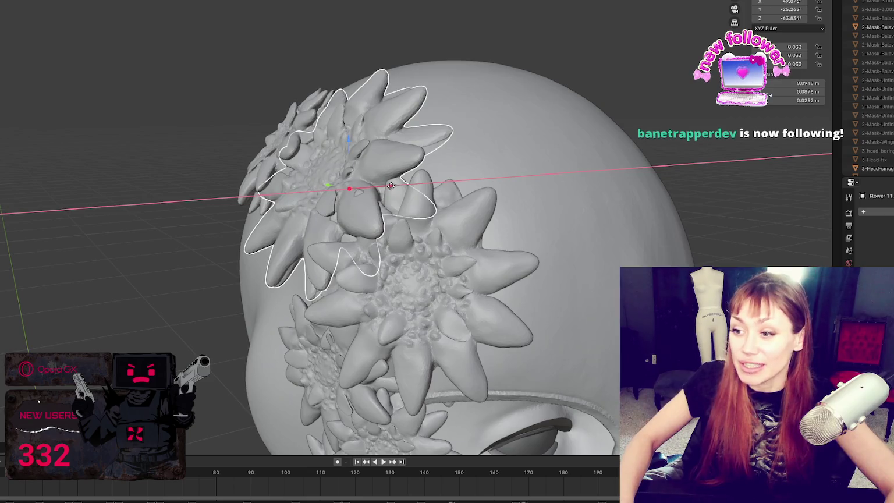
pyautogui.click(390, 187)
# Tilt and turn the large flower around its X and Z axes, then deselect to review.
pyautogui.moveTo(391, 186); pyautogui.dragTo(428, 183, button='middle')
pyautogui.moveTo(425, 199); pyautogui.dragTo(424, 202)
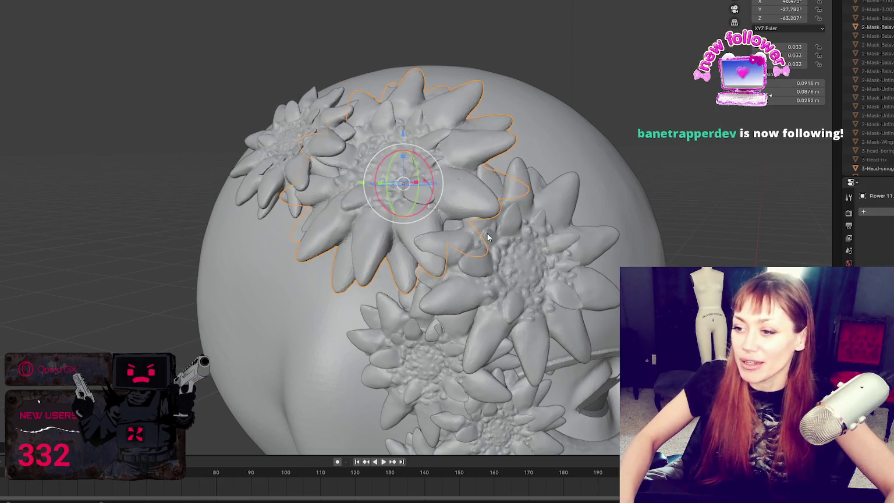
pyautogui.moveTo(472, 289); pyautogui.dragTo(465, 285)
pyautogui.moveTo(465, 285); pyautogui.dragTo(537, 288, button='middle')
pyautogui.moveTo(586, 257)
pyautogui.mouseDown(button='middle')
pyautogui.moveTo(489, 256)
pyautogui.moveTo(469, 130)
pyautogui.mouseUp(button='middle')
pyautogui.scroll(-4, 469, 129)
pyautogui.click(533, 154)
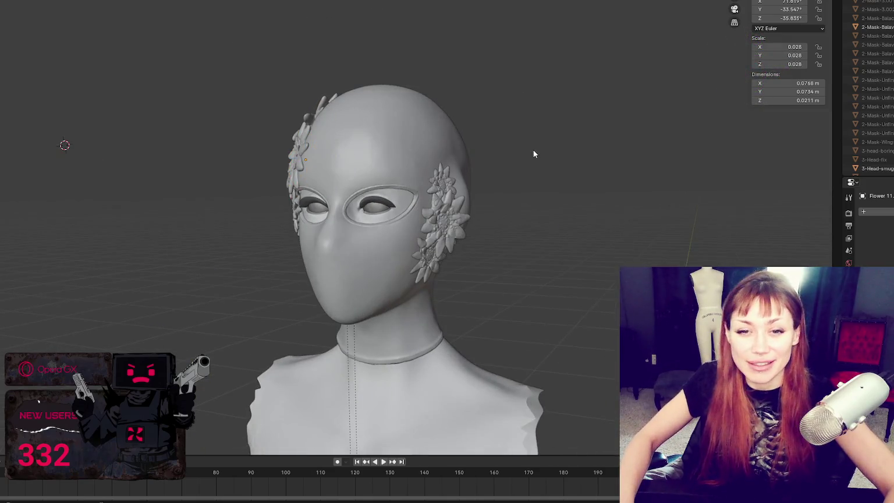
# Select the upper small flower beside the eye and tilt it around its Y axis.
pyautogui.moveTo(533, 153); pyautogui.dragTo(563, 156, button='middle')
pyautogui.scroll(3, 537, 171)
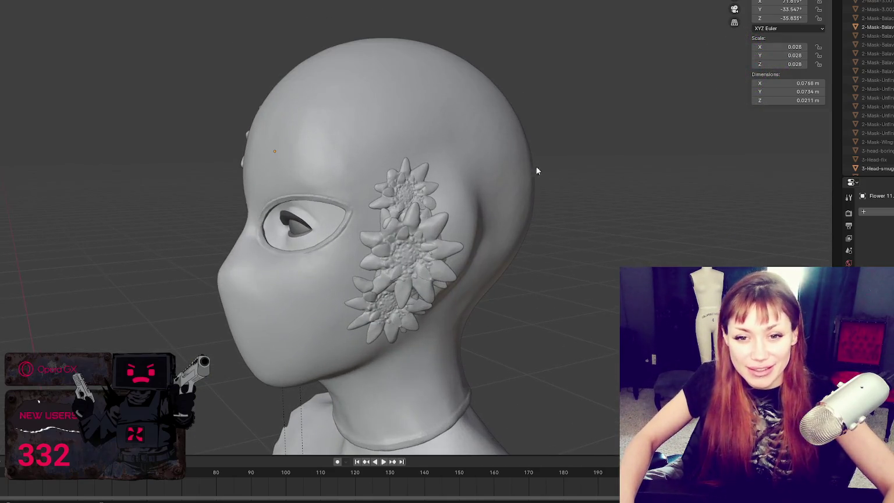
pyautogui.click(425, 201)
pyautogui.scroll(2, 423, 208)
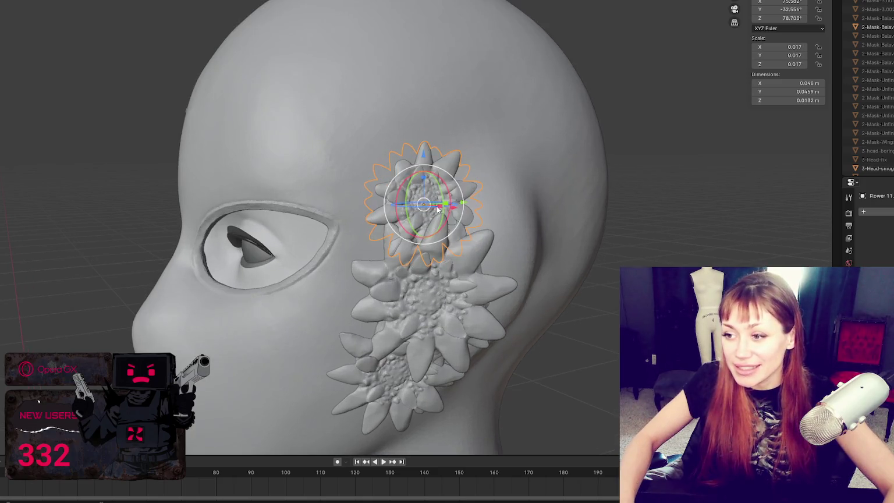
pyautogui.scroll(2, 454, 212)
pyautogui.press('g')
pyautogui.press('x')
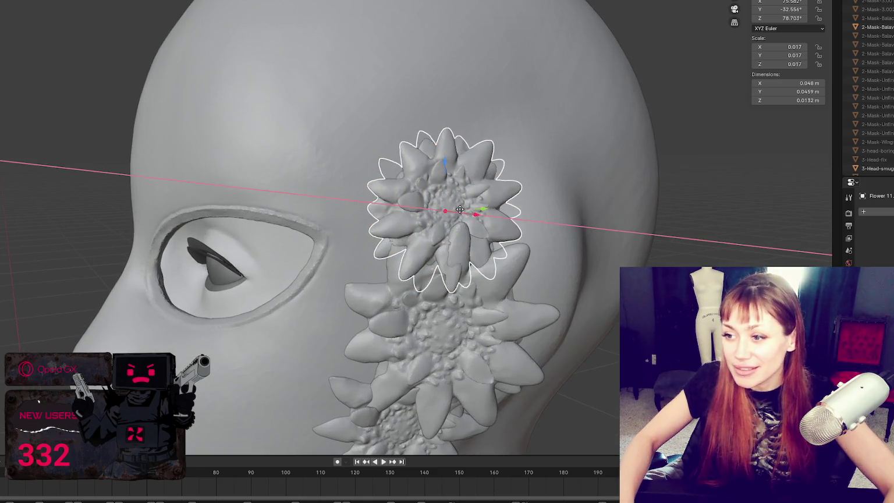
pyautogui.rightClick(463, 216)
pyautogui.moveTo(466, 226); pyautogui.dragTo(464, 220)
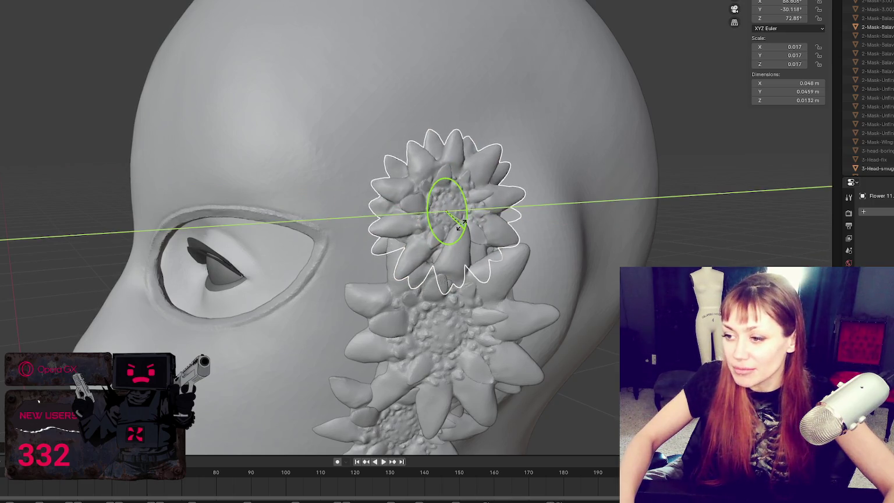
pyautogui.click(464, 220)
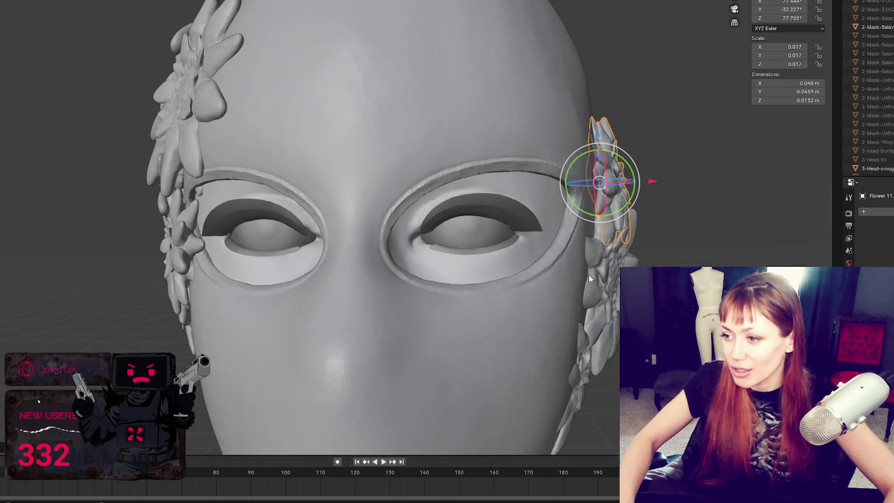
# Turn the upper flower to about 66° around Z, undoing a stray extra rotation.
pyautogui.moveTo(465, 227); pyautogui.dragTo(490, 258, button='middle')
pyautogui.moveTo(441, 249); pyautogui.dragTo(445, 244)
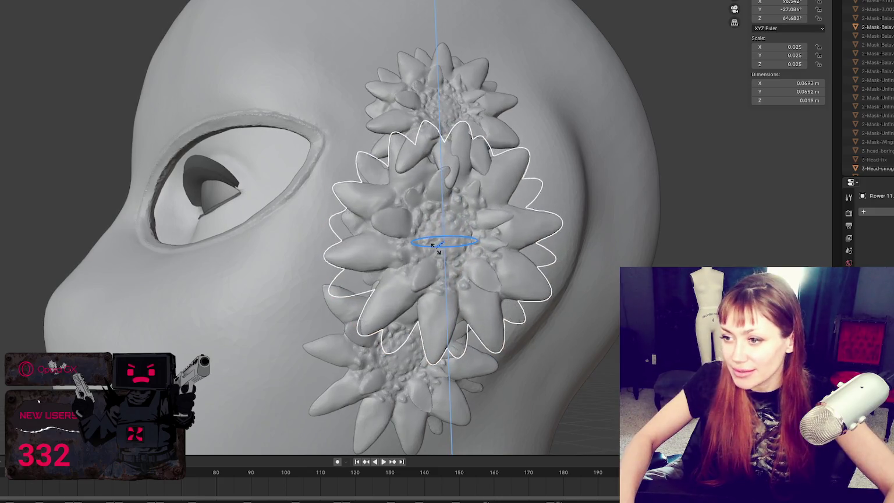
pyautogui.moveTo(445, 244); pyautogui.dragTo(372, 264, button='middle')
pyautogui.press('r')
pyautogui.press('y')
pyautogui.press('Escape')
pyautogui.moveTo(341, 245); pyautogui.dragTo(342, 246)
pyautogui.moveTo(343, 246)
pyautogui.mouseDown(button='middle')
pyautogui.moveTo(412, 227)
pyautogui.moveTo(579, 266)
pyautogui.mouseUp(button='middle')
pyautogui.hotkey('ctrl', 'z')
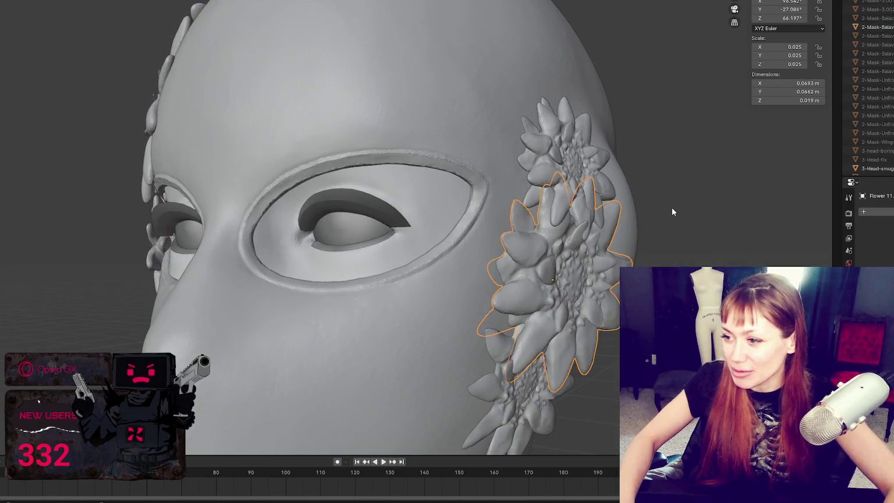
pyautogui.scroll(-3, 295, 109)
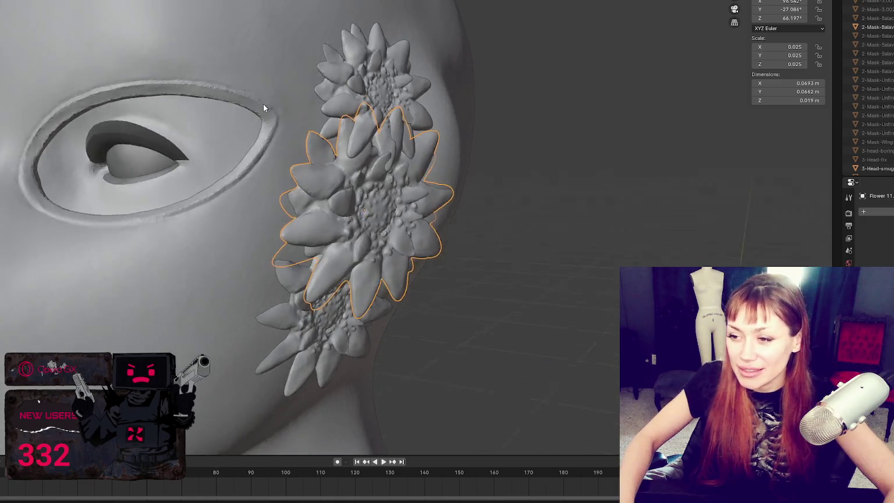
pyautogui.moveTo(263, 103); pyautogui.dragTo(469, 138, button='middle')
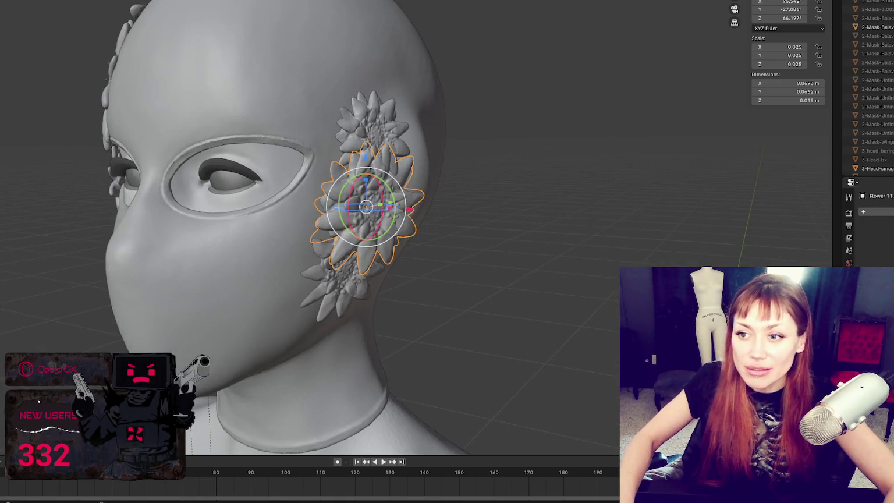
pyautogui.scroll(2, 384, 203)
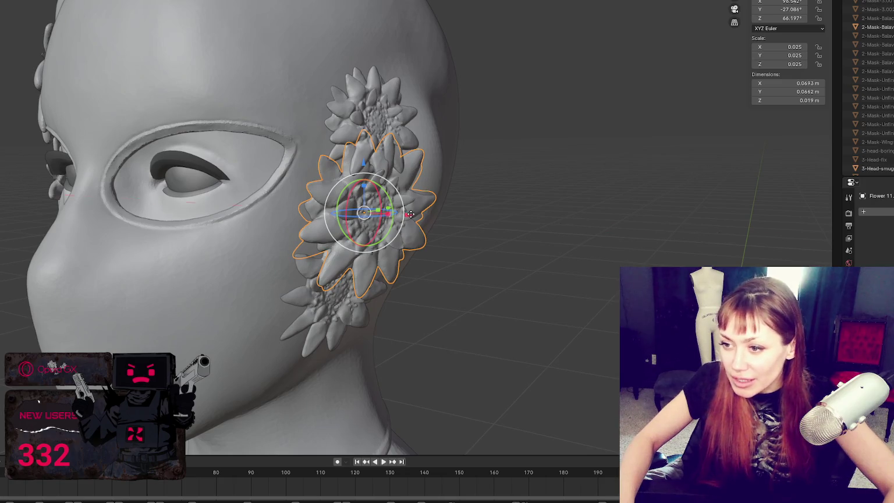
# Shift the upper flower along X, then move the lower eye-side flower along X.
pyautogui.press('g')
pyautogui.press('x')
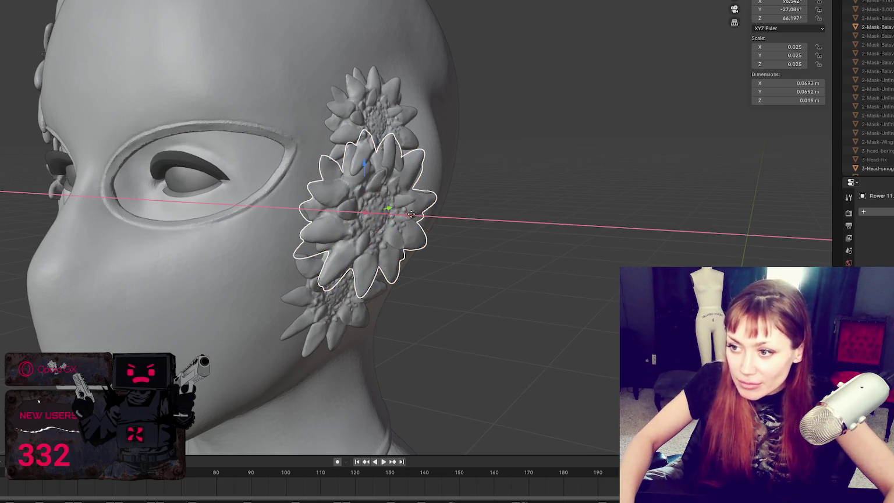
pyautogui.click(411, 214)
pyautogui.moveTo(419, 203)
pyautogui.mouseDown(button='middle')
pyautogui.moveTo(354, 171)
pyautogui.moveTo(426, 187)
pyautogui.mouseUp(button='middle')
pyautogui.click(335, 259)
pyautogui.moveTo(335, 259); pyautogui.dragTo(378, 256, button='middle')
pyautogui.press('g')
pyautogui.press('x')
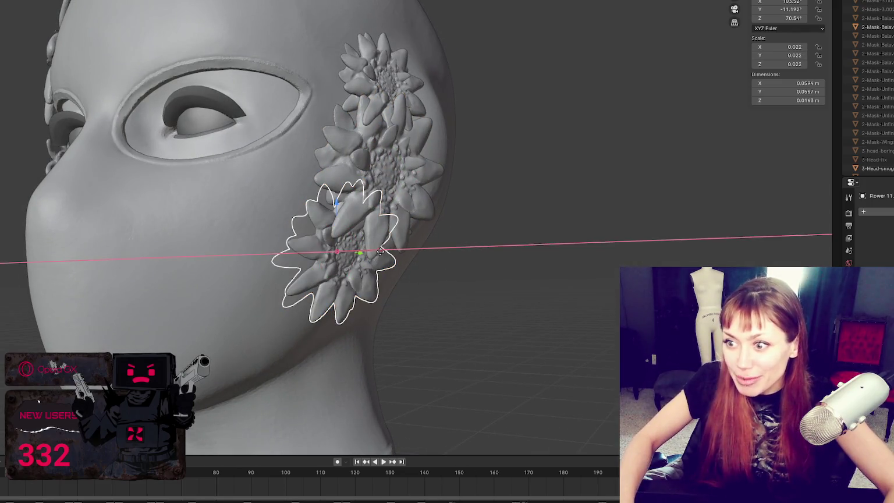
pyautogui.click(381, 251)
pyautogui.moveTo(381, 251)
pyautogui.mouseDown(button='middle')
pyautogui.moveTo(555, 251)
pyautogui.moveTo(541, 250)
pyautogui.mouseUp(button='middle')
# Reselect the upper flower beside the eye and nudge it along Y.
pyautogui.click(310, 199)
pyautogui.click(308, 185)
pyautogui.press('g')
pyautogui.press('y')
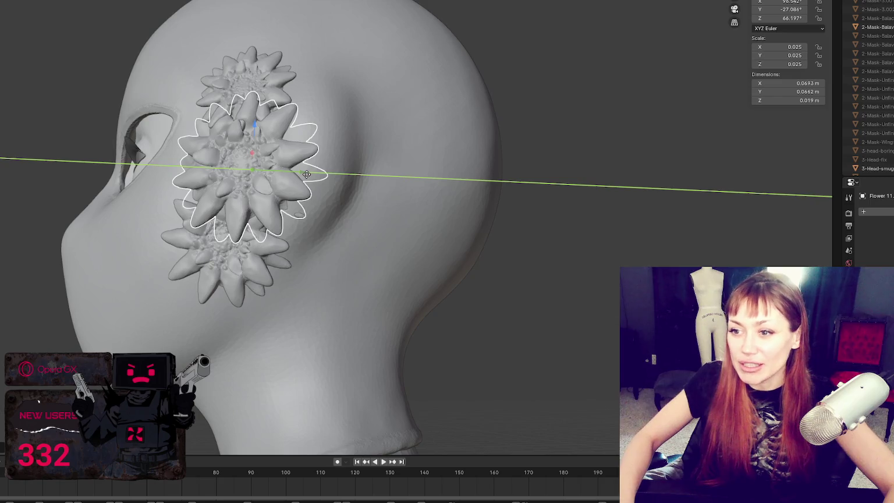
pyautogui.click(332, 182)
pyautogui.scroll(-2, 333, 182)
pyautogui.moveTo(333, 182); pyautogui.dragTo(255, 29, button='middle')
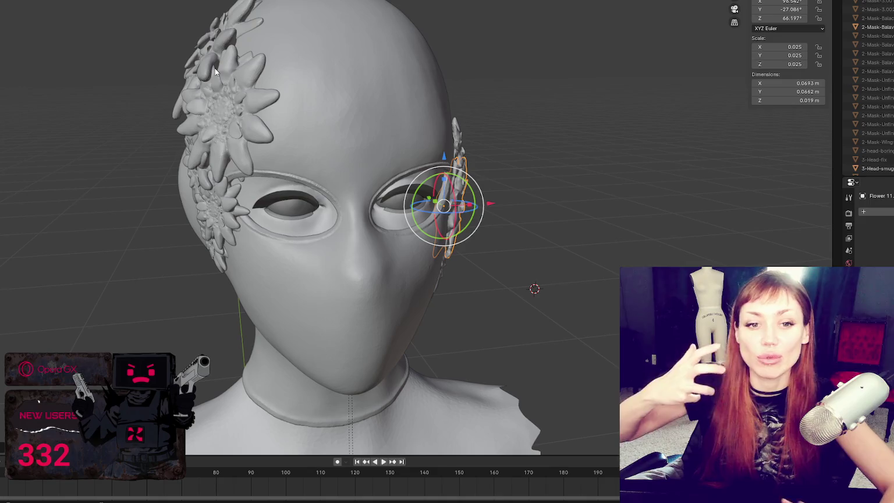
# Bring the flowers on top of the head into view and tilt the top flower slightly.
pyautogui.moveTo(215, 68)
pyautogui.mouseDown(button='middle')
pyautogui.moveTo(397, 150)
pyautogui.moveTo(253, 229)
pyautogui.moveTo(265, 165)
pyautogui.moveTo(231, 178)
pyautogui.mouseUp(button='middle')
pyautogui.scroll(5, 421, 136)
pyautogui.scroll(-4, 421, 136)
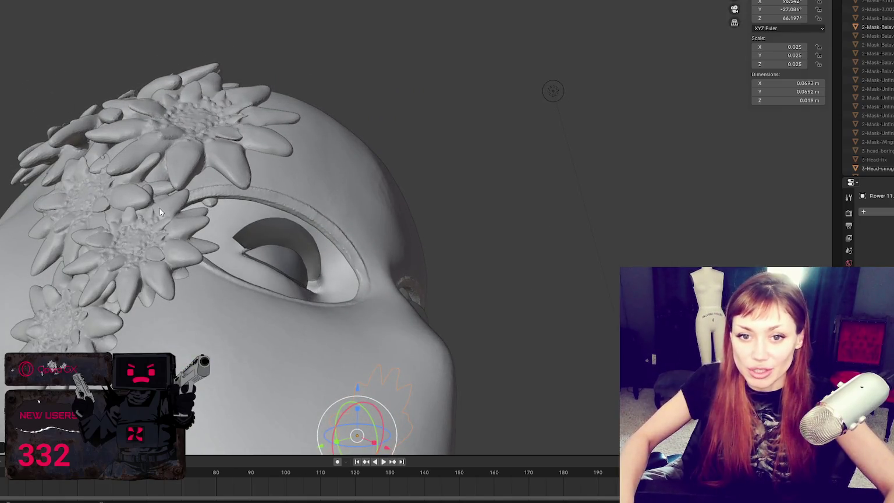
pyautogui.moveTo(224, 207)
pyautogui.mouseDown(button='middle')
pyautogui.moveTo(262, 191)
pyautogui.moveTo(373, 212)
pyautogui.mouseUp(button='middle')
pyautogui.moveTo(427, 170)
pyautogui.mouseDown(button='middle')
pyautogui.moveTo(373, 180)
pyautogui.moveTo(336, 166)
pyautogui.moveTo(372, 192)
pyautogui.moveTo(449, 219)
pyautogui.moveTo(540, 190)
pyautogui.mouseUp(button='middle')
pyautogui.moveTo(540, 190); pyautogui.dragTo(538, 192)
# Re-angle the top flower to about 49.8°, 22°, −114.6°, then start sliding it along X.
pyautogui.moveTo(537, 191)
pyautogui.mouseDown(button='middle')
pyautogui.moveTo(423, 189)
pyautogui.moveTo(451, 164)
pyautogui.moveTo(423, 150)
pyautogui.moveTo(462, 164)
pyautogui.mouseUp(button='middle')
pyautogui.moveTo(312, 192)
pyautogui.mouseDown(button='middle')
pyautogui.moveTo(287, 150)
pyautogui.moveTo(311, 139)
pyautogui.moveTo(326, 160)
pyautogui.mouseUp(button='middle')
pyautogui.moveTo(326, 160); pyautogui.dragTo(346, 163)
pyautogui.moveTo(305, 184); pyautogui.dragTo(315, 177)
pyautogui.moveTo(315, 178)
pyautogui.mouseDown(button='middle')
pyautogui.moveTo(365, 192)
pyautogui.moveTo(473, 172)
pyautogui.moveTo(459, 180)
pyautogui.moveTo(456, 167)
pyautogui.mouseUp(button='middle')
pyautogui.press('g')
pyautogui.press('x')
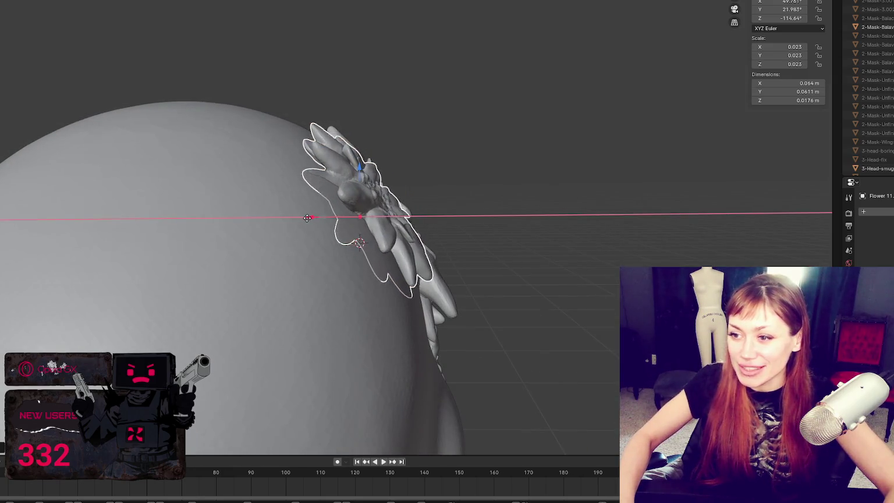
# Finish the top flower's X slide and turn it around its Y axis.
pyautogui.click(320, 224)
pyautogui.moveTo(320, 224)
pyautogui.mouseDown(button='middle')
pyautogui.moveTo(474, 266)
pyautogui.moveTo(649, 233)
pyautogui.moveTo(590, 213)
pyautogui.moveTo(641, 183)
pyautogui.moveTo(418, 91)
pyautogui.moveTo(349, 215)
pyautogui.moveTo(324, 230)
pyautogui.mouseUp(button='middle')
pyautogui.moveTo(313, 230); pyautogui.dragTo(312, 227)
pyautogui.moveTo(280, 56)
pyautogui.mouseDown(button='middle')
pyautogui.moveTo(315, 86)
pyautogui.moveTo(349, 146)
pyautogui.mouseUp(button='middle')
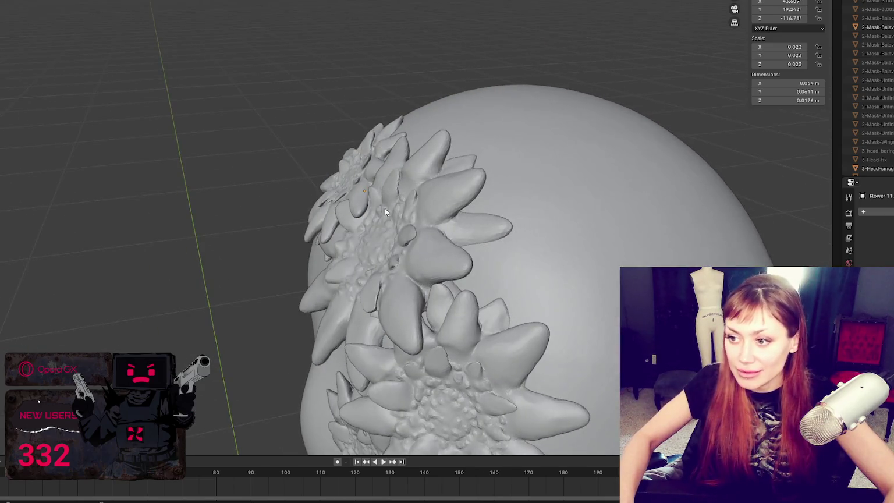
# Frame the larger cluster flower, move it along Z, and settle its rotation.
pyautogui.click(382, 206)
pyautogui.press('KP_Decimal')
pyautogui.moveTo(444, 215); pyautogui.dragTo(389, 229, button='middle')
pyautogui.press('g')
pyautogui.press('z')
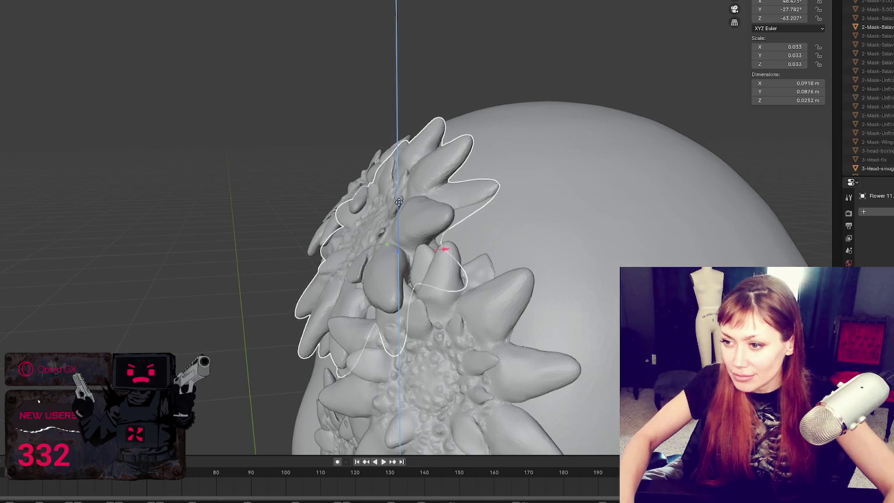
pyautogui.click(402, 198)
pyautogui.moveTo(401, 198)
pyautogui.mouseDown(button='middle')
pyautogui.moveTo(463, 209)
pyautogui.moveTo(401, 130)
pyautogui.mouseUp(button='middle')
pyautogui.scroll(-4, 462, 209)
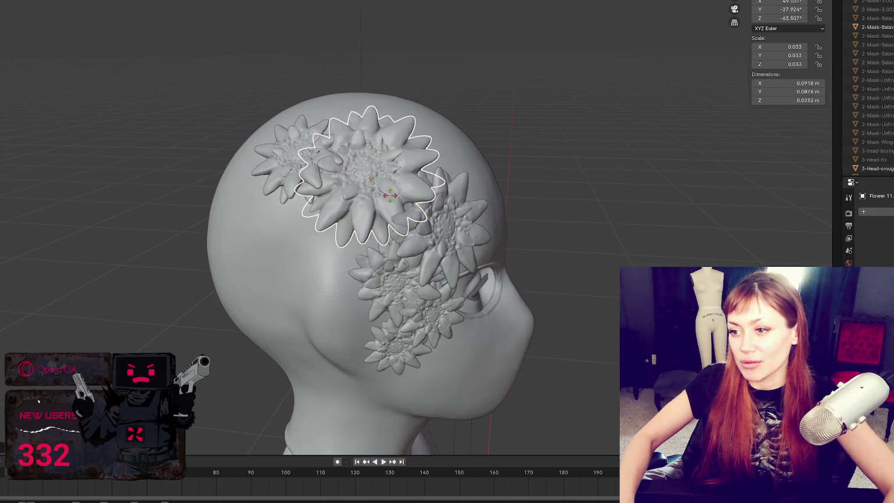
pyautogui.click(392, 195)
pyautogui.moveTo(392, 195)
pyautogui.mouseDown(button='middle')
pyautogui.moveTo(466, 196)
pyautogui.moveTo(401, 178)
pyautogui.mouseUp(button='middle')
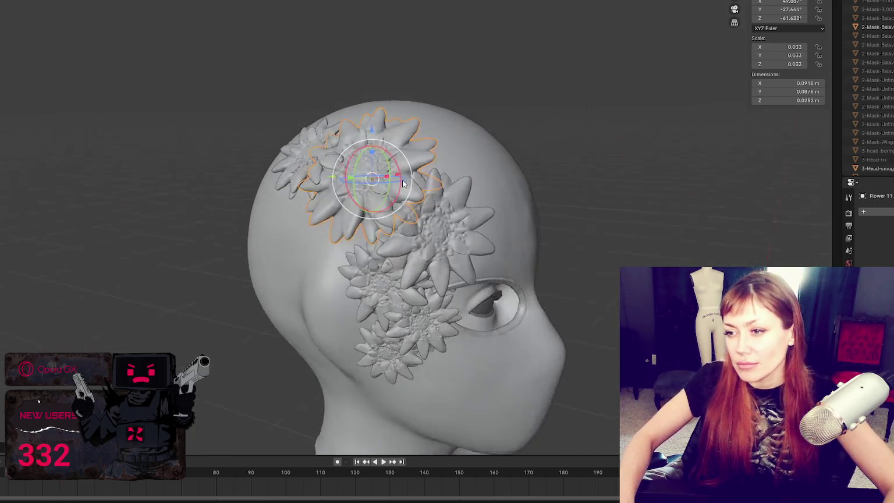
# Shift the neighbouring flower near the eye along the Y axis.
pyautogui.press('s')
pyautogui.click(431, 220)
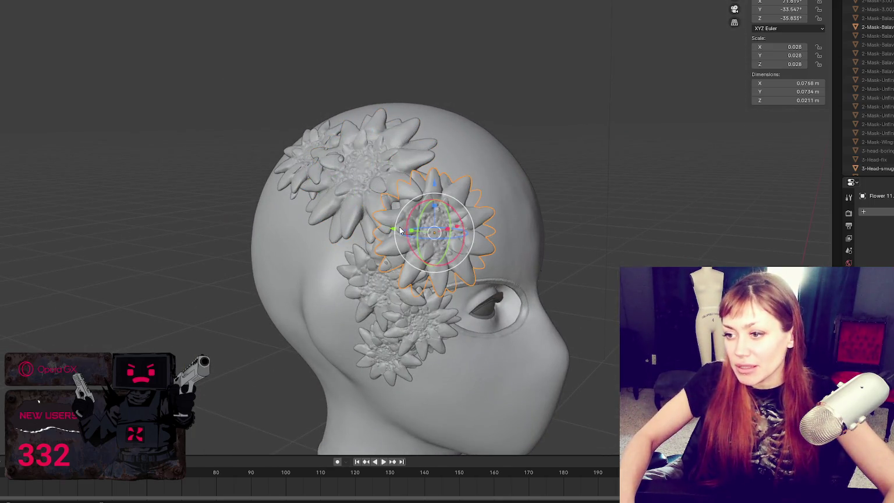
pyautogui.press('g')
pyautogui.press('y')
pyautogui.click(407, 228)
# Rotate the smaller lower flower on Y to about −32.7° Y, −67.4° Z, viewing from the front.
pyautogui.moveTo(606, 183)
pyautogui.mouseDown(button='middle')
pyautogui.moveTo(604, 155)
pyautogui.moveTo(664, 157)
pyautogui.moveTo(405, 283)
pyautogui.mouseUp(button='middle')
pyautogui.click(404, 284)
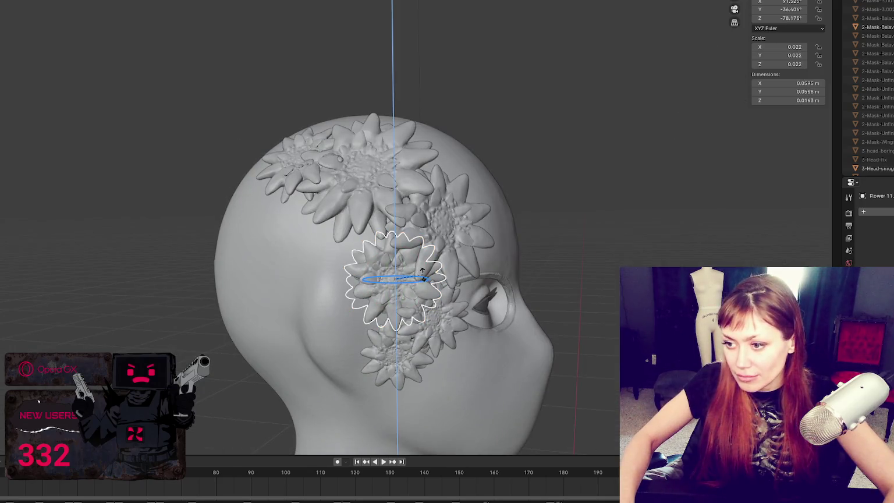
pyautogui.press('r')
pyautogui.press('y')
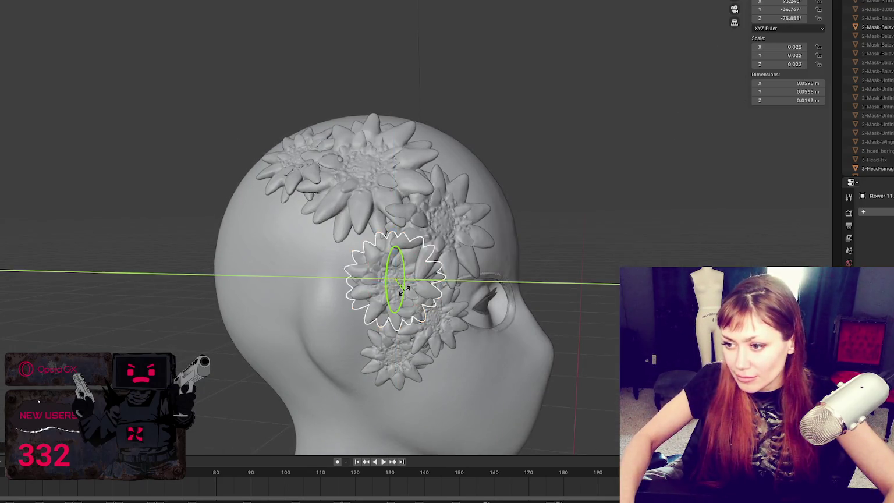
pyautogui.click(401, 289)
pyautogui.moveTo(580, 214)
pyautogui.mouseDown(button='middle')
pyautogui.moveTo(499, 209)
pyautogui.moveTo(529, 243)
pyautogui.mouseUp(button='middle')
pyautogui.scroll(-4, 528, 243)
pyautogui.moveTo(433, 146)
pyautogui.mouseDown(button='middle')
pyautogui.moveTo(546, 163)
pyautogui.moveTo(562, 183)
pyautogui.mouseUp(button='middle')
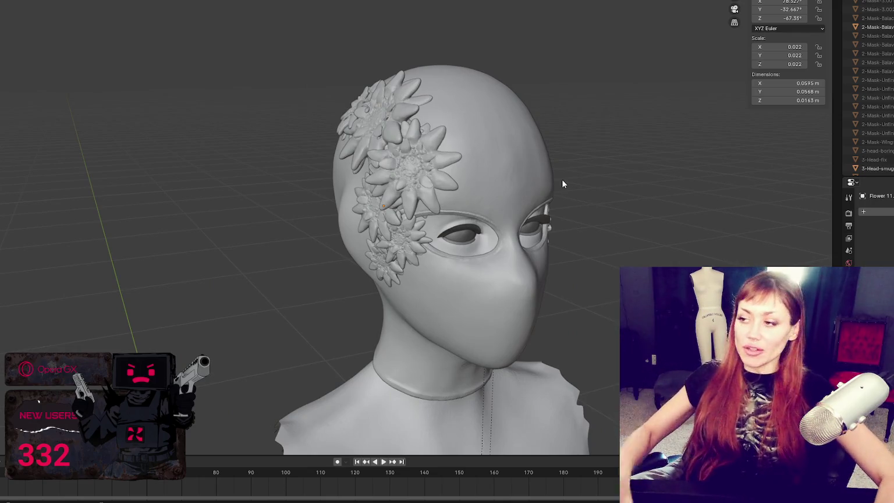
# Hide the flowers, lashes and eyeballs in a frontal close-up of the head.
pyautogui.scroll(-5, 875, 59)
pyautogui.moveTo(614, 33); pyautogui.dragTo(594, 50, button='middle')
pyautogui.scroll(-5, 875, 88)
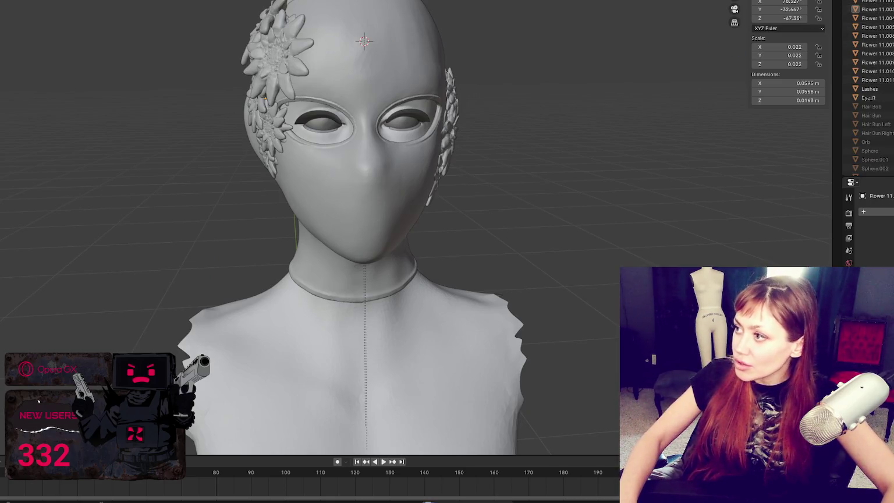
pyautogui.press('h')
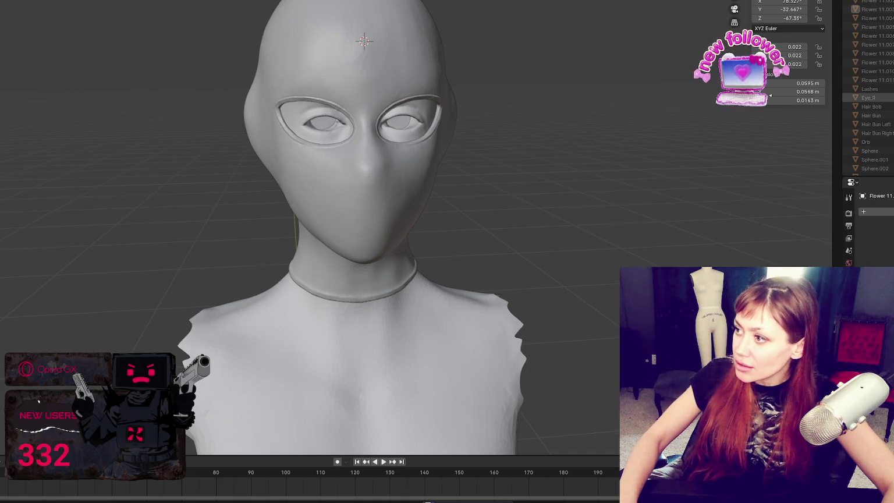
pyautogui.press('h')
# Show the WingsHi, WingsLow and WingsMid meshes around the head.
pyautogui.scroll(-4, 870, 88)
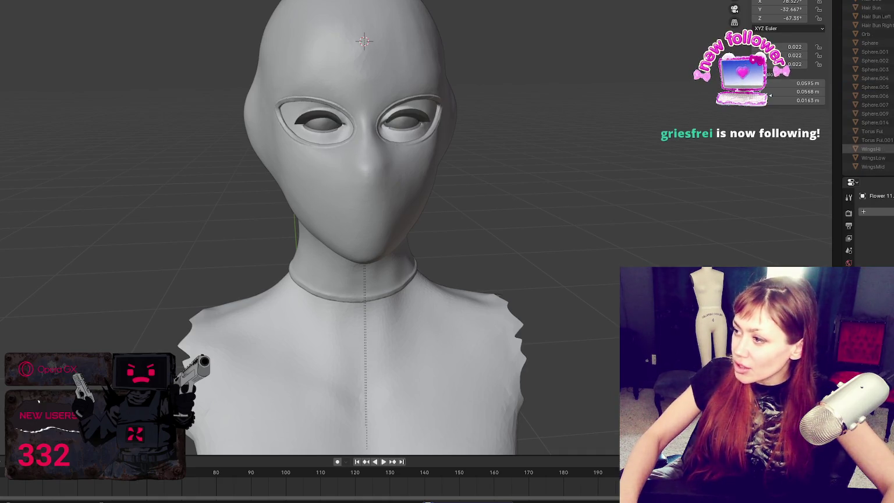
pyautogui.click(873, 158)
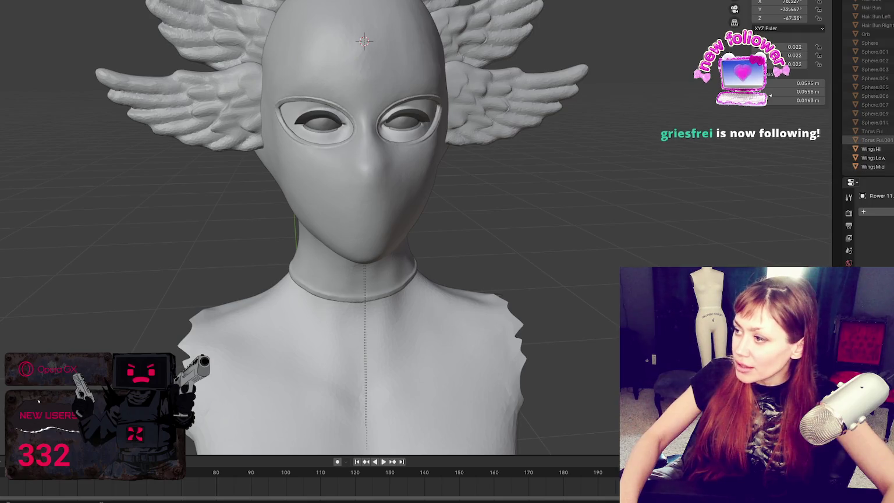
pyautogui.moveTo(690, 41); pyautogui.dragTo(677, 70, button='middle')
pyautogui.scroll(10, 869, 87)
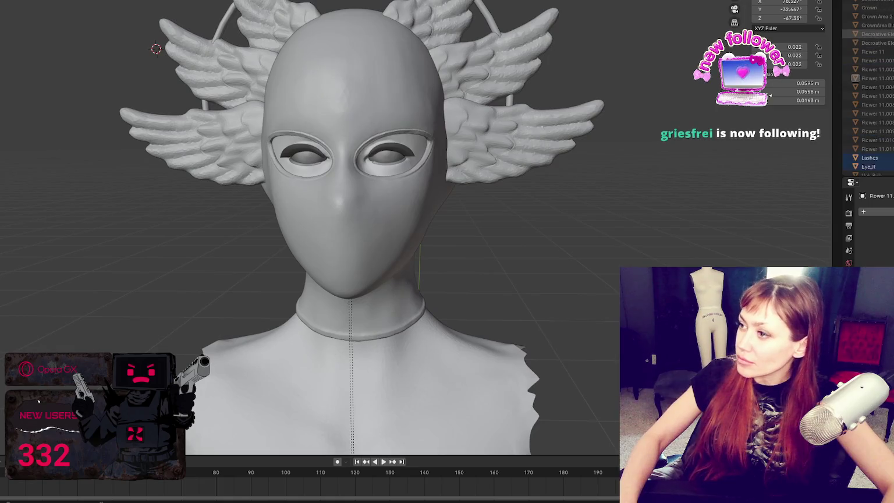
pyautogui.scroll(5, 869, 88)
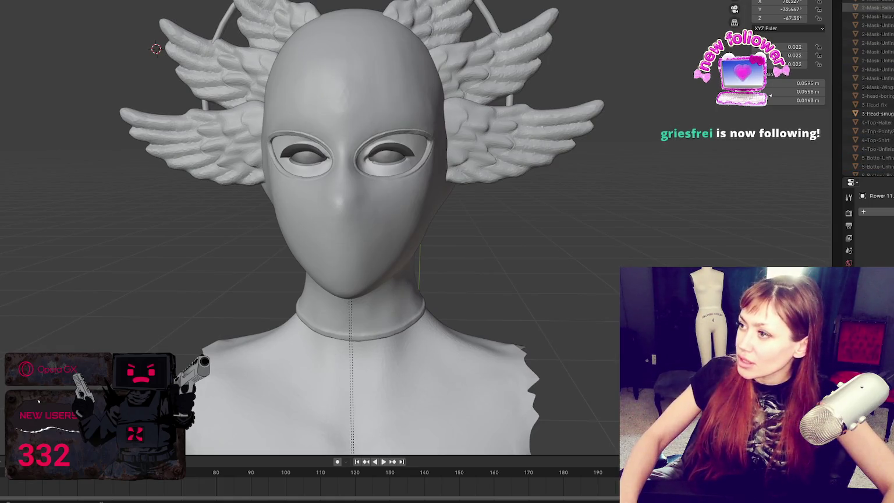
# Hide the mask objects to reveal the bare sculpted face.
pyautogui.press('h')
pyautogui.moveTo(681, 93)
pyautogui.mouseDown(button='middle')
pyautogui.moveTo(673, 103)
pyautogui.moveTo(680, 96)
pyautogui.moveTo(686, 119)
pyautogui.moveTo(660, 112)
pyautogui.moveTo(578, 128)
pyautogui.mouseUp(button='middle')
pyautogui.scroll(-2, 870, 87)
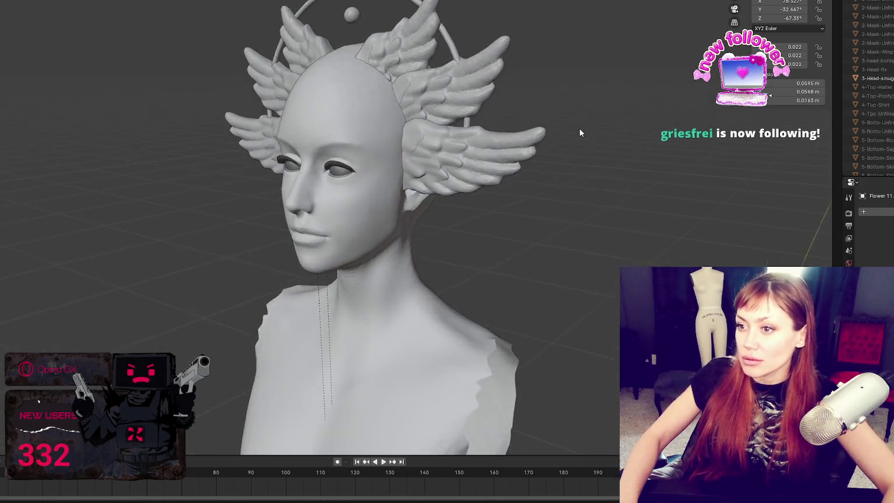
pyautogui.scroll(-3, 872, 79)
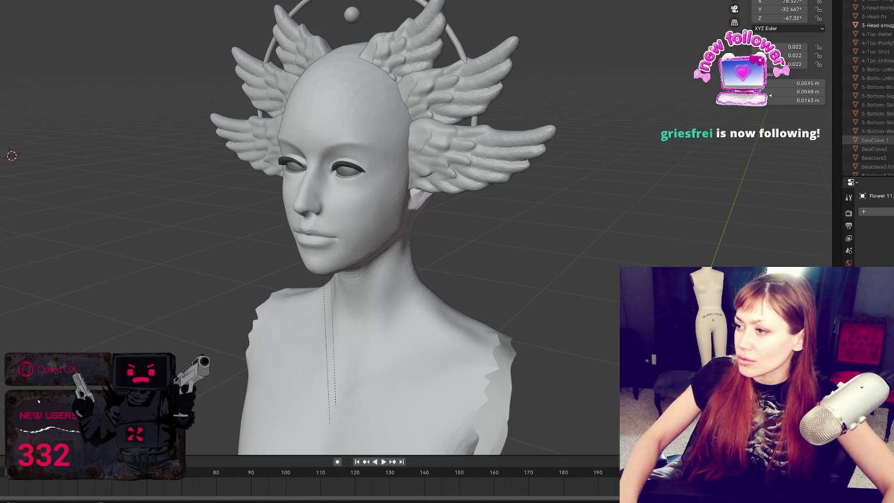
pyautogui.scroll(-3, 872, 116)
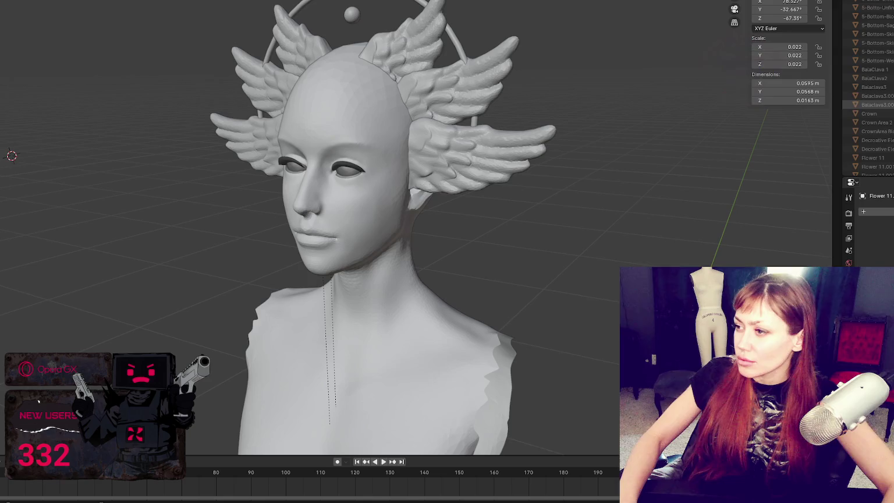
# Try the Crown and Balaclava3 on the head, toggling their visibility on and off.
pyautogui.click(890, 114)
pyautogui.moveTo(707, 116); pyautogui.dragTo(453, 107, button='middle')
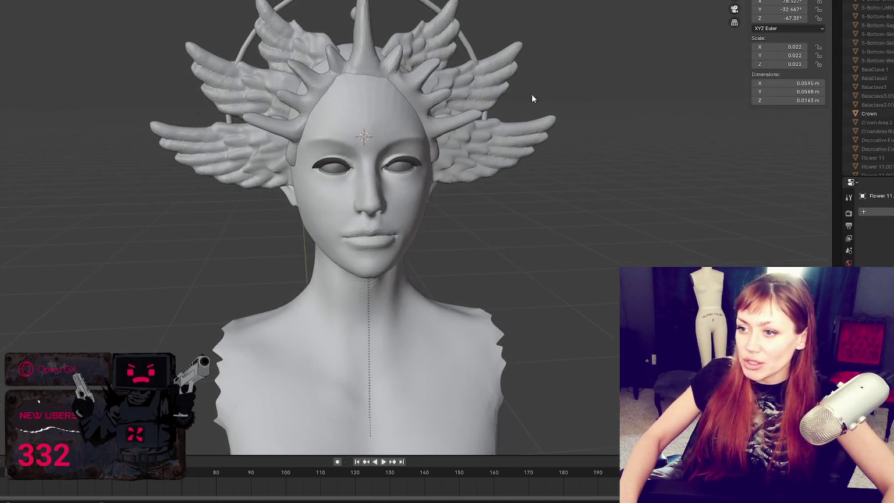
pyautogui.click(890, 113)
pyautogui.click(890, 95)
pyautogui.click(890, 95)
pyautogui.click(890, 96)
pyautogui.click(890, 96)
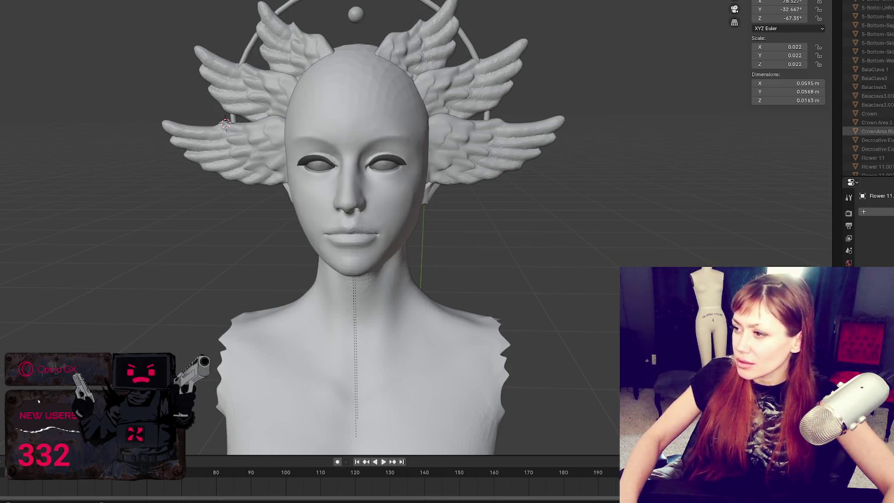
# Preview CrownArea and the decorative forehead elements, hide them, and show Hair Bob.
pyautogui.click(890, 131)
pyautogui.click(890, 131)
pyautogui.click(890, 139)
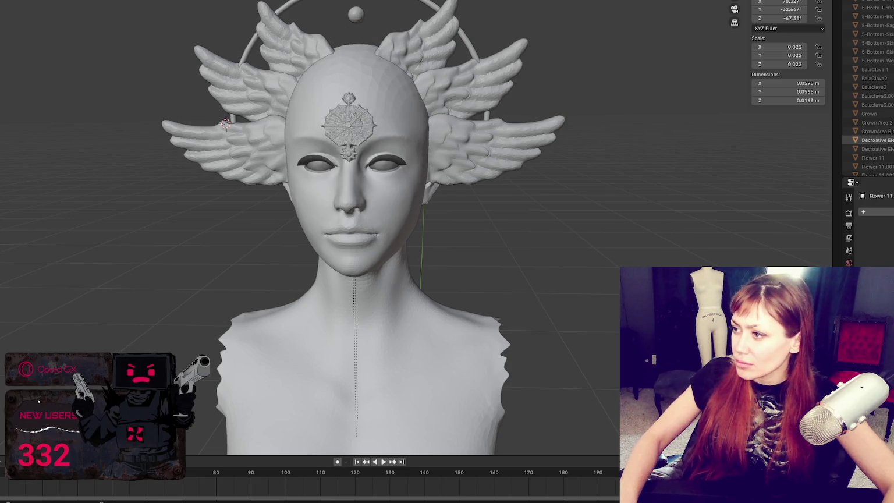
pyautogui.click(890, 139)
pyautogui.click(891, 148)
pyautogui.click(890, 149)
pyautogui.scroll(-10, 870, 88)
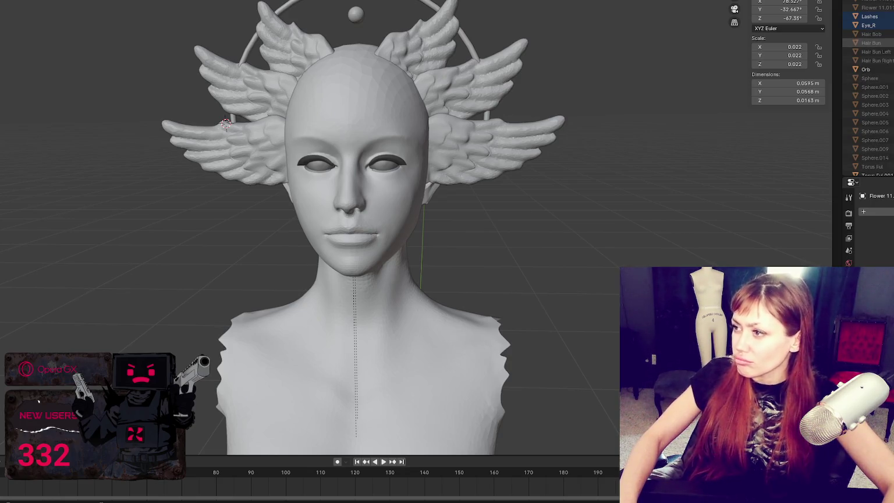
pyautogui.click(890, 34)
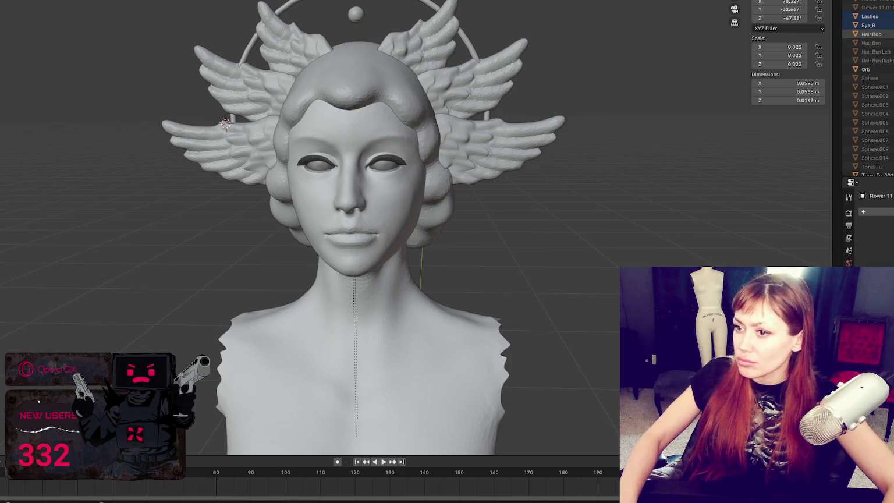
# Check the winged, bob-haired bust from the side, back and front views.
pyautogui.scroll(-2, 429, 74)
pyautogui.moveTo(420, 50)
pyautogui.mouseDown(button='middle')
pyautogui.moveTo(435, 35)
pyautogui.moveTo(361, 34)
pyautogui.mouseUp(button='middle')
pyautogui.scroll(-2, 417, 44)
pyautogui.moveTo(418, 44); pyautogui.dragTo(430, 46, button='middle')
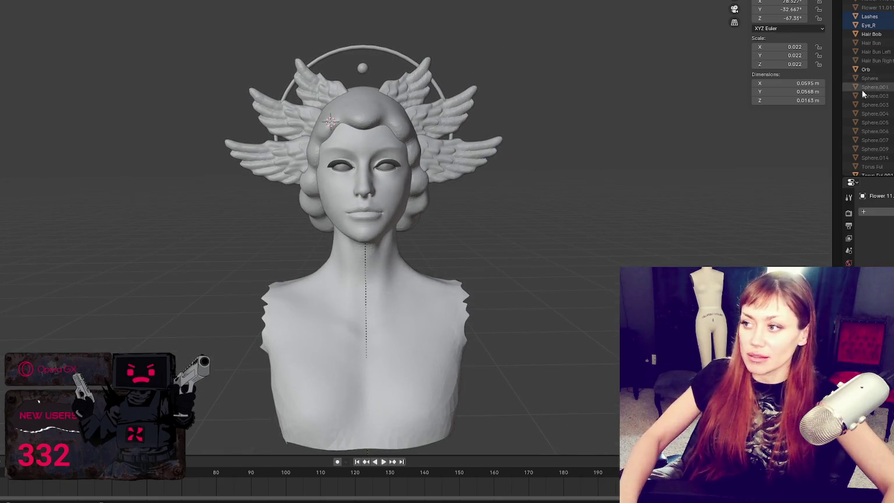
pyautogui.scroll(8, 866, 87)
pyautogui.scroll(2, 867, 87)
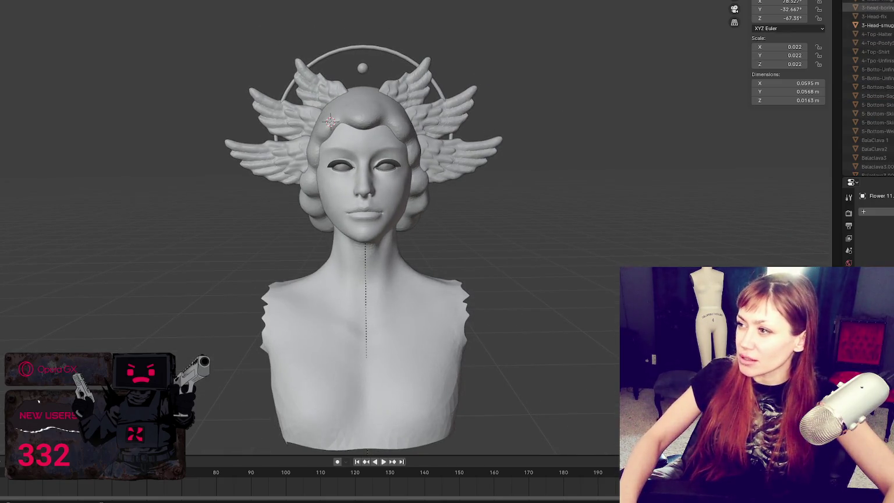
pyautogui.press('ctrl+KP_1')
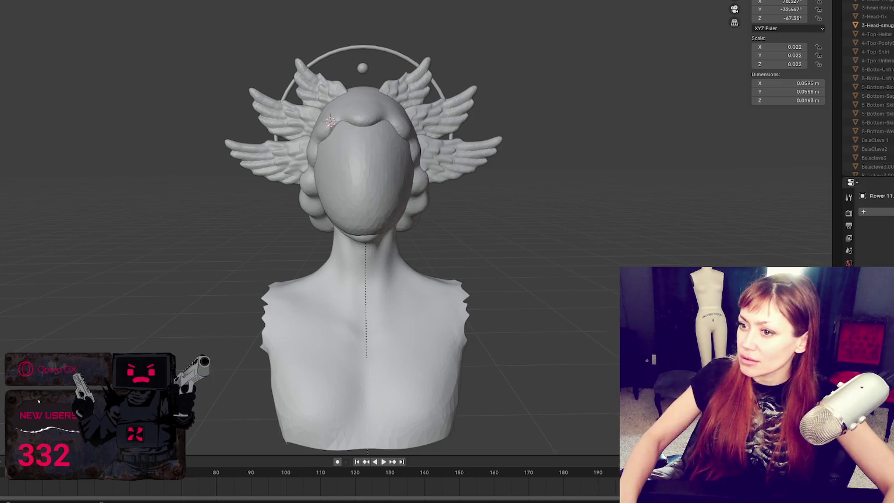
pyautogui.press('KP_1')
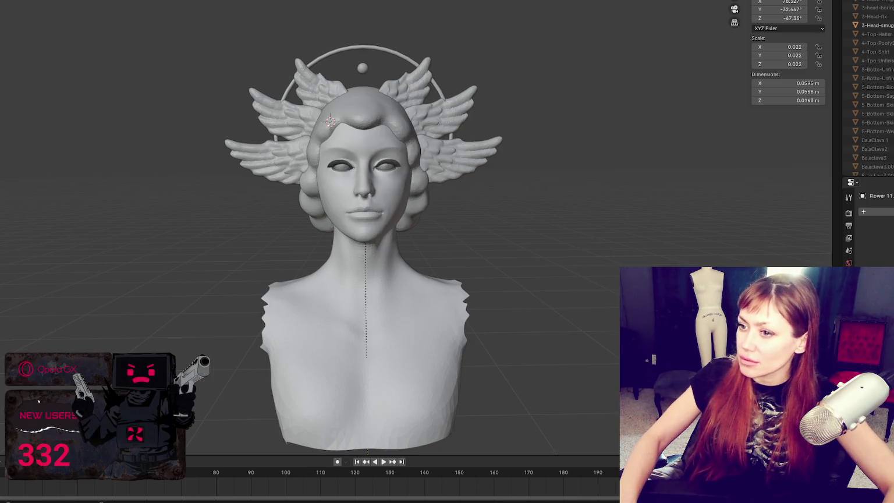
# Hide the blindfold, unhide the eye-hole face mask, and check the profile.
pyautogui.press('h')
pyautogui.hotkey('alt', 'h')
pyautogui.press('h')
pyautogui.hotkey('alt', 'h')
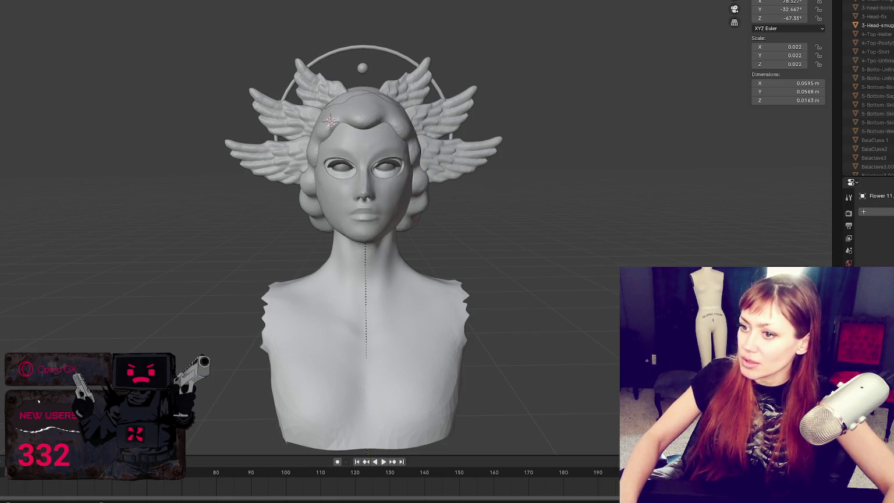
pyautogui.moveTo(684, 172)
pyautogui.mouseDown(button='middle')
pyautogui.moveTo(609, 179)
pyautogui.moveTo(726, 179)
pyautogui.moveTo(648, 167)
pyautogui.moveTo(586, 185)
pyautogui.moveTo(666, 192)
pyautogui.mouseUp(button='middle')
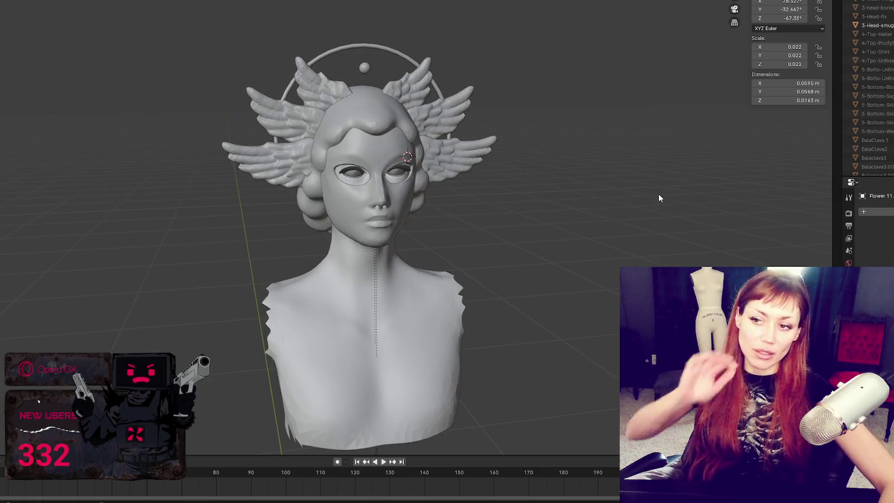
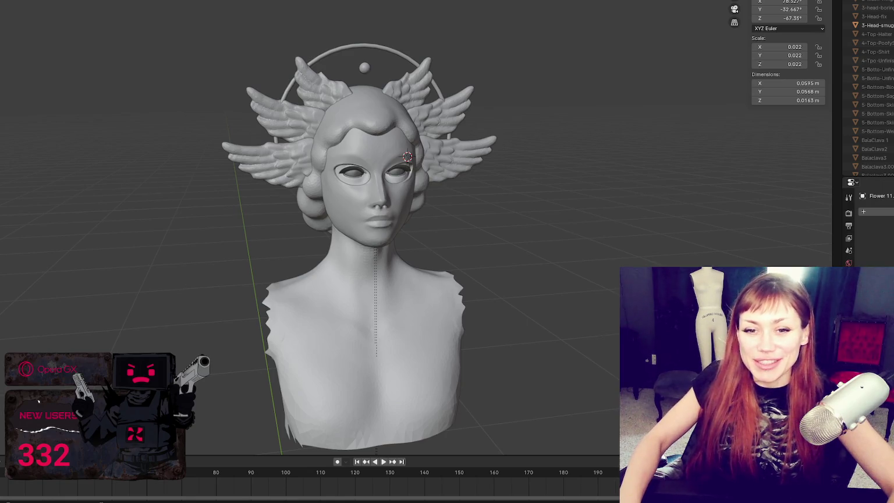
# Select the Hair Bob hair piece and view the head from above.
pyautogui.scroll(3, 302, 192)
pyautogui.moveTo(322, 188); pyautogui.dragTo(409, 232, button='middle')
pyautogui.click(409, 231)
pyautogui.moveTo(466, 102)
pyautogui.mouseDown(button='middle')
pyautogui.moveTo(415, 140)
pyautogui.moveTo(423, 173)
pyautogui.moveTo(372, 157)
pyautogui.moveTo(442, 157)
pyautogui.moveTo(414, 158)
pyautogui.mouseUp(button='middle')
pyautogui.scroll(3, 410, 156)
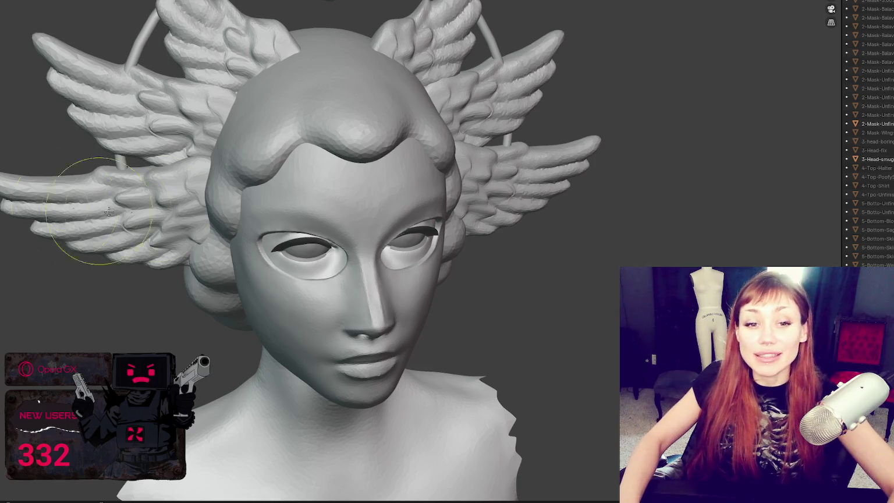
# Orbit around the head through top, profile, back and front views to inspect the hair.
pyautogui.moveTo(78, 208); pyautogui.dragTo(344, 257, button='middle')
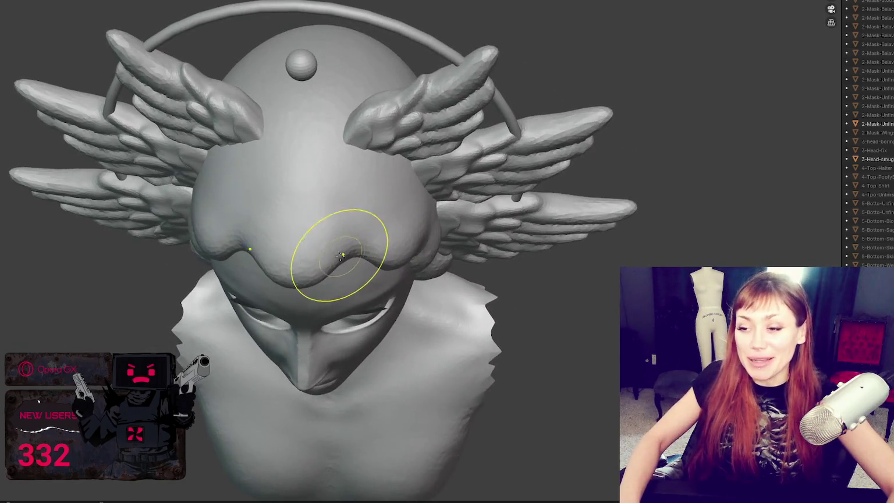
pyautogui.moveTo(341, 264)
pyautogui.mouseDown(button='middle')
pyautogui.moveTo(309, 244)
pyautogui.moveTo(382, 160)
pyautogui.moveTo(449, 227)
pyautogui.moveTo(458, 214)
pyautogui.mouseUp(button='middle')
pyautogui.moveTo(454, 281)
pyautogui.mouseDown(button='middle')
pyautogui.moveTo(215, 260)
pyautogui.moveTo(273, 239)
pyautogui.moveTo(427, 255)
pyautogui.moveTo(354, 239)
pyautogui.mouseUp(button='middle')
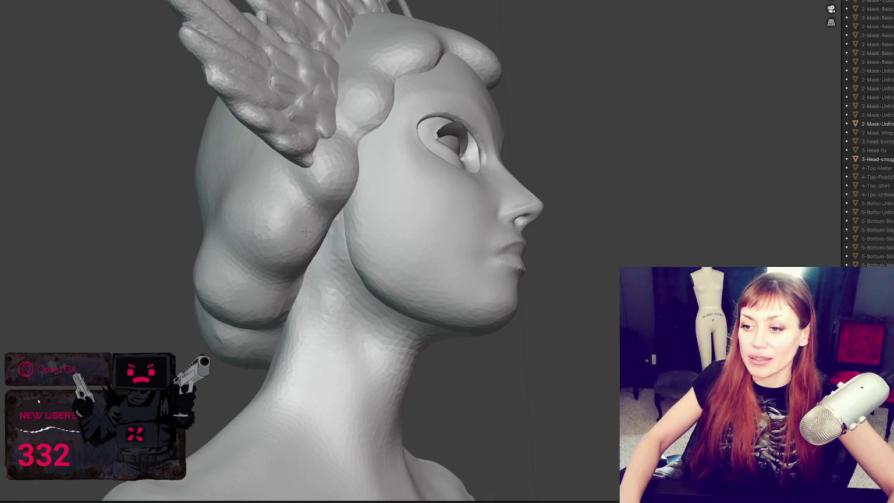
pyautogui.moveTo(303, 234)
pyautogui.mouseDown(button='middle')
pyautogui.moveTo(349, 206)
pyautogui.moveTo(297, 205)
pyautogui.moveTo(265, 219)
pyautogui.mouseUp(button='middle')
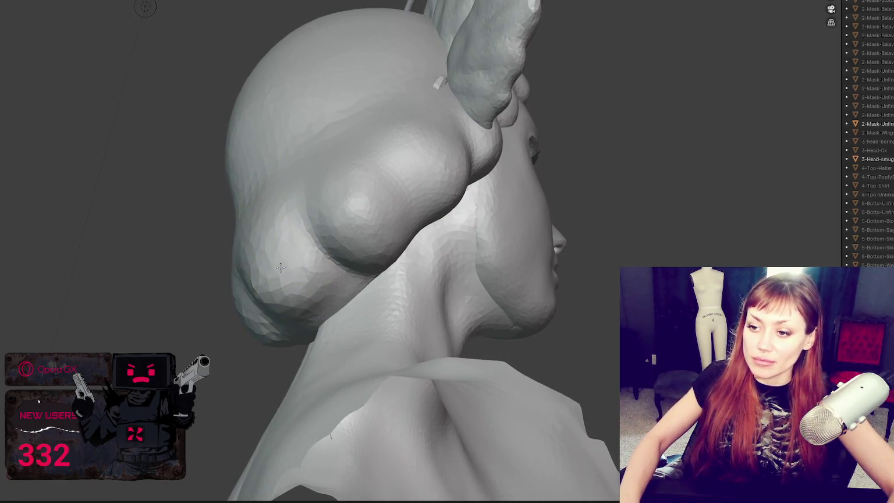
pyautogui.moveTo(284, 260); pyautogui.dragTo(489, 262, button='middle')
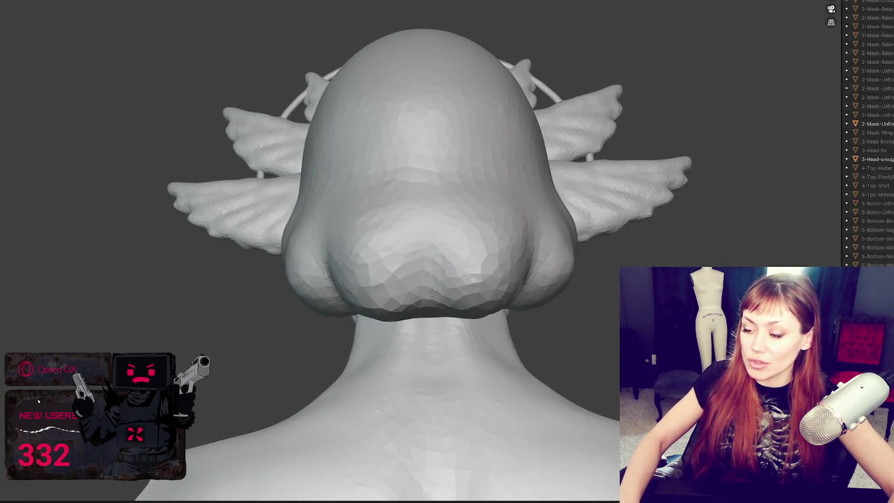
pyautogui.moveTo(433, 309); pyautogui.dragTo(508, 319, button='middle')
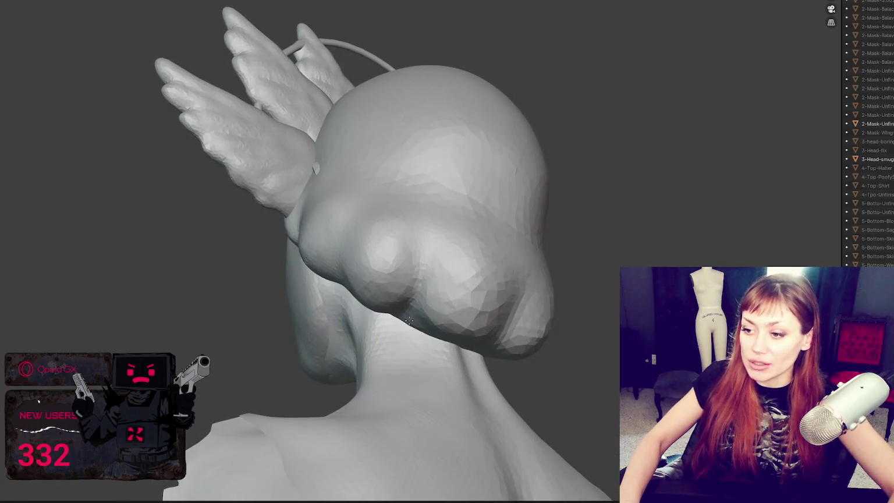
pyautogui.moveTo(402, 289)
pyautogui.mouseDown(button='middle')
pyautogui.moveTo(455, 308)
pyautogui.moveTo(424, 293)
pyautogui.moveTo(428, 282)
pyautogui.mouseUp(button='middle')
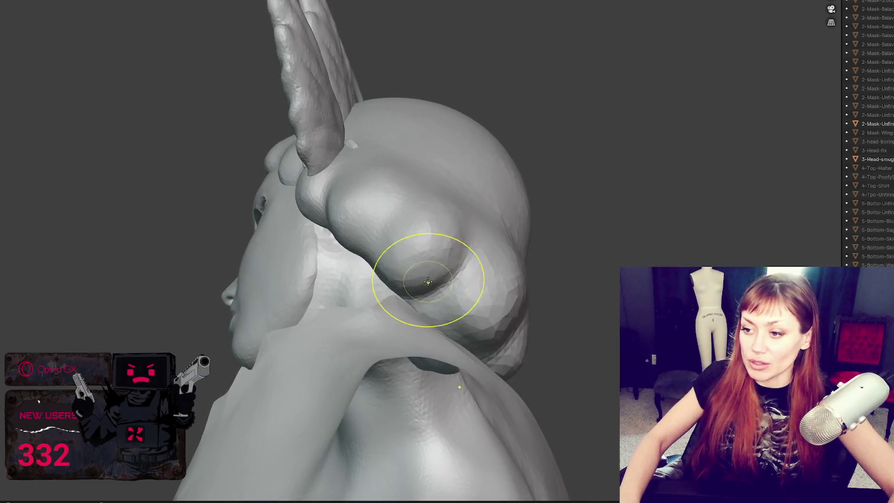
pyautogui.moveTo(427, 285)
pyautogui.mouseDown(button='middle')
pyautogui.moveTo(460, 277)
pyautogui.moveTo(780, 6)
pyautogui.mouseUp(button='middle')
pyautogui.scroll(3, 460, 277)
pyautogui.scroll(-10, 867, 134)
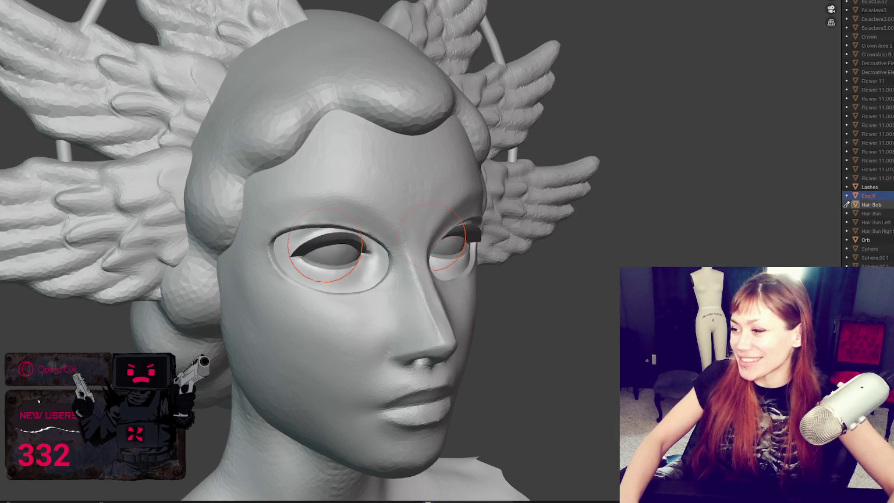
# Duplicate Hair Bob into Hair Bob.001, then inspect the forehead, crown and side of the head.
pyautogui.hotkey('shift', 'd')
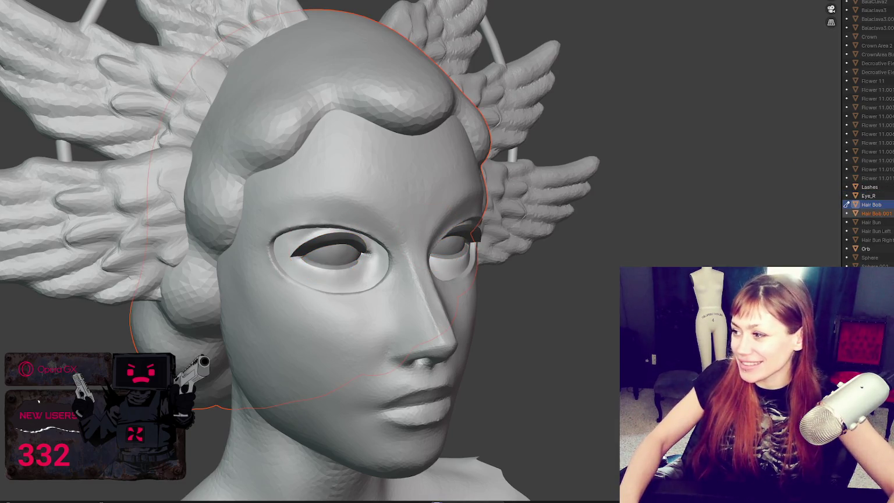
pyautogui.moveTo(614, 108); pyautogui.dragTo(197, 3, button='middle')
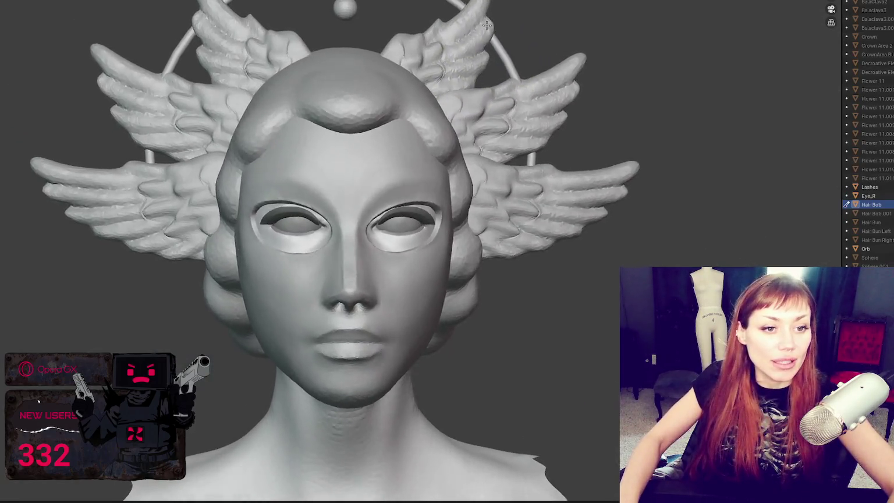
pyautogui.moveTo(486, 26); pyautogui.dragTo(466, 29, button='middle')
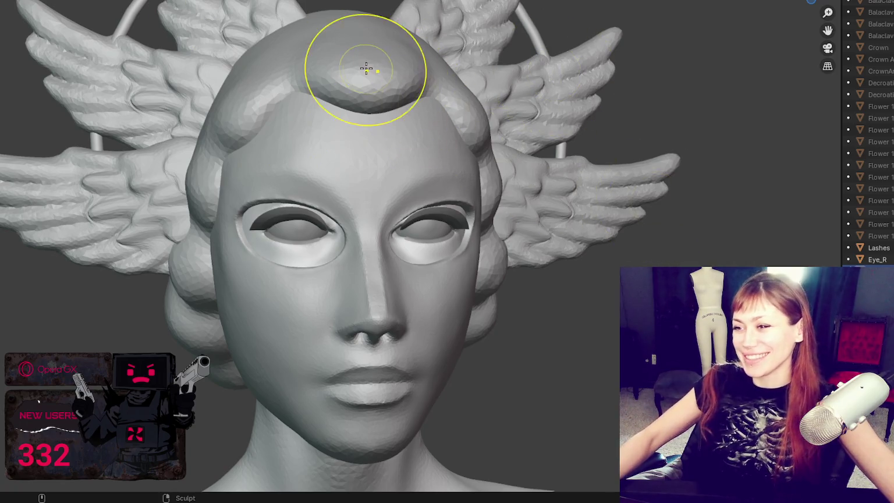
pyautogui.moveTo(389, 110)
pyautogui.mouseDown(button='middle')
pyautogui.moveTo(466, 82)
pyautogui.moveTo(489, 84)
pyautogui.mouseUp(button='middle')
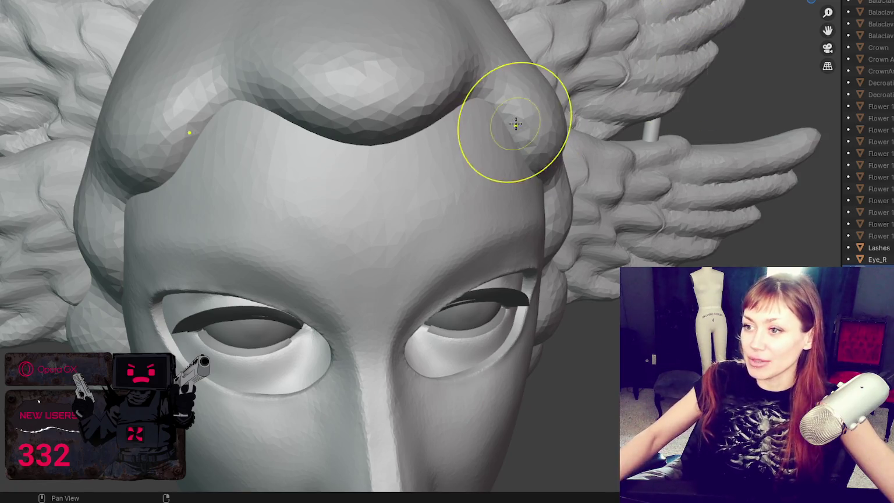
pyautogui.moveTo(515, 124); pyautogui.dragTo(515, 221, button='middle')
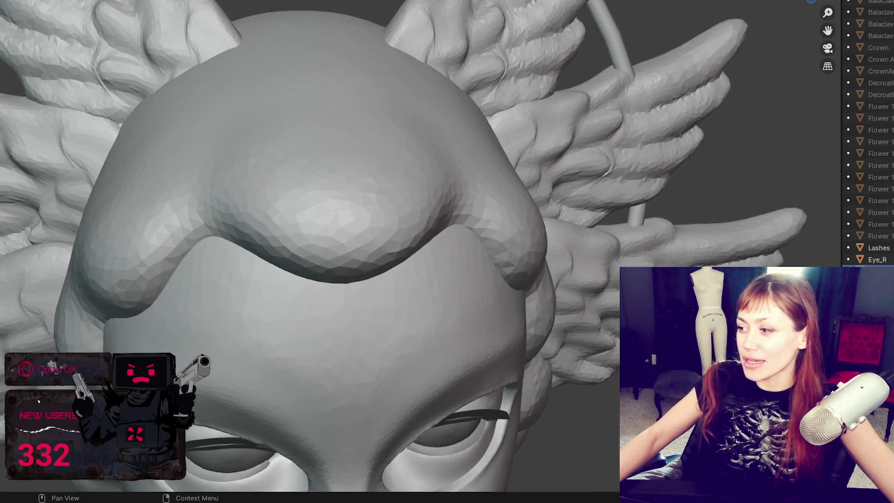
pyautogui.moveTo(518, 279); pyautogui.dragTo(599, 229, button='middle')
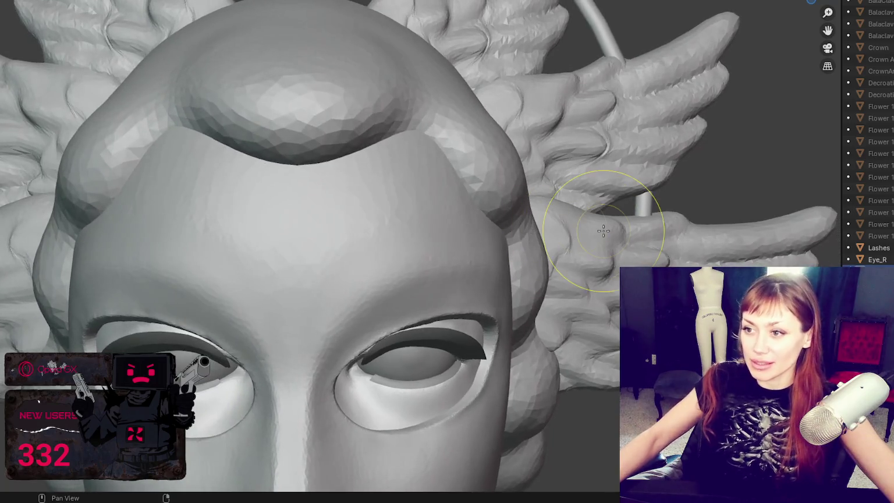
pyautogui.moveTo(479, 189); pyautogui.dragTo(421, 215, button='middle')
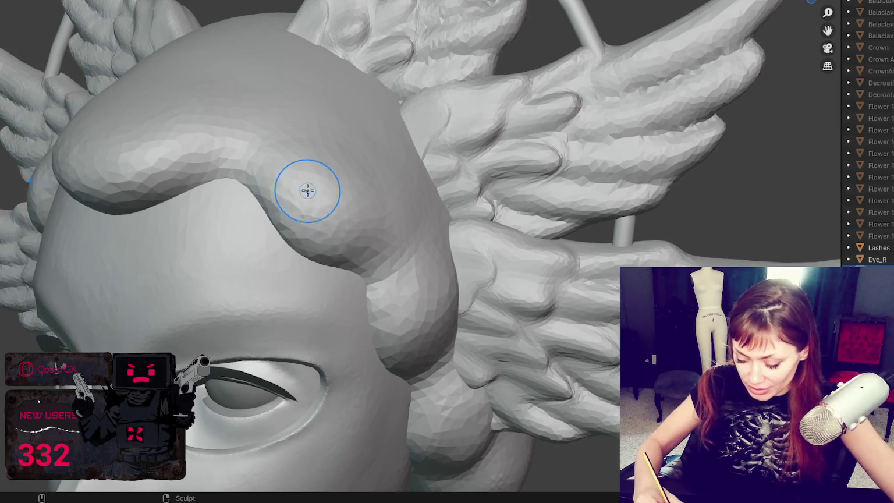
# Fill the hollow in the temple hair and smooth the crease along the curl's rim.
pyautogui.moveTo(379, 209); pyautogui.dragTo(233, 243, button='middle')
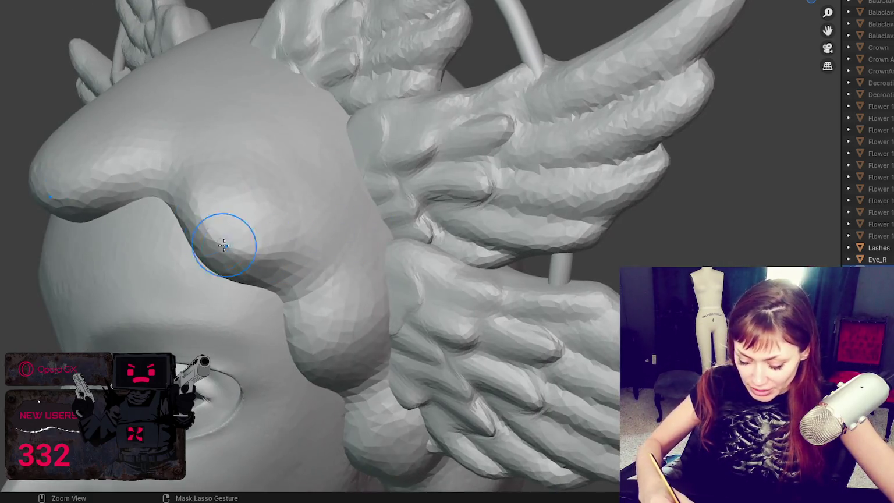
pyautogui.moveTo(272, 228); pyautogui.dragTo(401, 276)
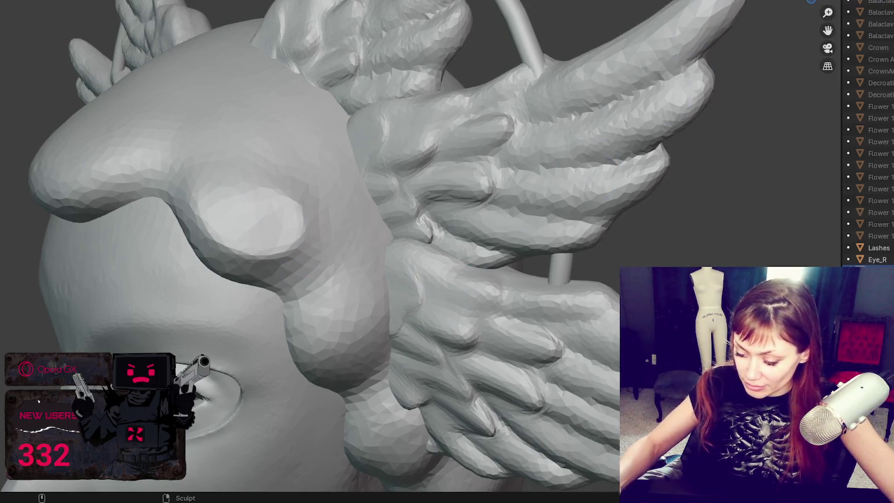
pyautogui.moveTo(289, 233); pyautogui.dragTo(183, 163, button='middle')
pyautogui.moveTo(183, 163); pyautogui.dragTo(285, 211)
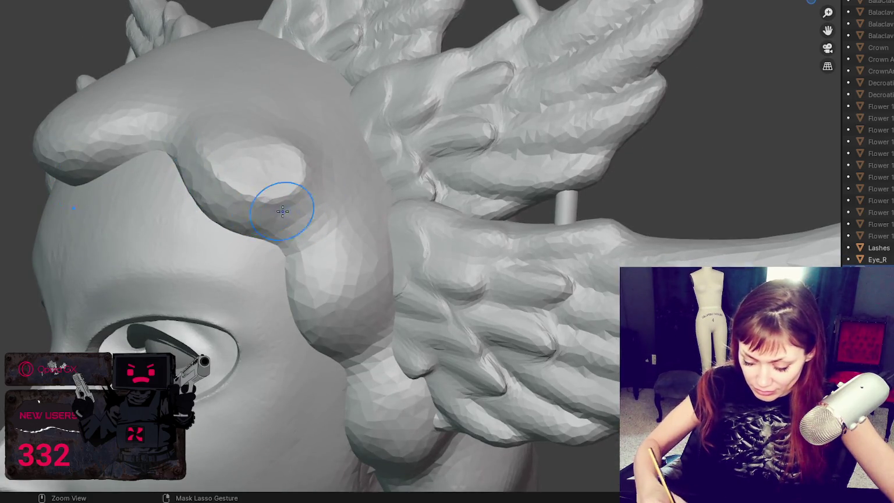
pyautogui.moveTo(186, 165); pyautogui.dragTo(274, 204)
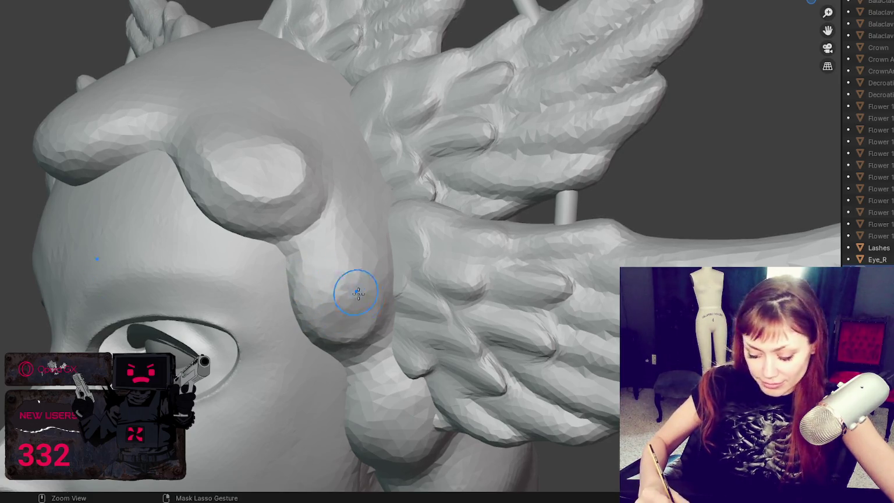
# Raise a second curl lower on the side hair and deepen its surrounding crease.
pyautogui.moveTo(340, 273); pyautogui.dragTo(361, 313)
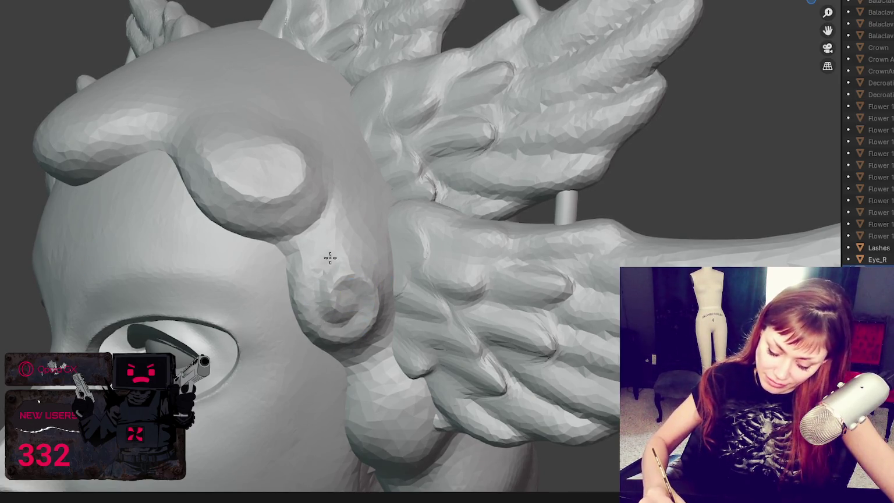
pyautogui.moveTo(289, 286); pyautogui.dragTo(295, 329)
pyautogui.moveTo(286, 304); pyautogui.dragTo(325, 262, button='middle')
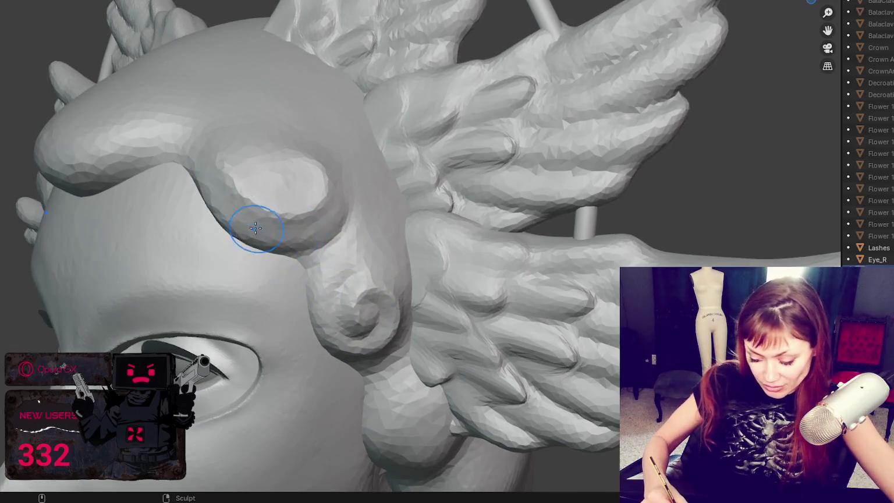
pyautogui.moveTo(353, 205); pyautogui.dragTo(362, 276, button='middle')
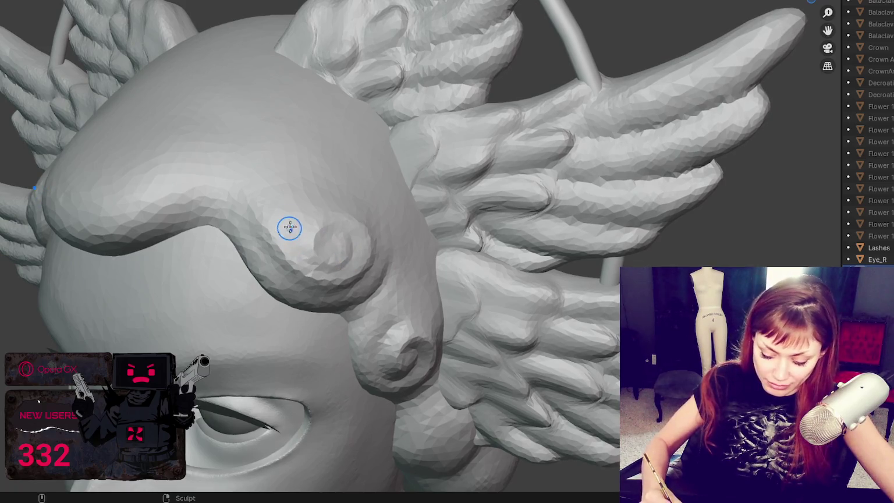
pyautogui.scroll(2, 339, 257)
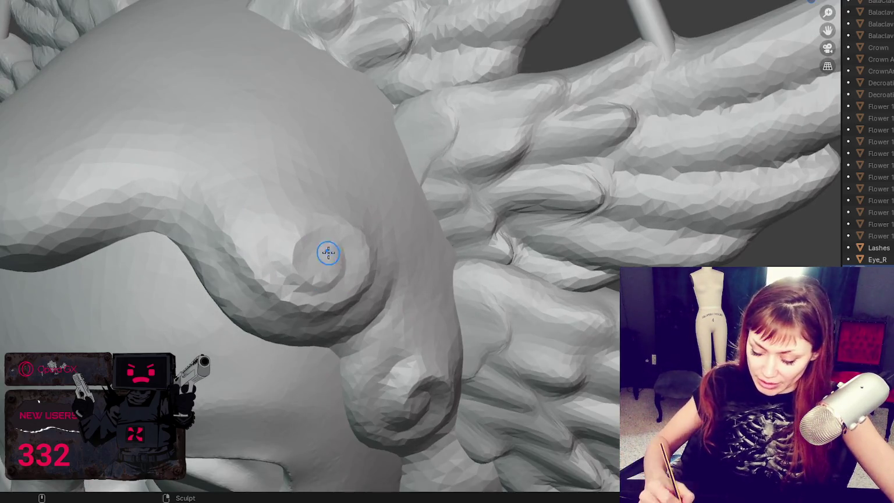
pyautogui.keyDown('shift'); pyautogui.scroll(-3, 355, 249); pyautogui.keyUp('shift')
# Shape the temple curl into a spiral with repeated brush strokes.
pyautogui.moveTo(342, 174)
pyautogui.mouseDown()
pyautogui.moveTo(210, 183)
pyautogui.moveTo(240, 200)
pyautogui.moveTo(324, 199)
pyautogui.moveTo(286, 198)
pyautogui.moveTo(247, 179)
pyautogui.moveTo(336, 215)
pyautogui.moveTo(277, 245)
pyautogui.moveTo(224, 232)
pyautogui.mouseUp()
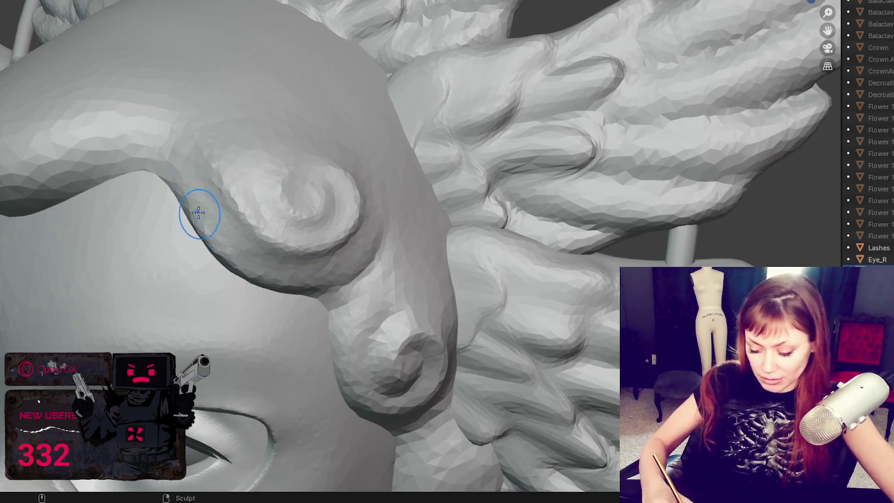
pyautogui.keyDown('shift'); pyautogui.moveTo(201, 187); pyautogui.dragTo(327, 249, button='middle'); pyautogui.keyUp('shift')
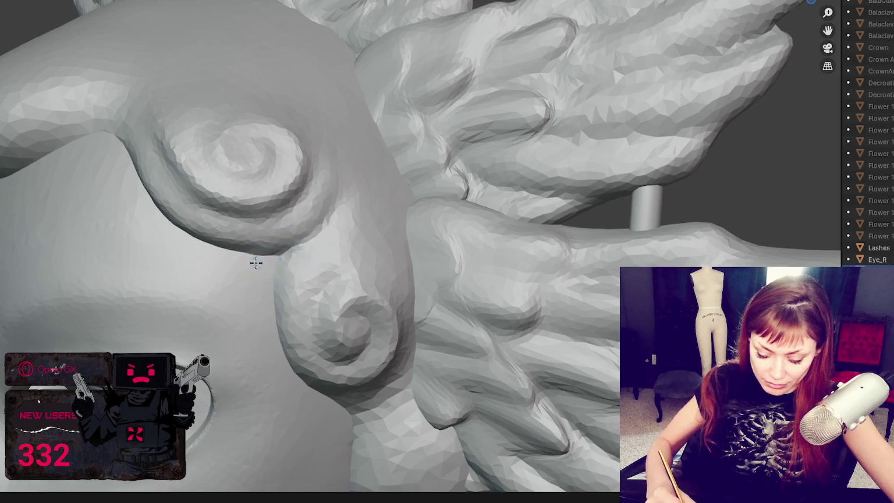
pyautogui.moveTo(289, 260)
pyautogui.mouseDown(button='middle')
pyautogui.moveTo(333, 231)
pyautogui.moveTo(268, 201)
pyautogui.mouseUp(button='middle')
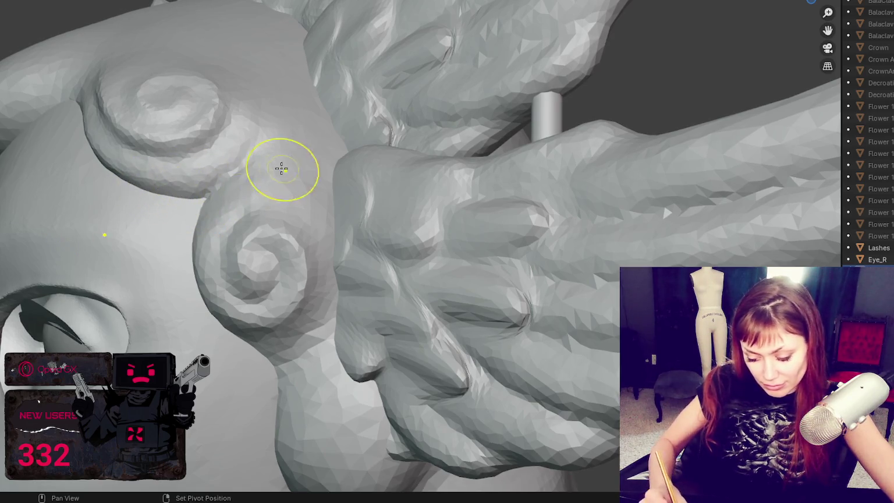
pyautogui.scroll(2, 273, 320)
pyautogui.moveTo(278, 244)
pyautogui.mouseDown()
pyautogui.moveTo(299, 309)
pyautogui.moveTo(275, 295)
pyautogui.mouseUp()
pyautogui.moveTo(276, 295); pyautogui.dragTo(257, 280, button='middle')
# Shrink the brush for detail and round out the curl's outer rim.
pyautogui.press('f')
pyautogui.click(203, 259)
pyautogui.moveTo(264, 298)
pyautogui.mouseDown()
pyautogui.moveTo(239, 239)
pyautogui.moveTo(267, 305)
pyautogui.mouseUp()
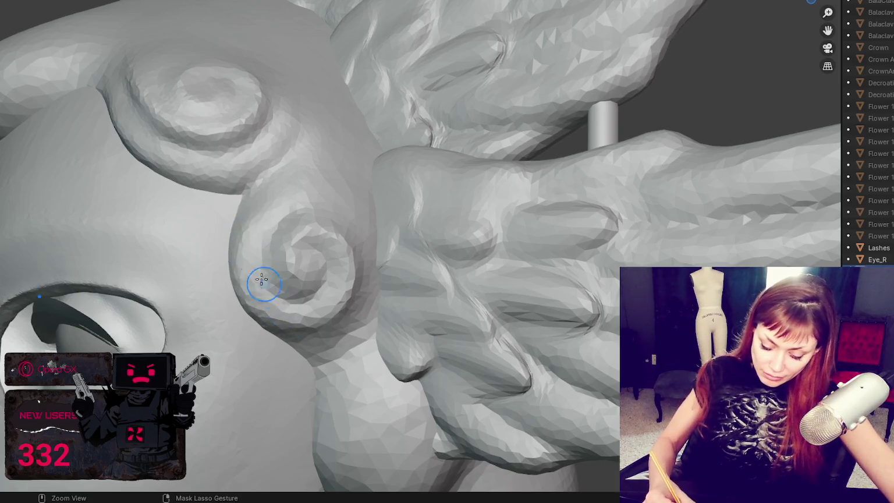
pyautogui.scroll(-5, 369, 293)
pyautogui.scroll(-4, 475, 295)
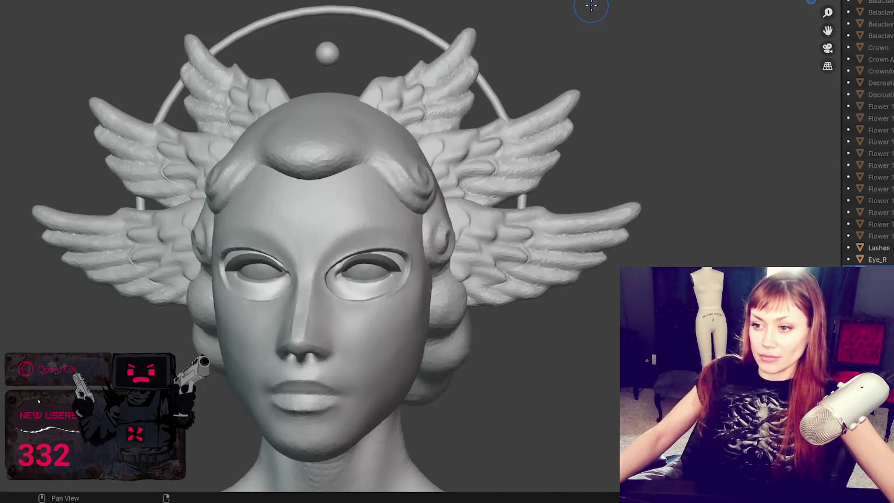
pyautogui.scroll(-4, 634, 6)
pyautogui.scroll(-2, 675, 6)
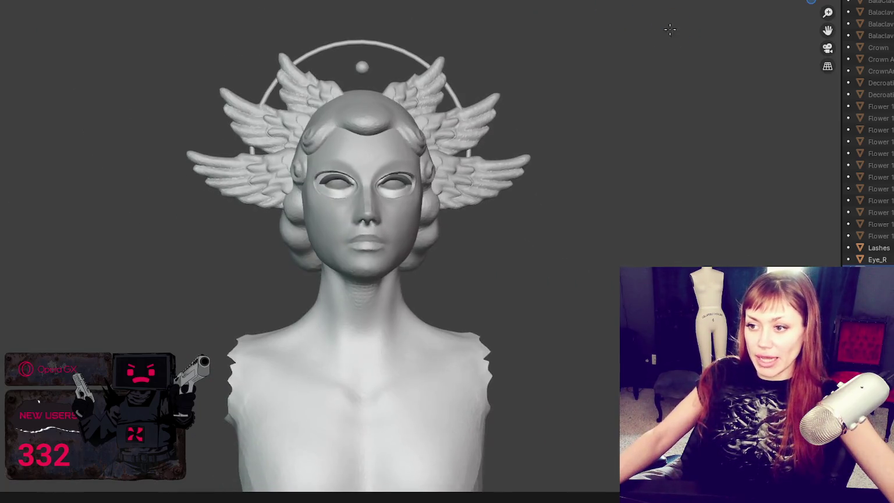
pyautogui.moveTo(408, 250)
pyautogui.mouseDown(button='middle')
pyautogui.moveTo(409, 267)
pyautogui.moveTo(442, 259)
pyautogui.mouseUp(button='middle')
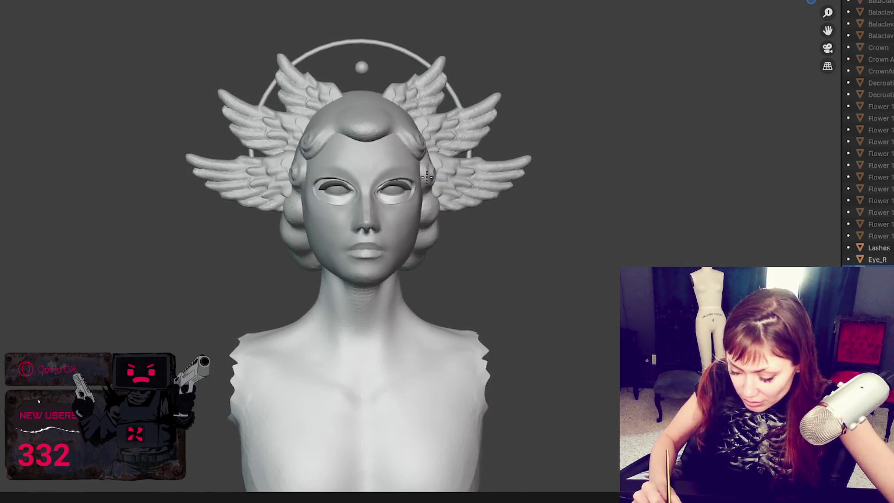
pyautogui.moveTo(423, 139)
pyautogui.mouseDown(button='middle')
pyautogui.moveTo(365, 186)
pyautogui.moveTo(361, 179)
pyautogui.moveTo(389, 164)
pyautogui.mouseUp(button='middle')
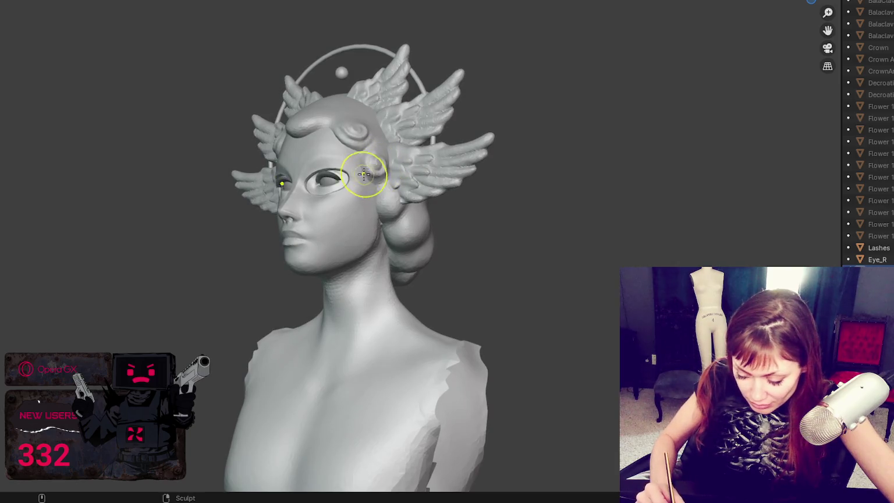
# Zoom in on the temple curl and sharpen its front edge.
pyautogui.scroll(3, 399, 150)
pyautogui.scroll(2, 359, 140)
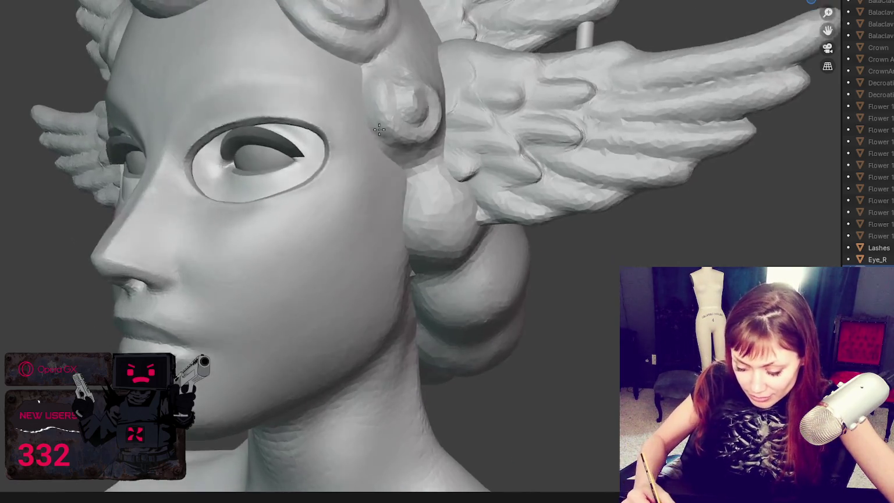
pyautogui.scroll(1, 359, 140)
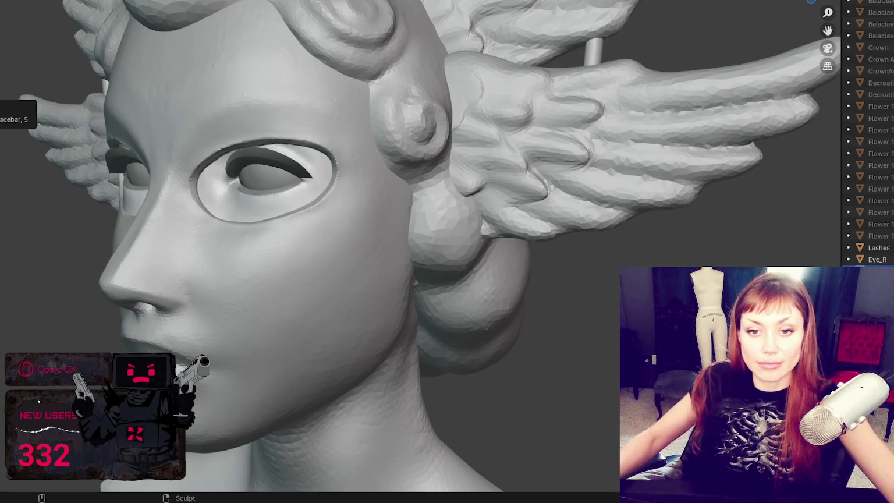
pyautogui.scroll(2, 230, 181)
pyautogui.scroll(1, 193, 255)
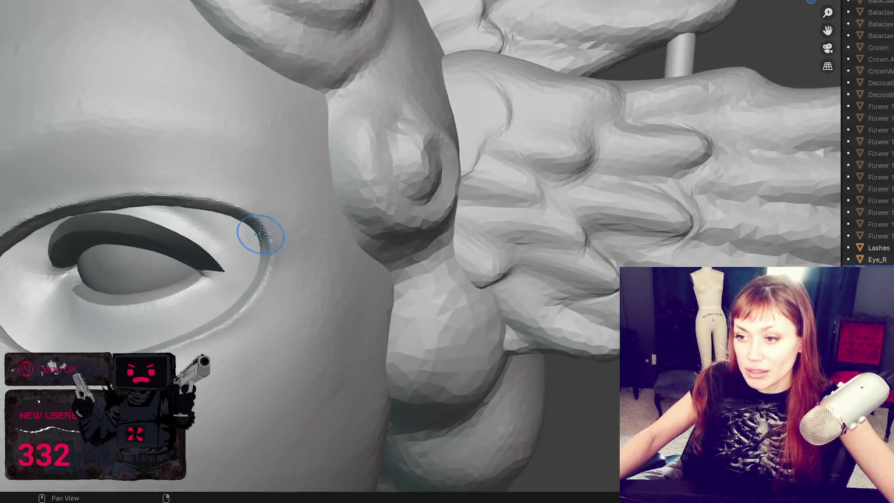
pyautogui.moveTo(329, 133); pyautogui.dragTo(326, 178)
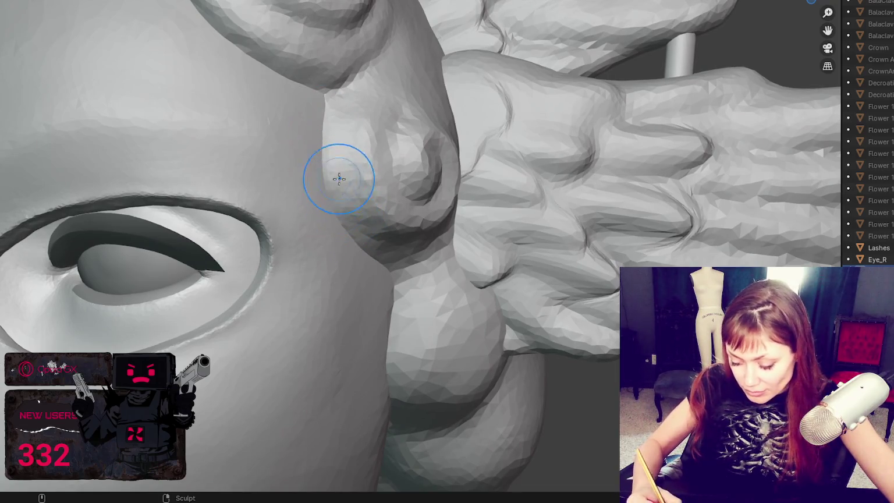
# Smooth the curl's front edge and top ridge.
pyautogui.keyDown('shift'); pyautogui.moveTo(335, 180); pyautogui.dragTo(303, 152, button='middle'); pyautogui.keyUp('shift')
pyautogui.keyDown('shift'); pyautogui.moveTo(335, 192); pyautogui.dragTo(289, 159, button='middle'); pyautogui.keyUp('shift')
pyautogui.moveTo(212, 53)
pyautogui.mouseDown()
pyautogui.moveTo(206, 84)
pyautogui.moveTo(252, 187)
pyautogui.mouseUp()
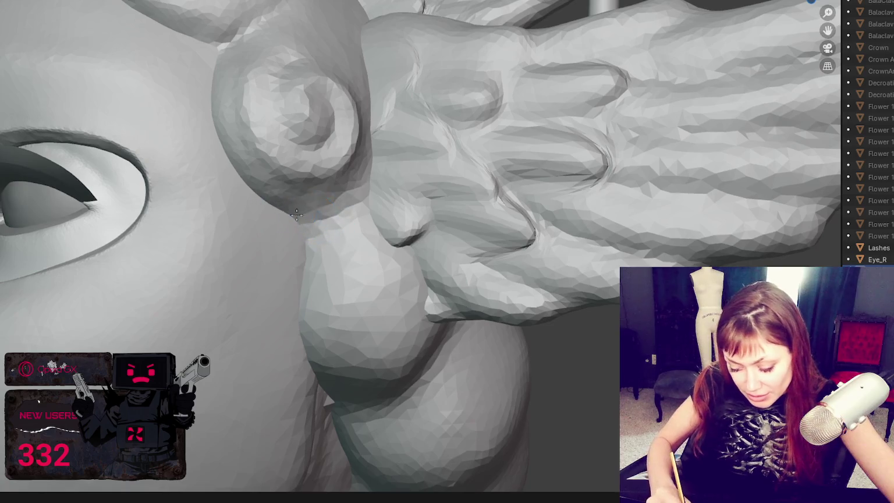
pyautogui.keyDown('shift'); pyautogui.moveTo(350, 210); pyautogui.dragTo(253, 243, button='middle'); pyautogui.keyUp('shift')
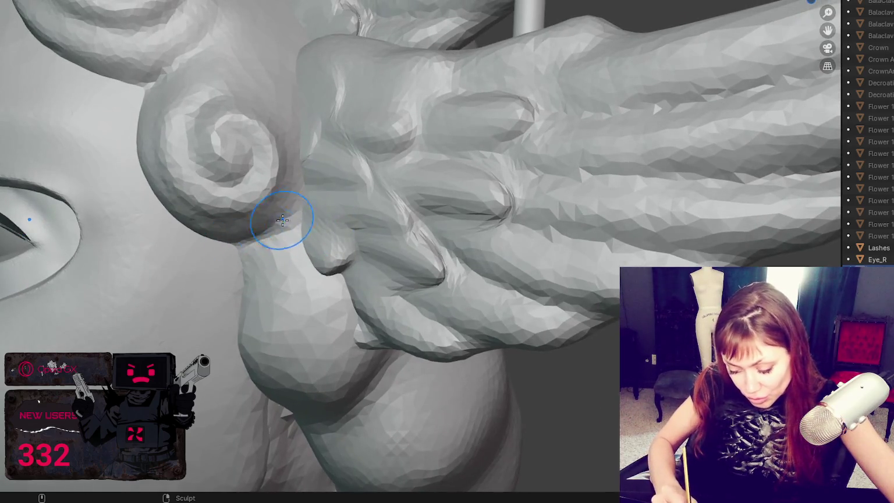
pyautogui.moveTo(166, 60)
pyautogui.keyDown('shift'); pyautogui.mouseDown()
pyautogui.moveTo(133, 71)
pyautogui.moveTo(269, 208)
pyautogui.mouseUp(); pyautogui.keyUp('shift')
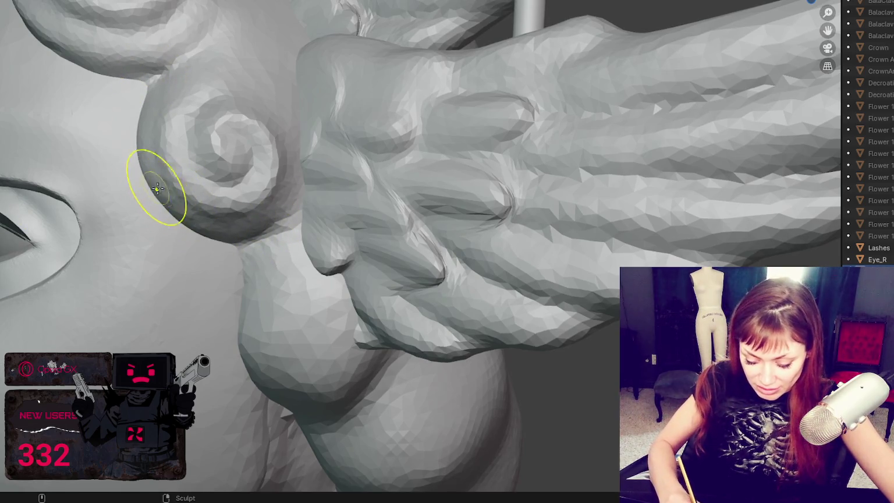
# Smooth along the curl's lower edge, then recentre the whole face.
pyautogui.moveTo(167, 215)
pyautogui.keyDown('shift'); pyautogui.mouseDown()
pyautogui.moveTo(151, 198)
pyautogui.moveTo(219, 255)
pyautogui.mouseUp(); pyautogui.keyUp('shift')
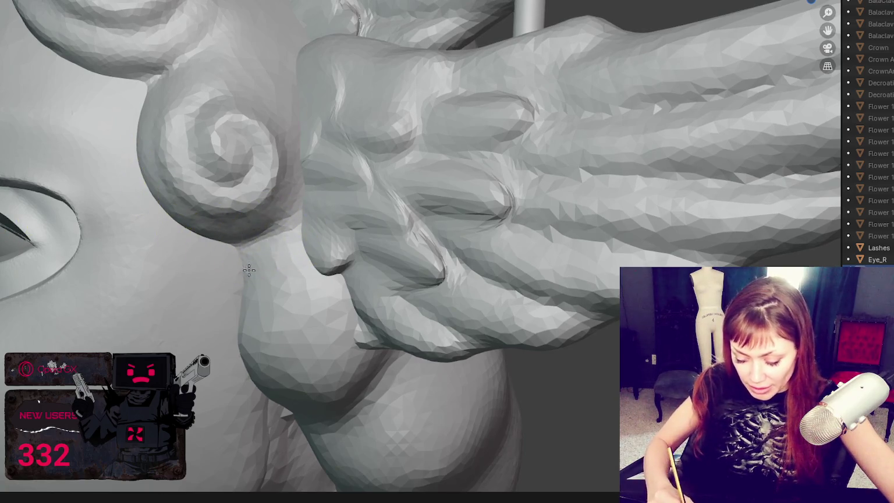
pyautogui.keyDown('shift'); pyautogui.moveTo(256, 274); pyautogui.dragTo(222, 242, button='middle'); pyautogui.keyUp('shift')
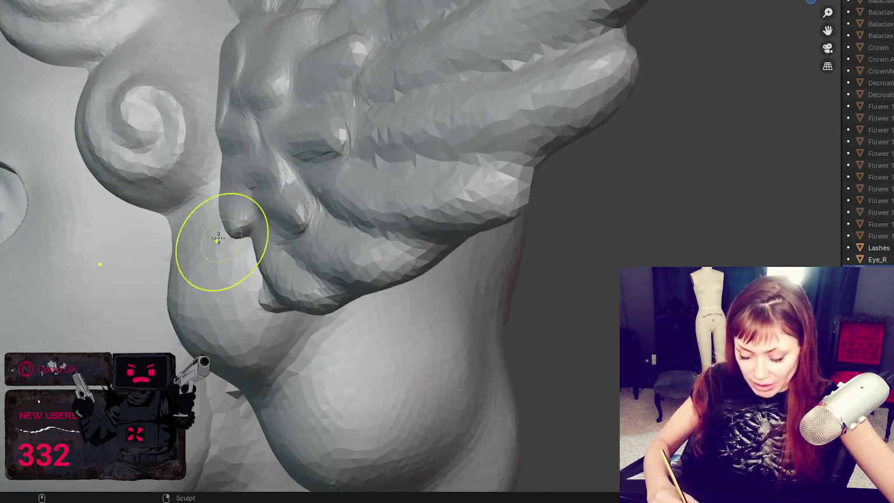
pyautogui.scroll(4, 239, 212)
pyautogui.keyDown('shift'); pyautogui.moveTo(239, 211); pyautogui.dragTo(320, 287, button='middle'); pyautogui.keyUp('shift')
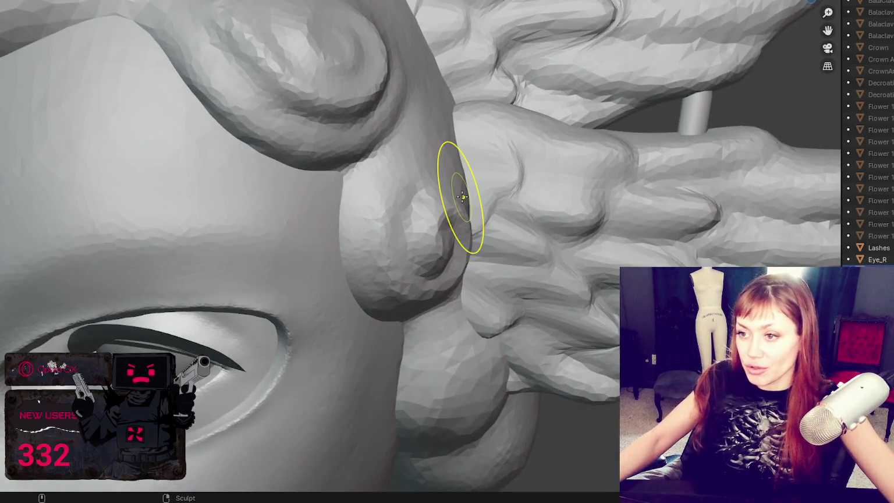
pyautogui.scroll(-5, 463, 197)
pyautogui.moveTo(429, 118)
pyautogui.keyDown('shift'); pyautogui.mouseDown(button='middle')
pyautogui.moveTo(580, 191)
pyautogui.moveTo(578, 224)
pyautogui.moveTo(553, 173)
pyautogui.moveTo(636, 143)
pyautogui.mouseUp(button='middle'); pyautogui.keyUp('shift')
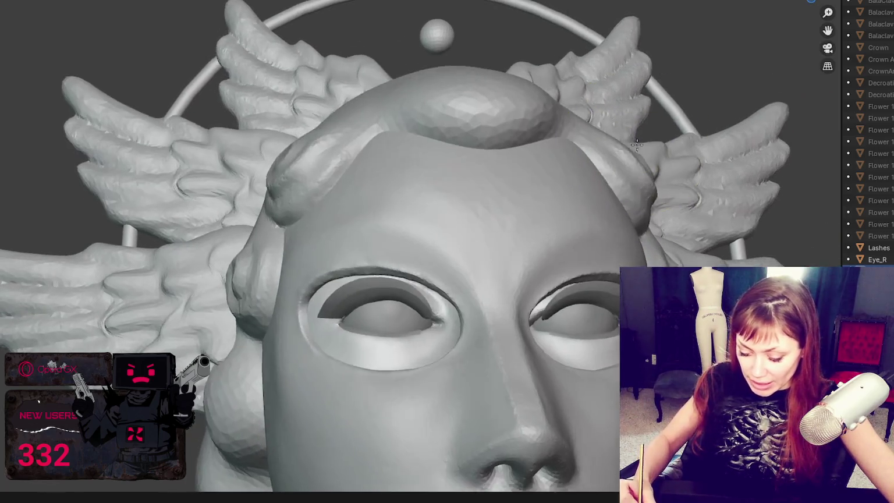
pyautogui.moveTo(300, 160)
pyautogui.mouseDown(button='middle')
pyautogui.moveTo(340, 192)
pyautogui.moveTo(286, 265)
pyautogui.moveTo(465, 279)
pyautogui.mouseUp(button='middle')
pyautogui.moveTo(577, 284)
pyautogui.mouseDown(button='middle')
pyautogui.moveTo(522, 323)
pyautogui.moveTo(455, 309)
pyautogui.mouseUp(button='middle')
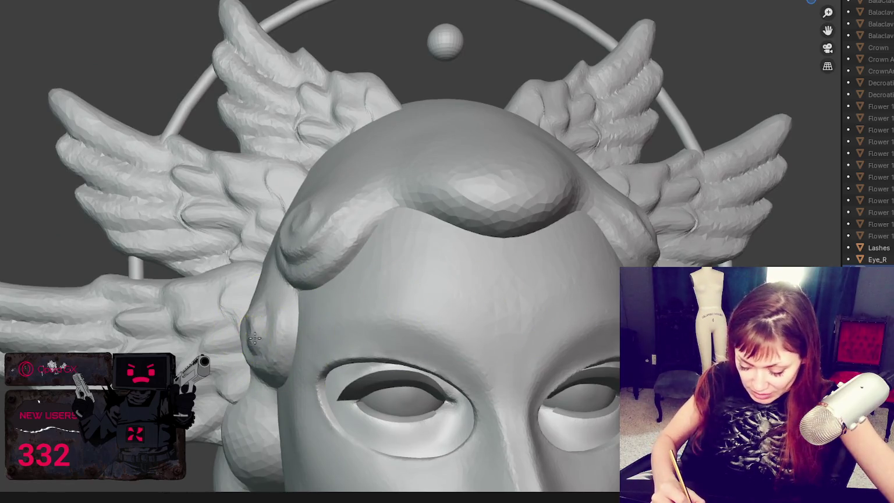
pyautogui.moveTo(279, 338); pyautogui.dragTo(460, 344, button='middle')
pyautogui.scroll(-3, 609, 209)
pyautogui.scroll(-3, 567, 183)
pyautogui.moveTo(567, 183)
pyautogui.mouseDown(button='middle')
pyautogui.moveTo(595, 99)
pyautogui.moveTo(613, 104)
pyautogui.mouseUp(button='middle')
pyautogui.scroll(3, 613, 105)
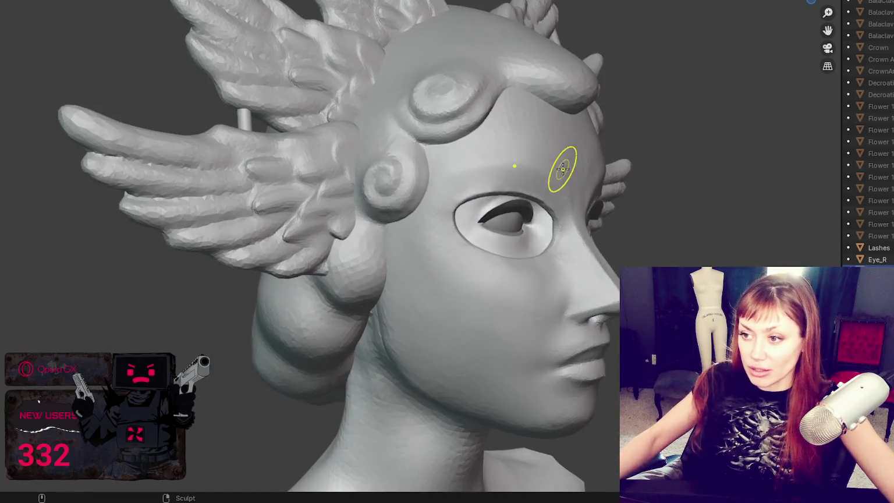
# Zoom in beside the eye and carve a deep groove along the curl's lower inner rim.
pyautogui.scroll(3, 563, 166)
pyautogui.scroll(2, 285, 267)
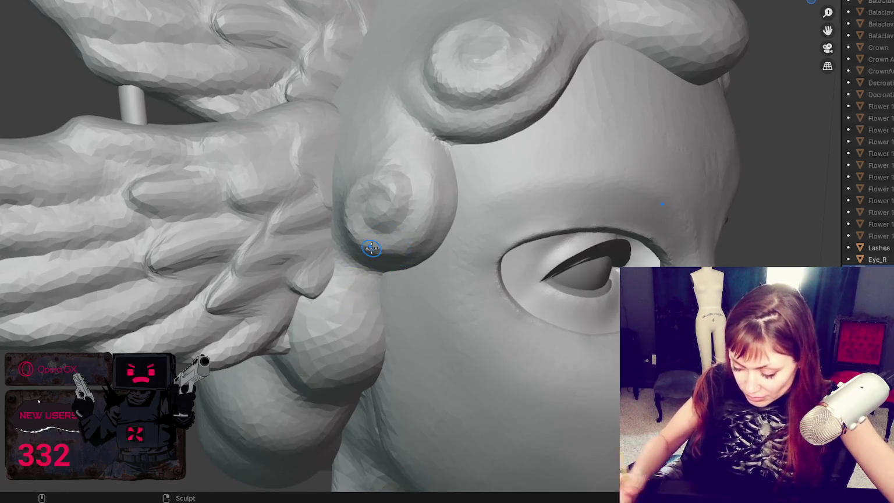
pyautogui.scroll(2, 371, 248)
pyautogui.moveTo(369, 246)
pyautogui.mouseDown(button='middle')
pyautogui.moveTo(459, 249)
pyautogui.moveTo(438, 204)
pyautogui.mouseUp(button='middle')
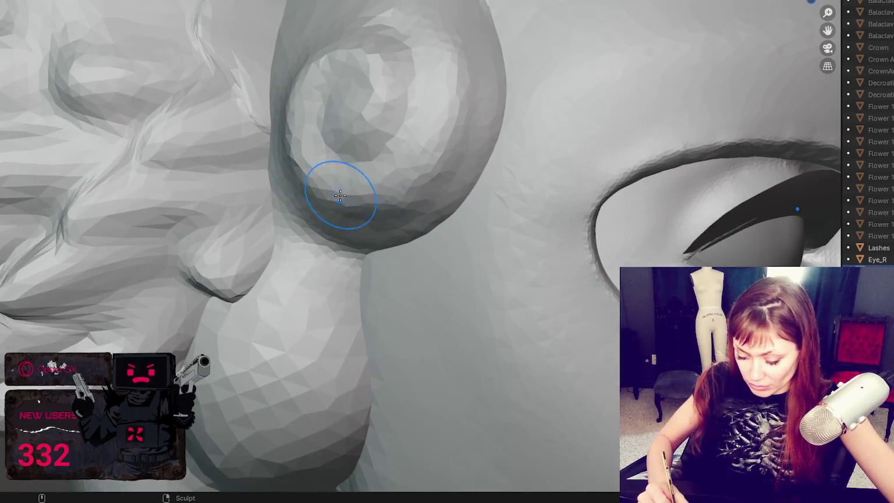
pyautogui.moveTo(340, 196)
pyautogui.mouseDown()
pyautogui.moveTo(439, 149)
pyautogui.moveTo(439, 6)
pyautogui.moveTo(472, 55)
pyautogui.mouseUp()
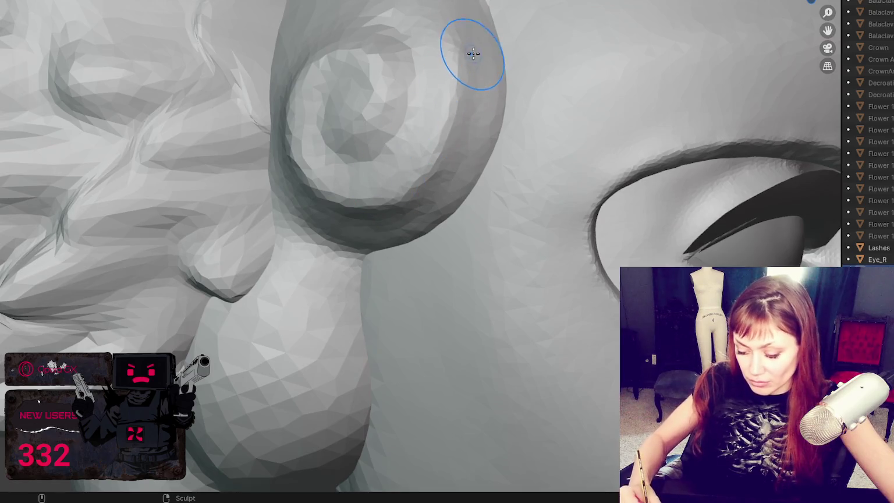
pyautogui.moveTo(441, 163); pyautogui.dragTo(412, 156, button='middle')
pyautogui.moveTo(487, 178); pyautogui.dragTo(559, 140)
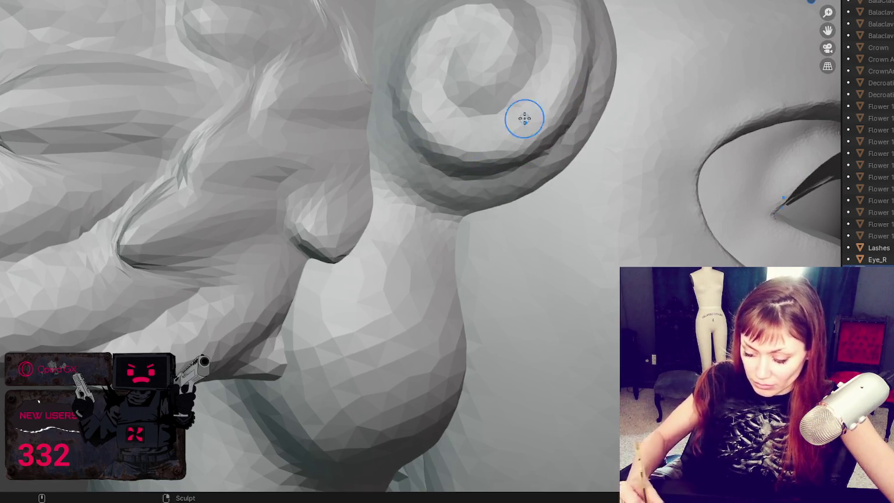
# Orbit back to a near-front view of the head to review the grooved curl.
pyautogui.scroll(-5, 486, 82)
pyautogui.scroll(-5, 558, 79)
pyautogui.moveTo(619, 75)
pyautogui.mouseDown(button='middle')
pyautogui.moveTo(484, 60)
pyautogui.moveTo(504, 46)
pyautogui.mouseUp(button='middle')
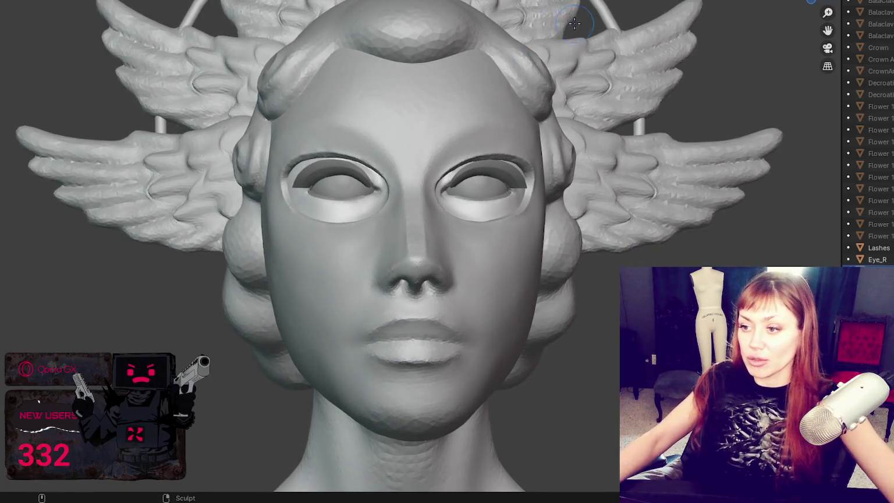
pyautogui.scroll(-5, 574, 21)
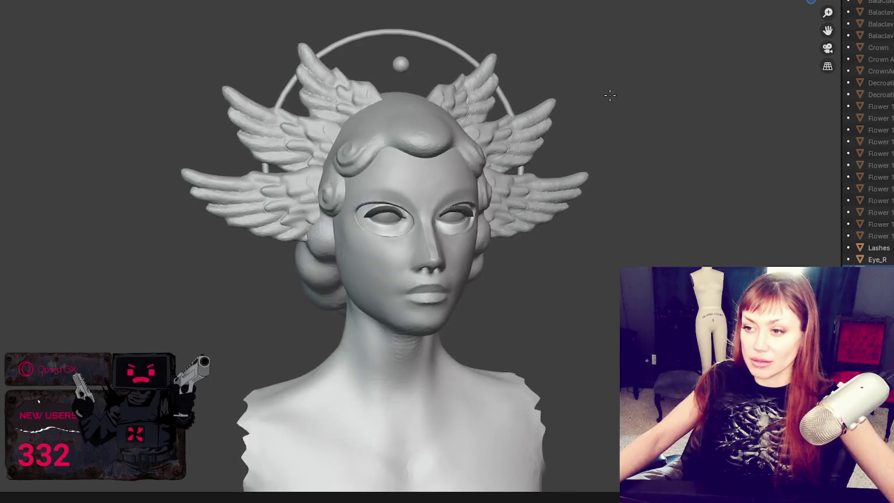
pyautogui.scroll(3, 558, 108)
pyautogui.scroll(3, 529, 115)
pyautogui.scroll(3, 521, 204)
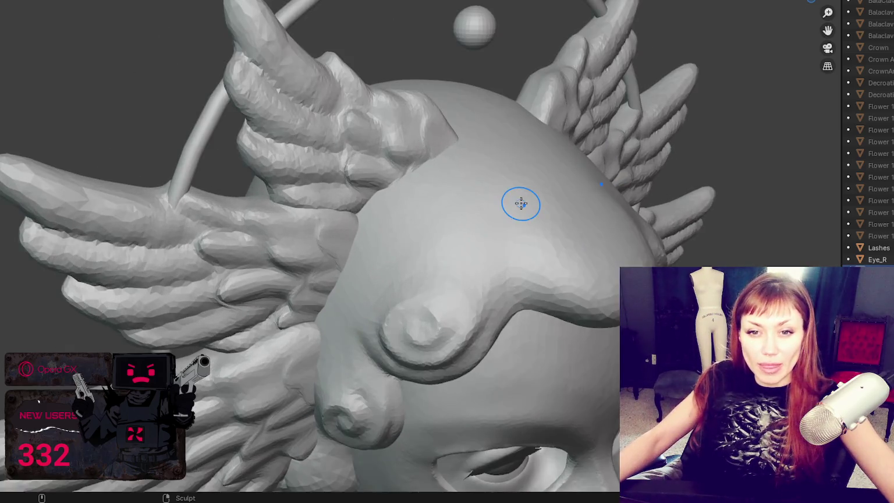